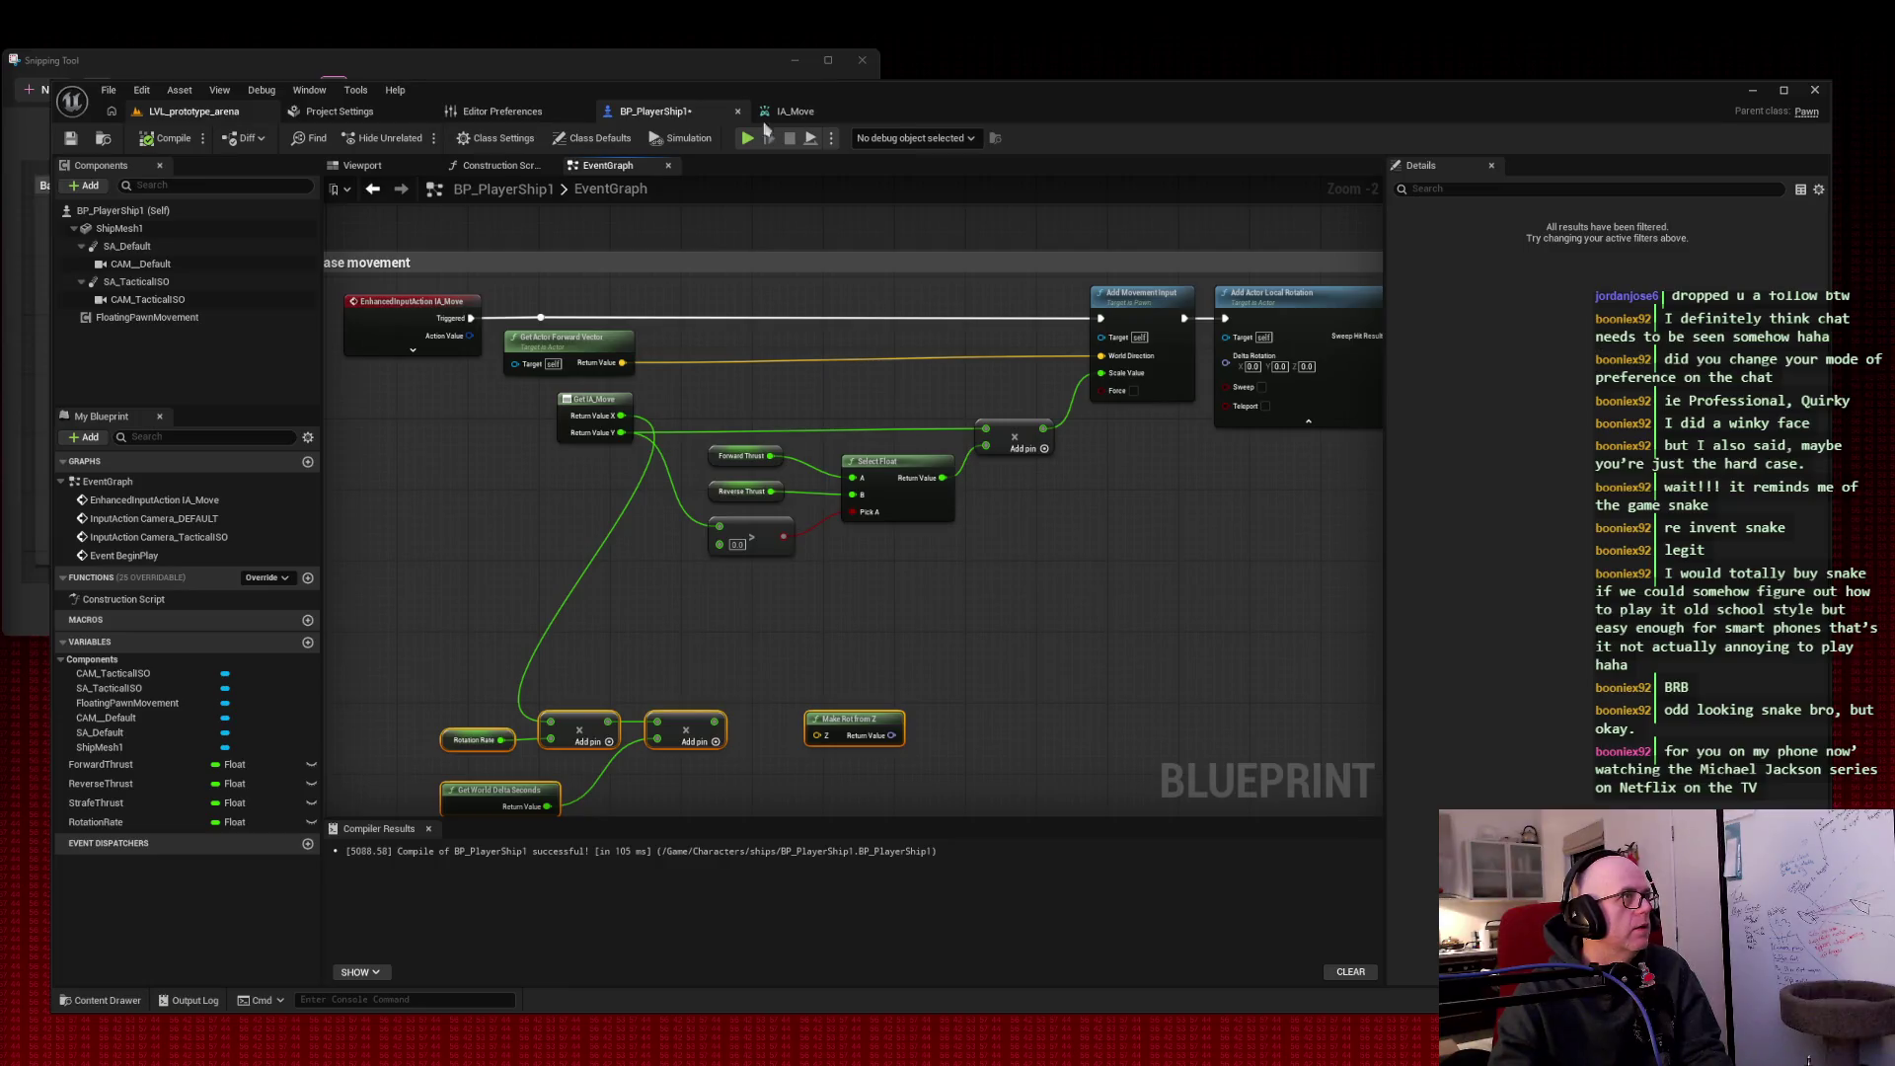
Step: Open IMC_Player from the Content Browser's Input folder in LVL_prototype_arena
{"action": "left_click", "coordinate": [177, 114]}
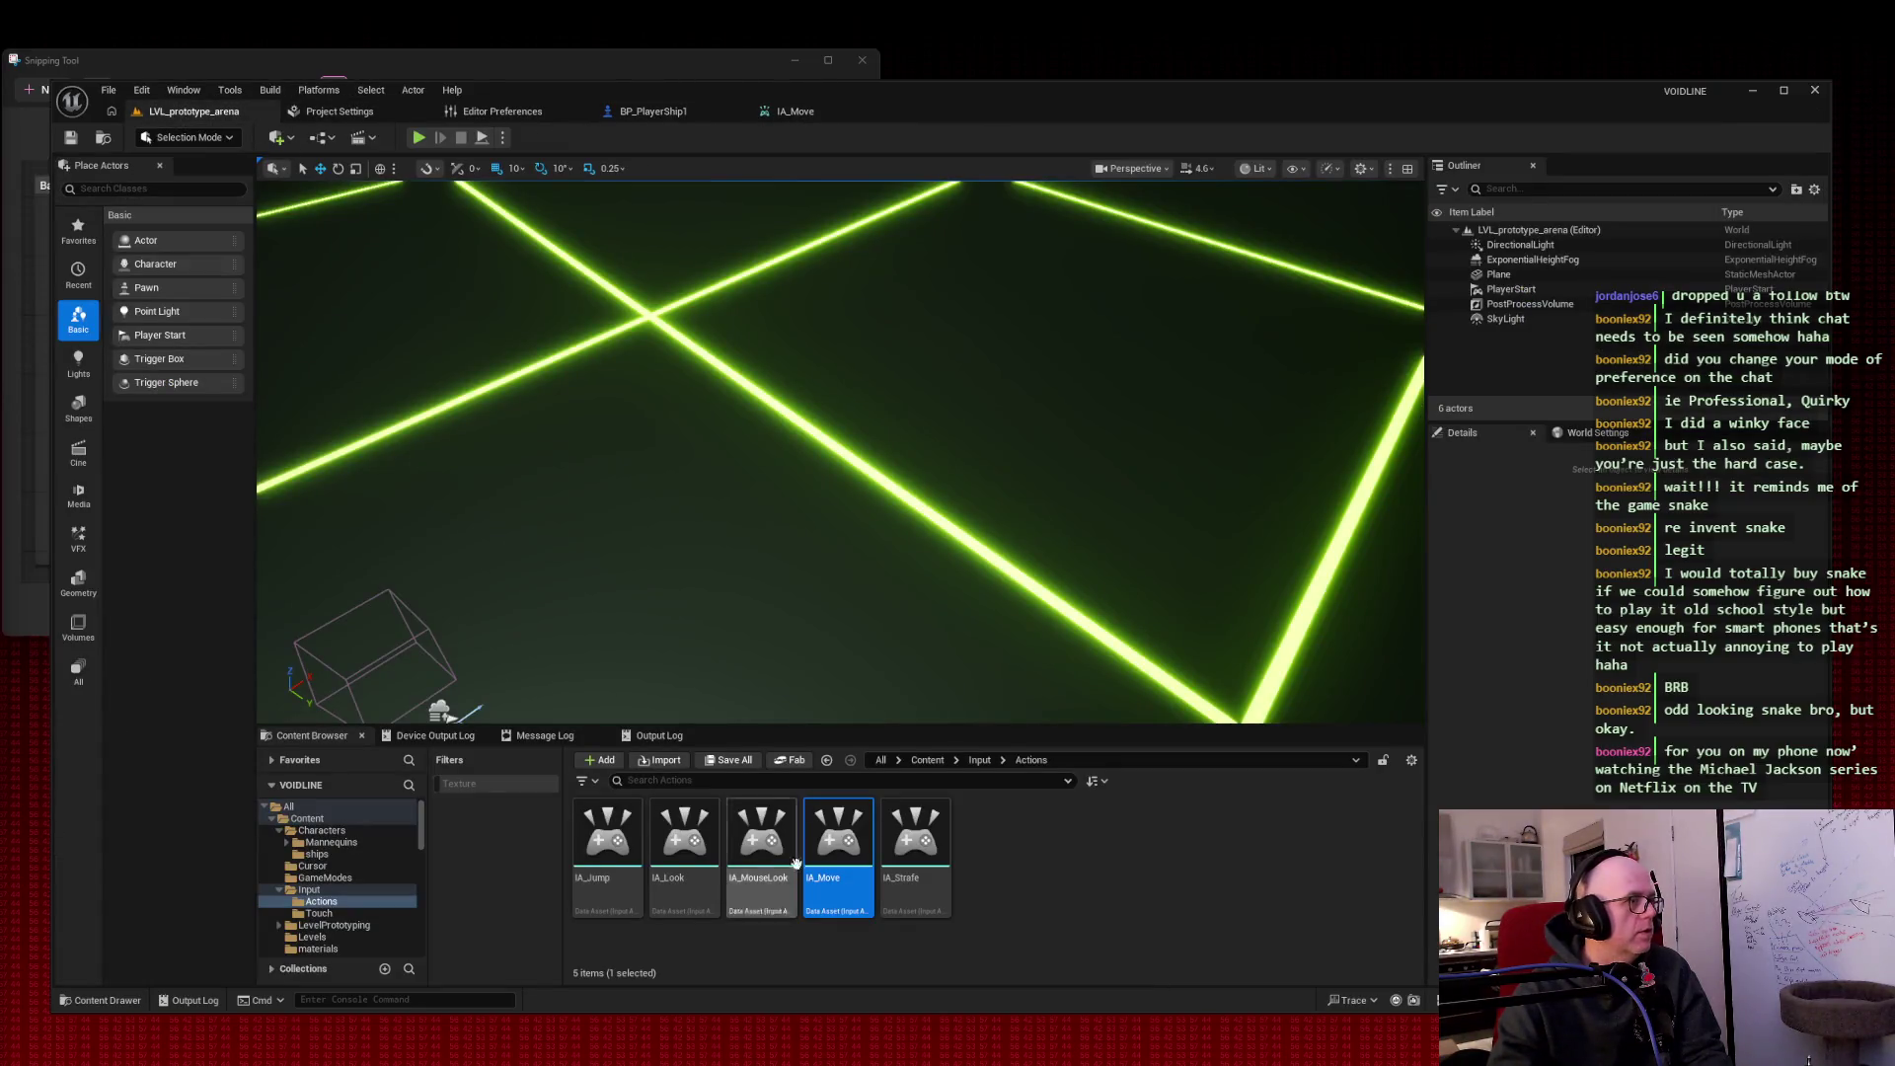
{"action": "left_click", "coordinate": [338, 890]}
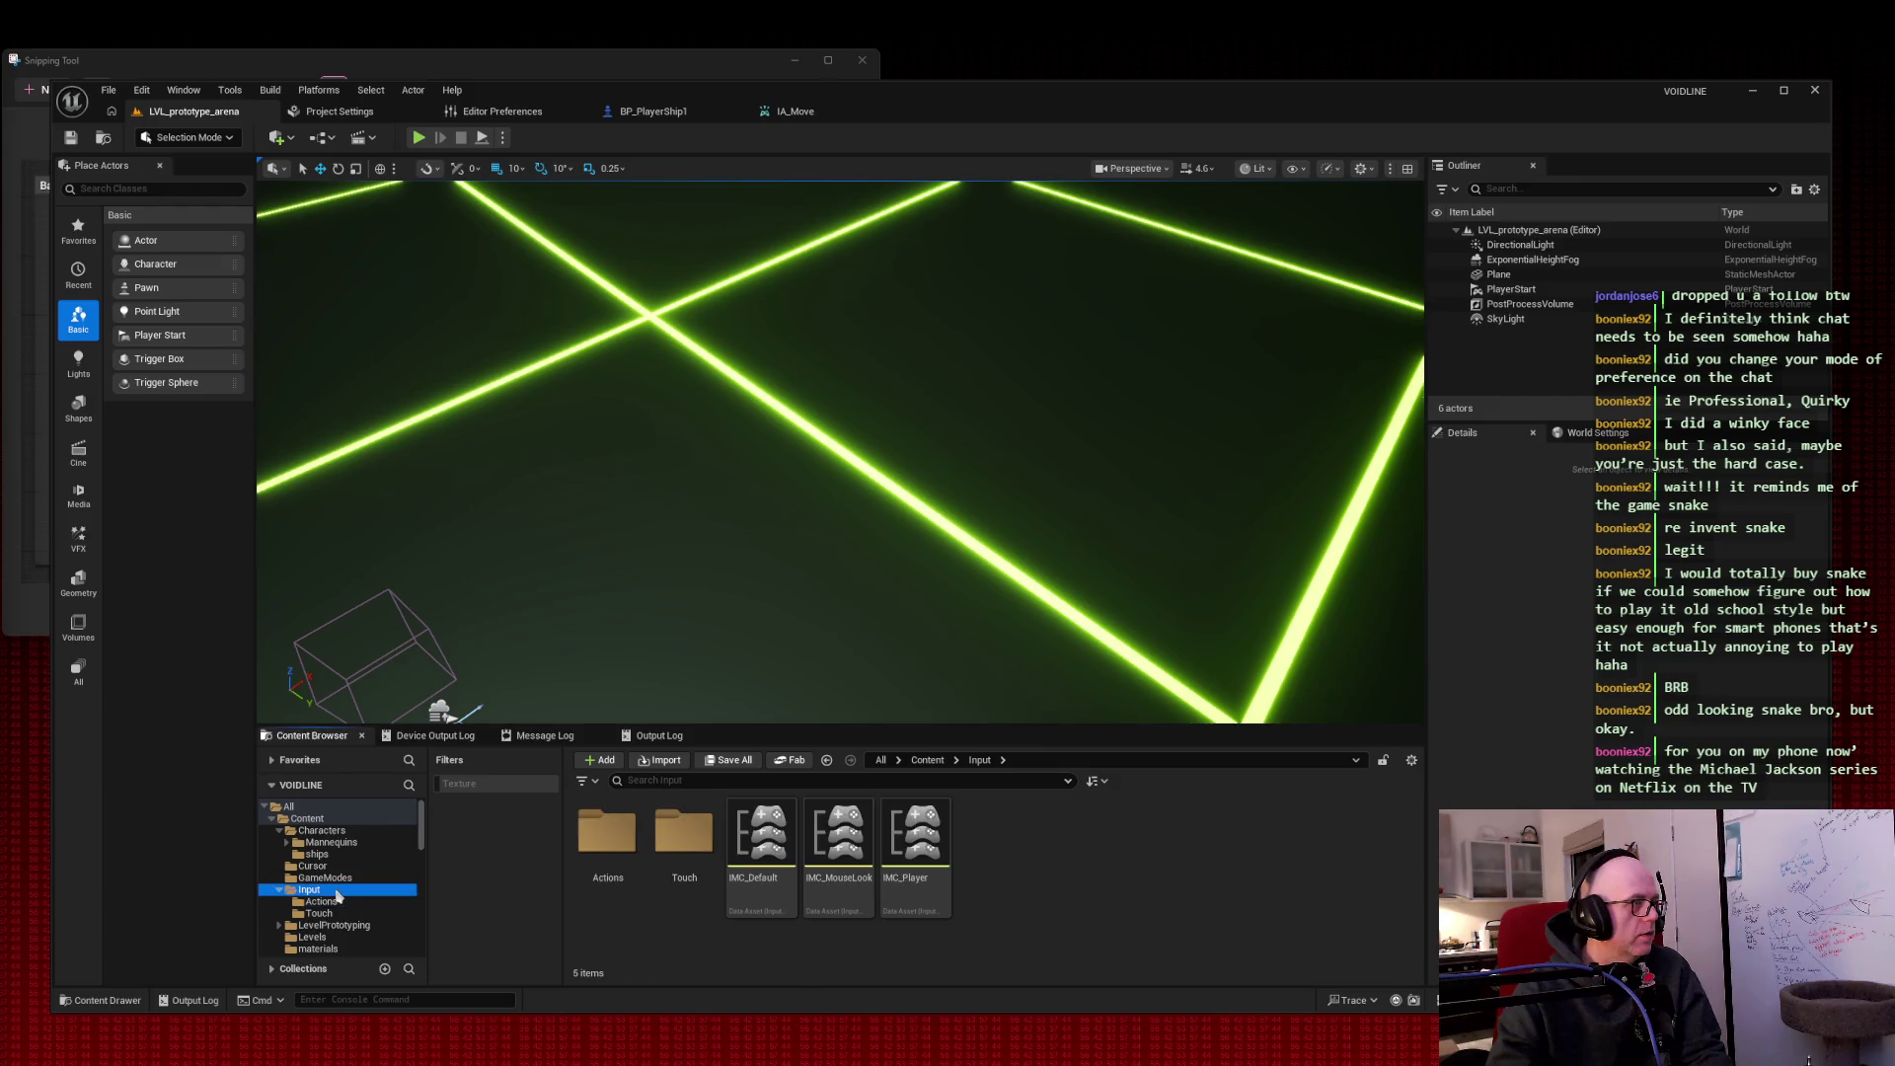
{"action": "double_click", "coordinate": [928, 846]}
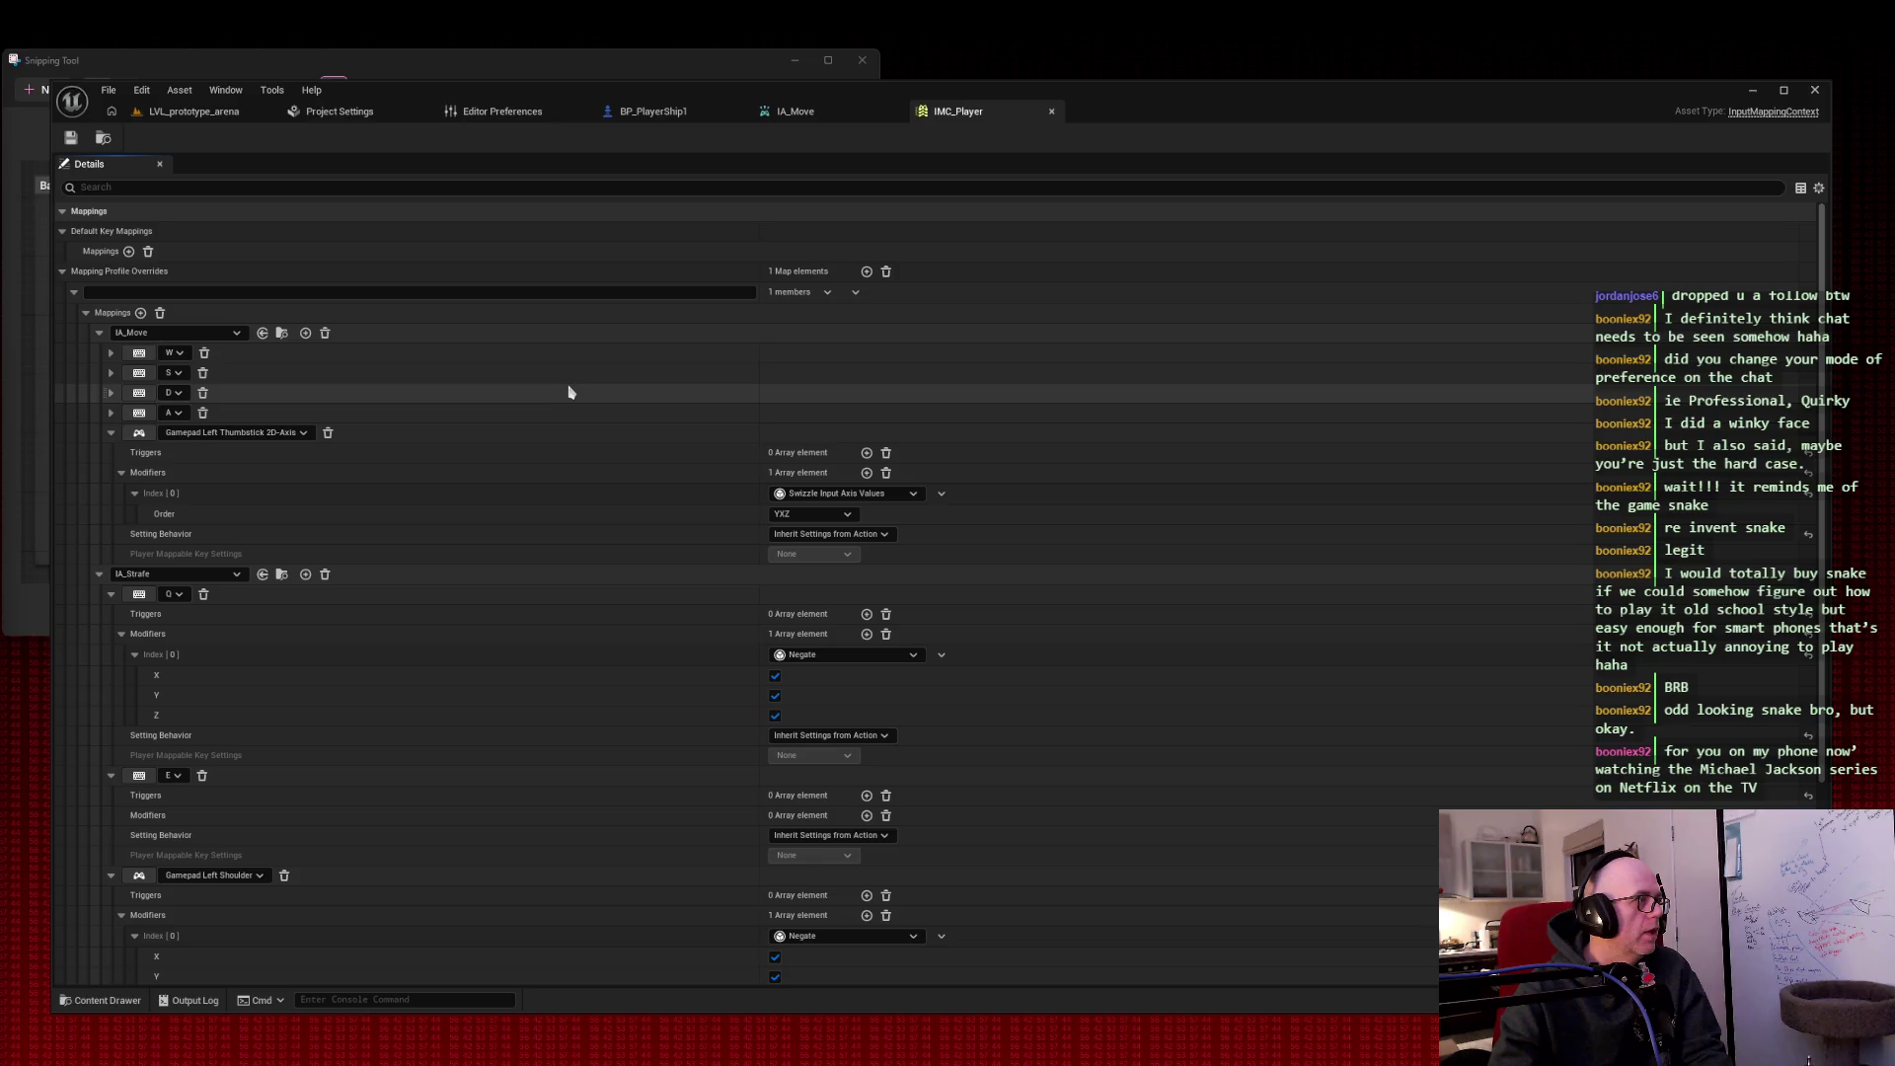
{"action": "scroll", "coordinate": [568, 392], "scroll_direction": "down", "scroll_amount": 5}
{"action": "scroll", "coordinate": [569, 392], "scroll_direction": "up", "scroll_amount": 10}
{"action": "scroll", "coordinate": [568, 392], "scroll_direction": "down", "scroll_amount": 2}
{"action": "scroll", "coordinate": [568, 392], "scroll_direction": "up", "scroll_amount": 3}
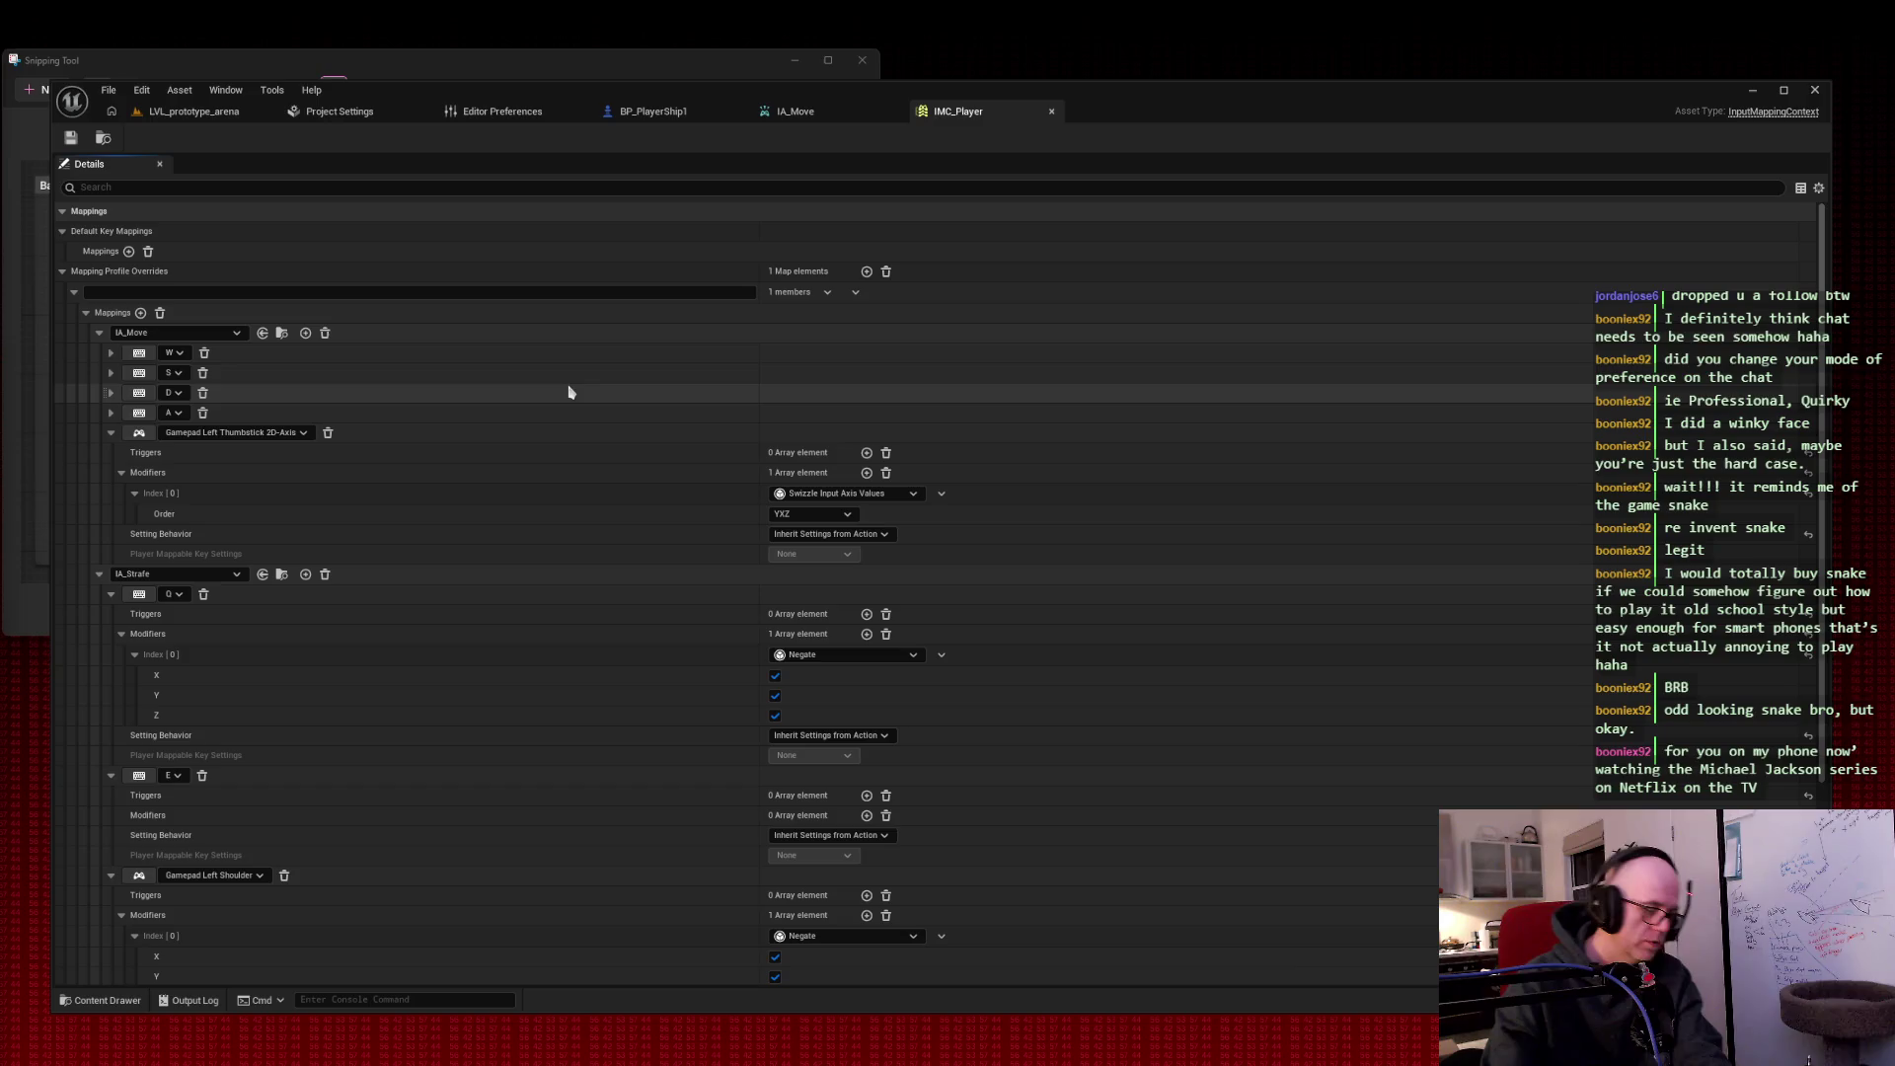
{"action": "key", "text": "super+shift+s"}
{"action": "mouse_move", "coordinate": [56, 193]}
{"action": "left_mouse_down"}
{"action": "mouse_move", "coordinate": [850, 955]}
{"action": "mouse_move", "coordinate": [998, 1021]}
{"action": "left_mouse_up"}
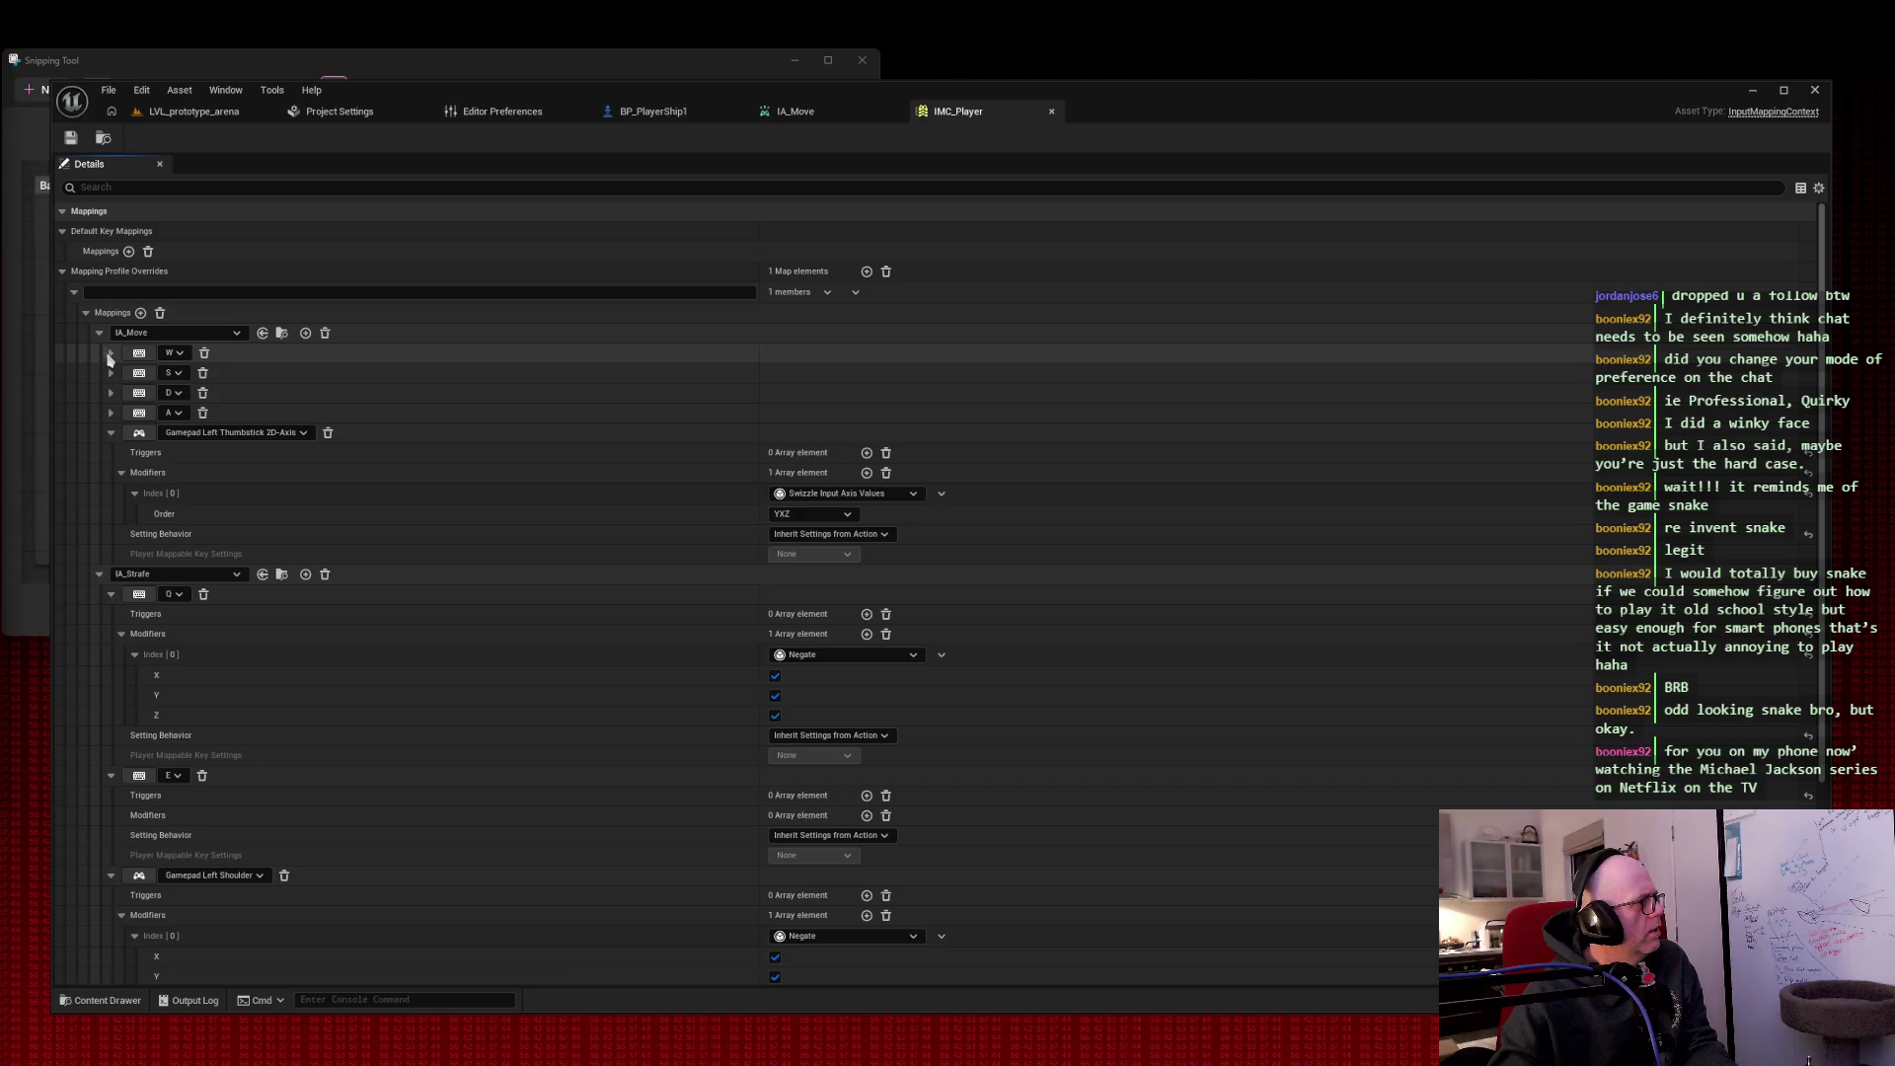
Step: Expand IA_Move's W, A, S and D key mapping rows
{"action": "left_click", "coordinate": [110, 354]}
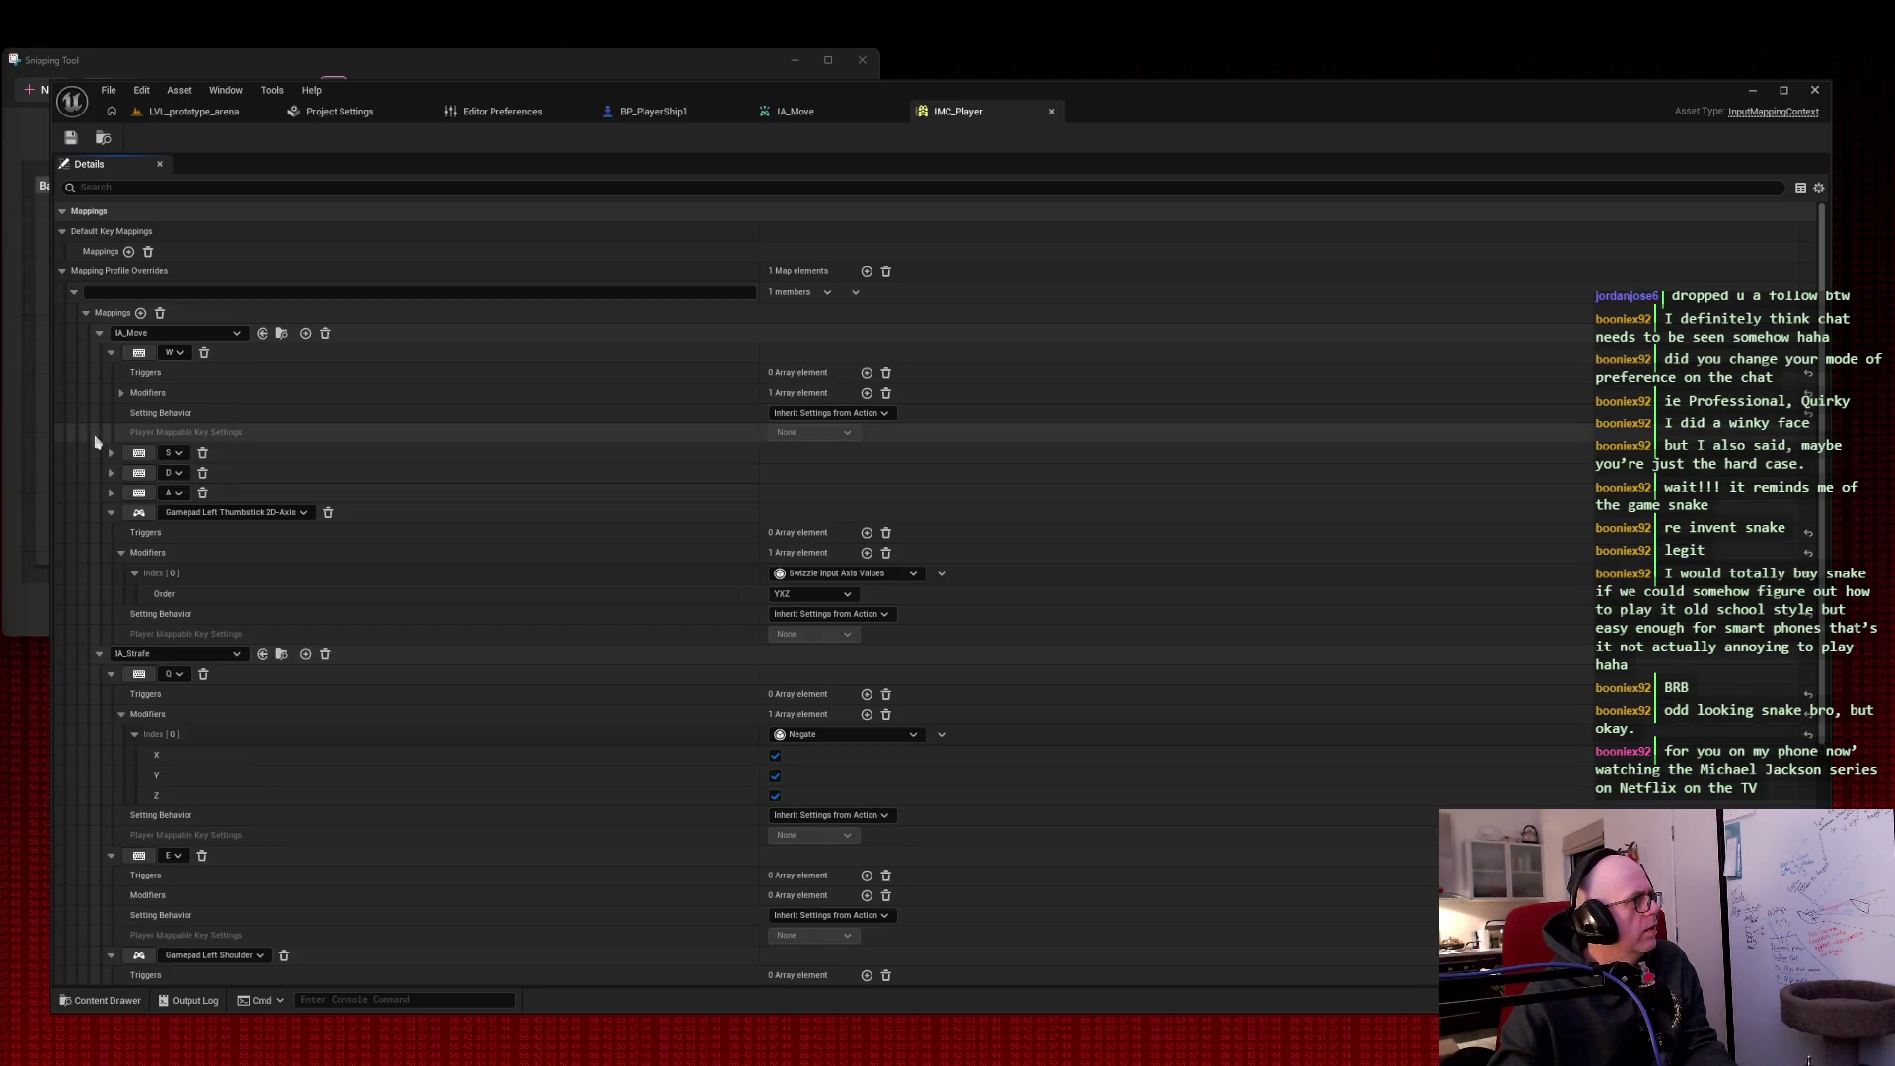
{"action": "left_click", "coordinate": [110, 493]}
{"action": "left_click", "coordinate": [111, 473]}
{"action": "left_click", "coordinate": [111, 453]}
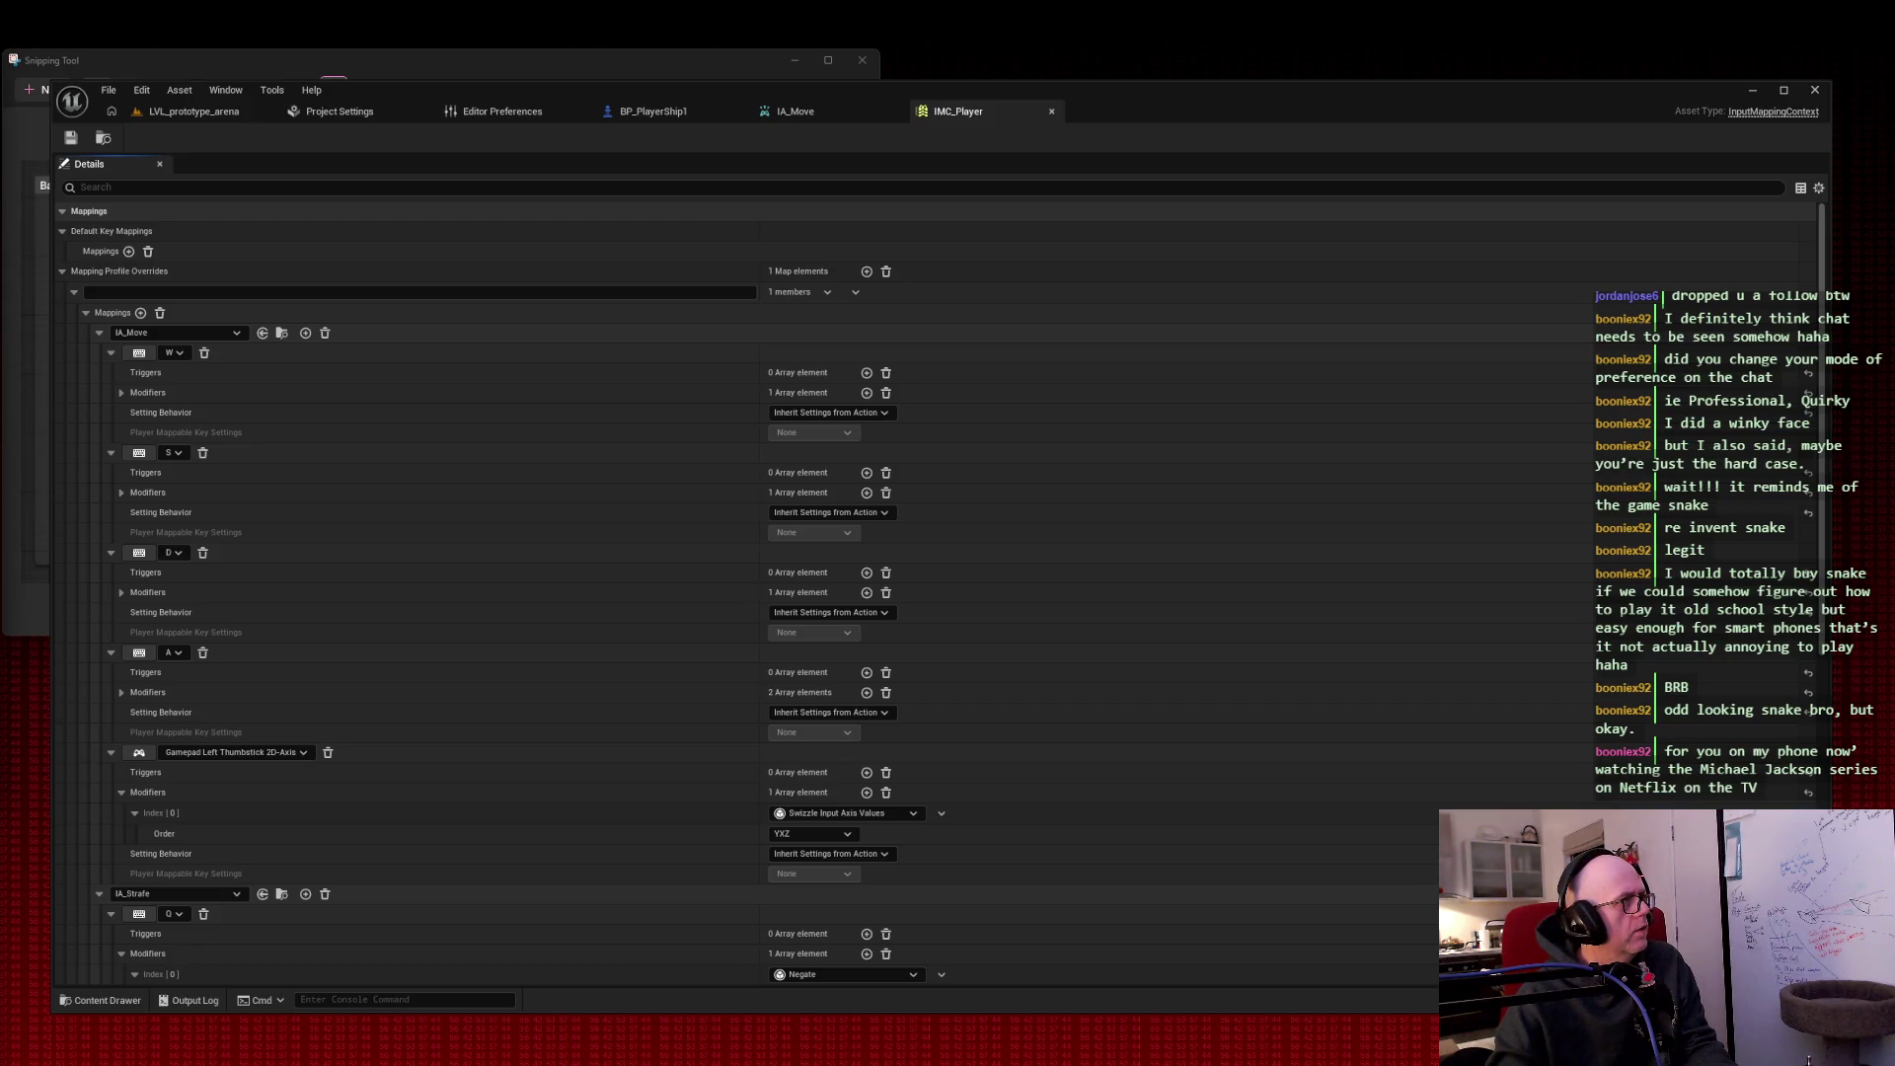
Step: Show the A, D, S and W modifiers and screenshot the expanded mappings panel
{"action": "left_click", "coordinate": [121, 693]}
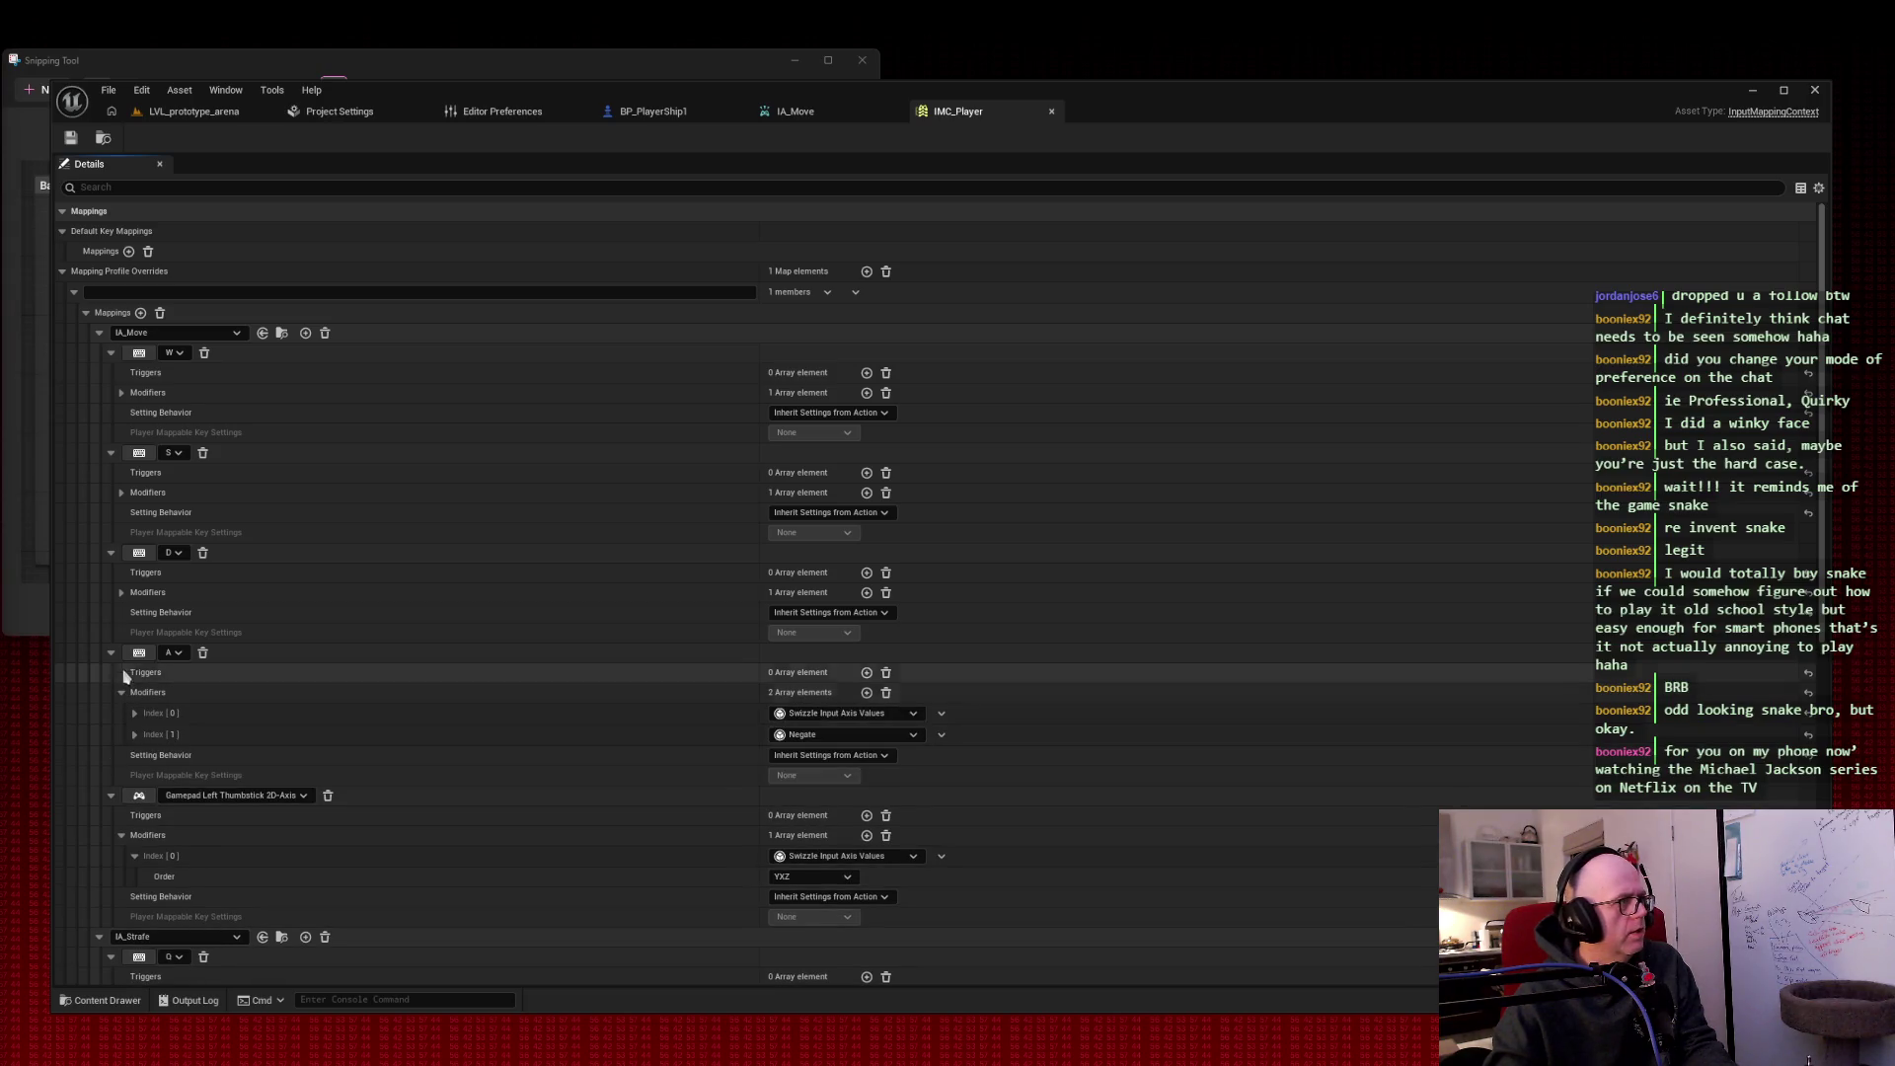
{"action": "left_click", "coordinate": [121, 592]}
{"action": "left_click", "coordinate": [121, 494]}
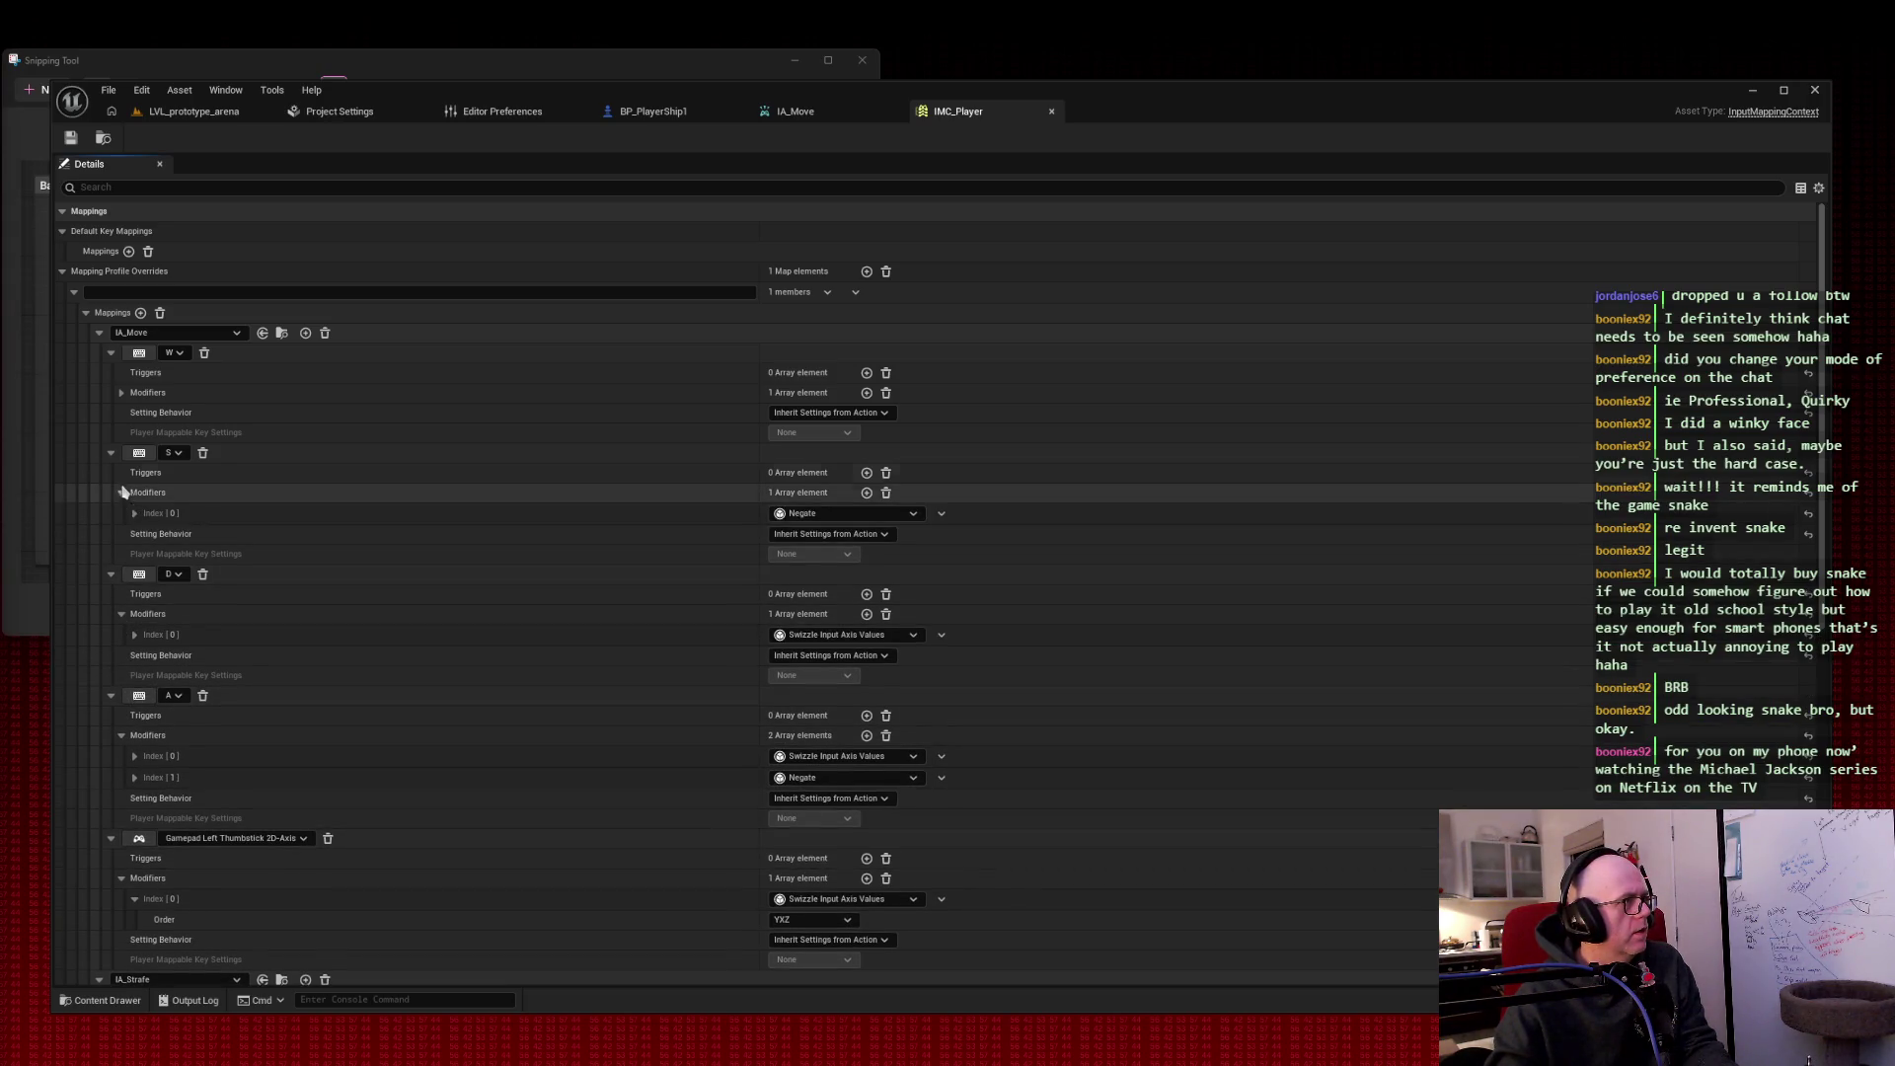
{"action": "left_click", "coordinate": [121, 393]}
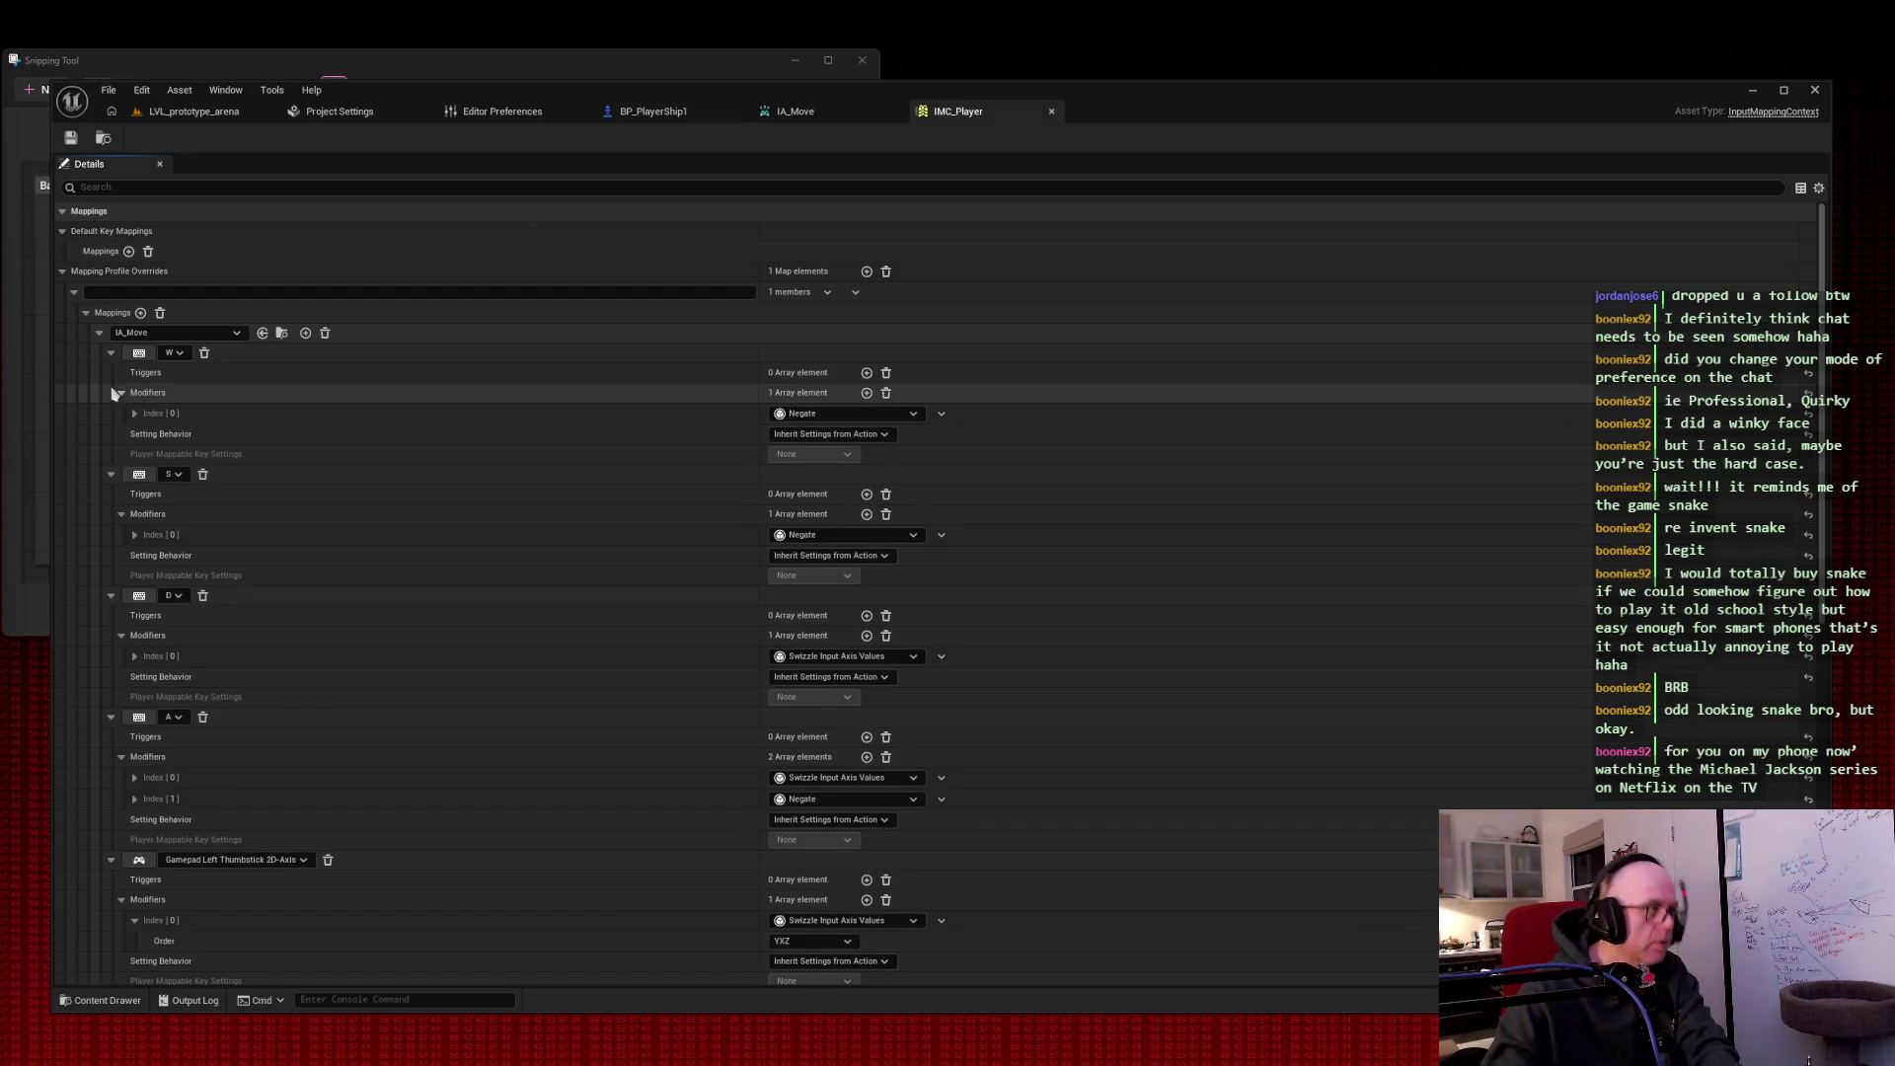
{"action": "key", "text": "super+shift+s"}
{"action": "mouse_move", "coordinate": [52, 260]}
{"action": "left_mouse_down"}
{"action": "mouse_move", "coordinate": [829, 930]}
{"action": "mouse_move", "coordinate": [1027, 1026]}
{"action": "left_mouse_up"}
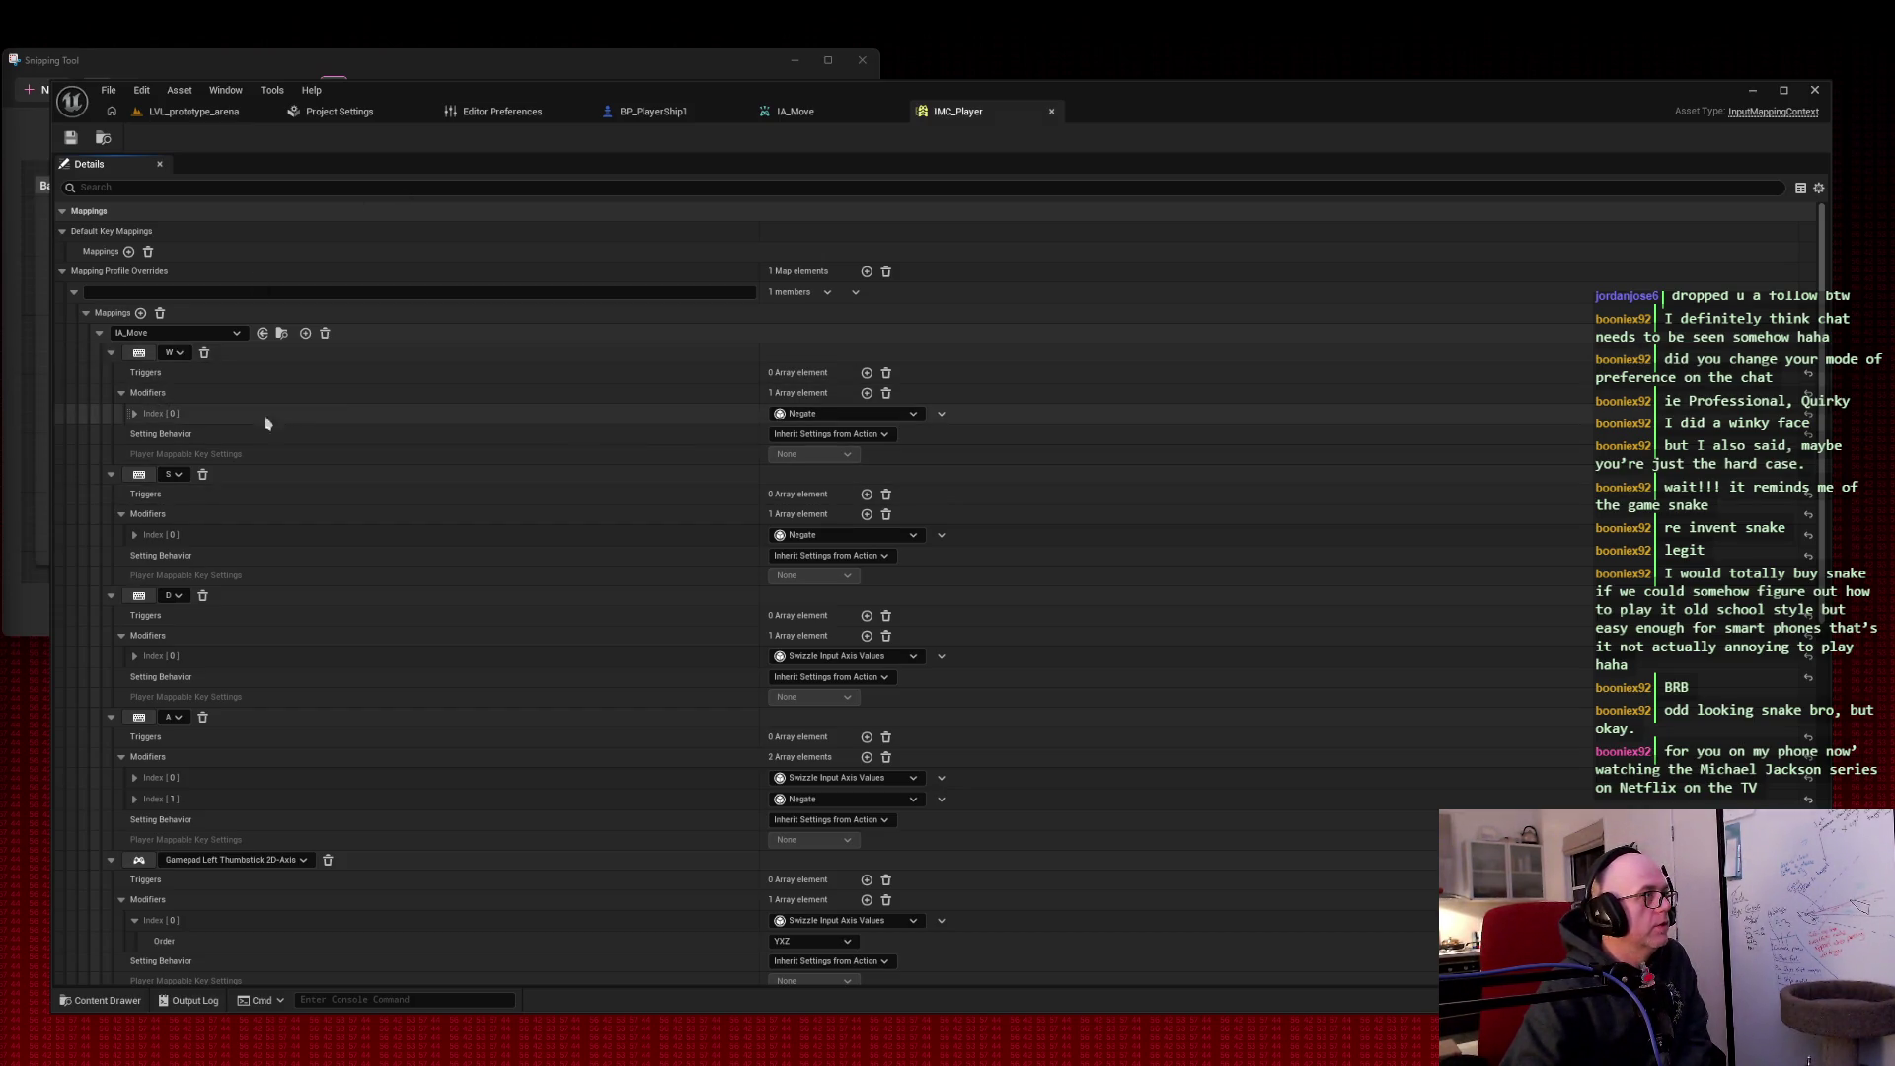
Step: Delete W's Negate modifier, trial then undo an XZY Swizzle on S, and save IMC_Player
{"action": "left_click", "coordinate": [886, 394]}
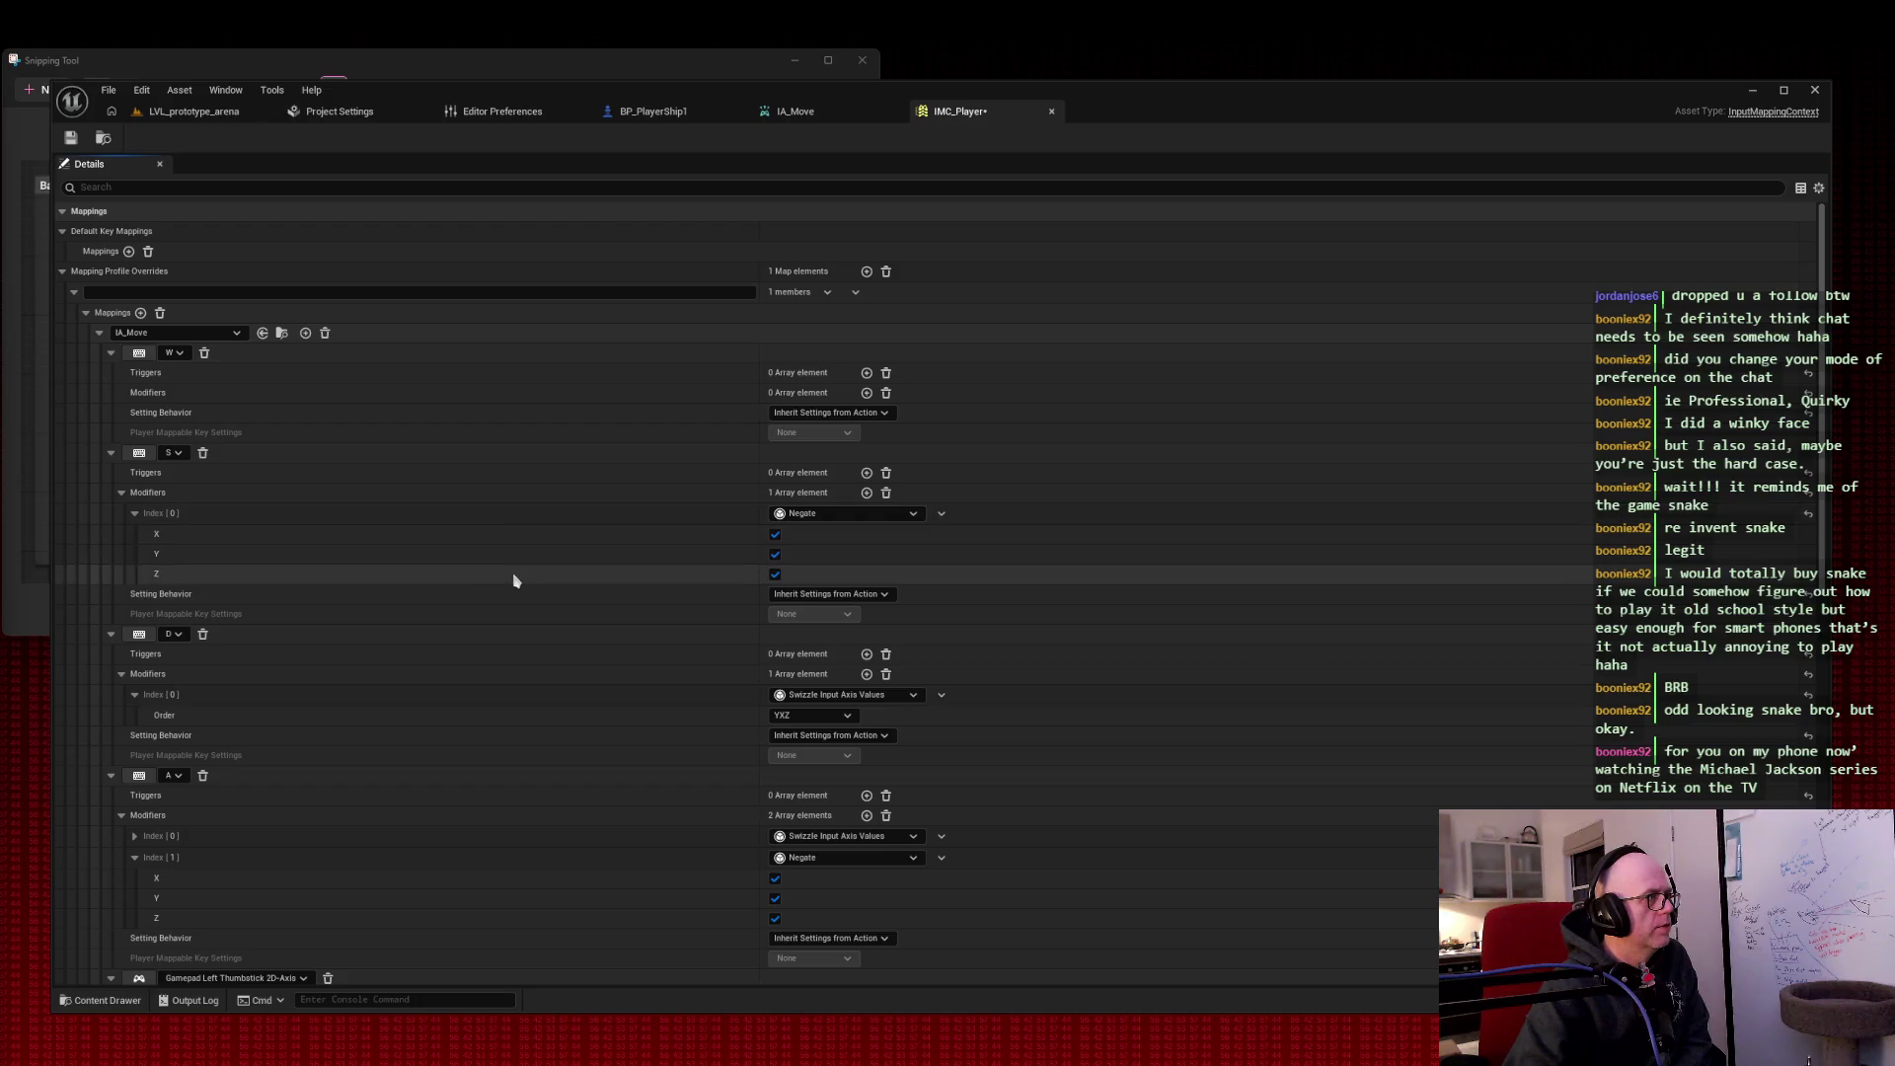
{"action": "left_click", "coordinate": [877, 515]}
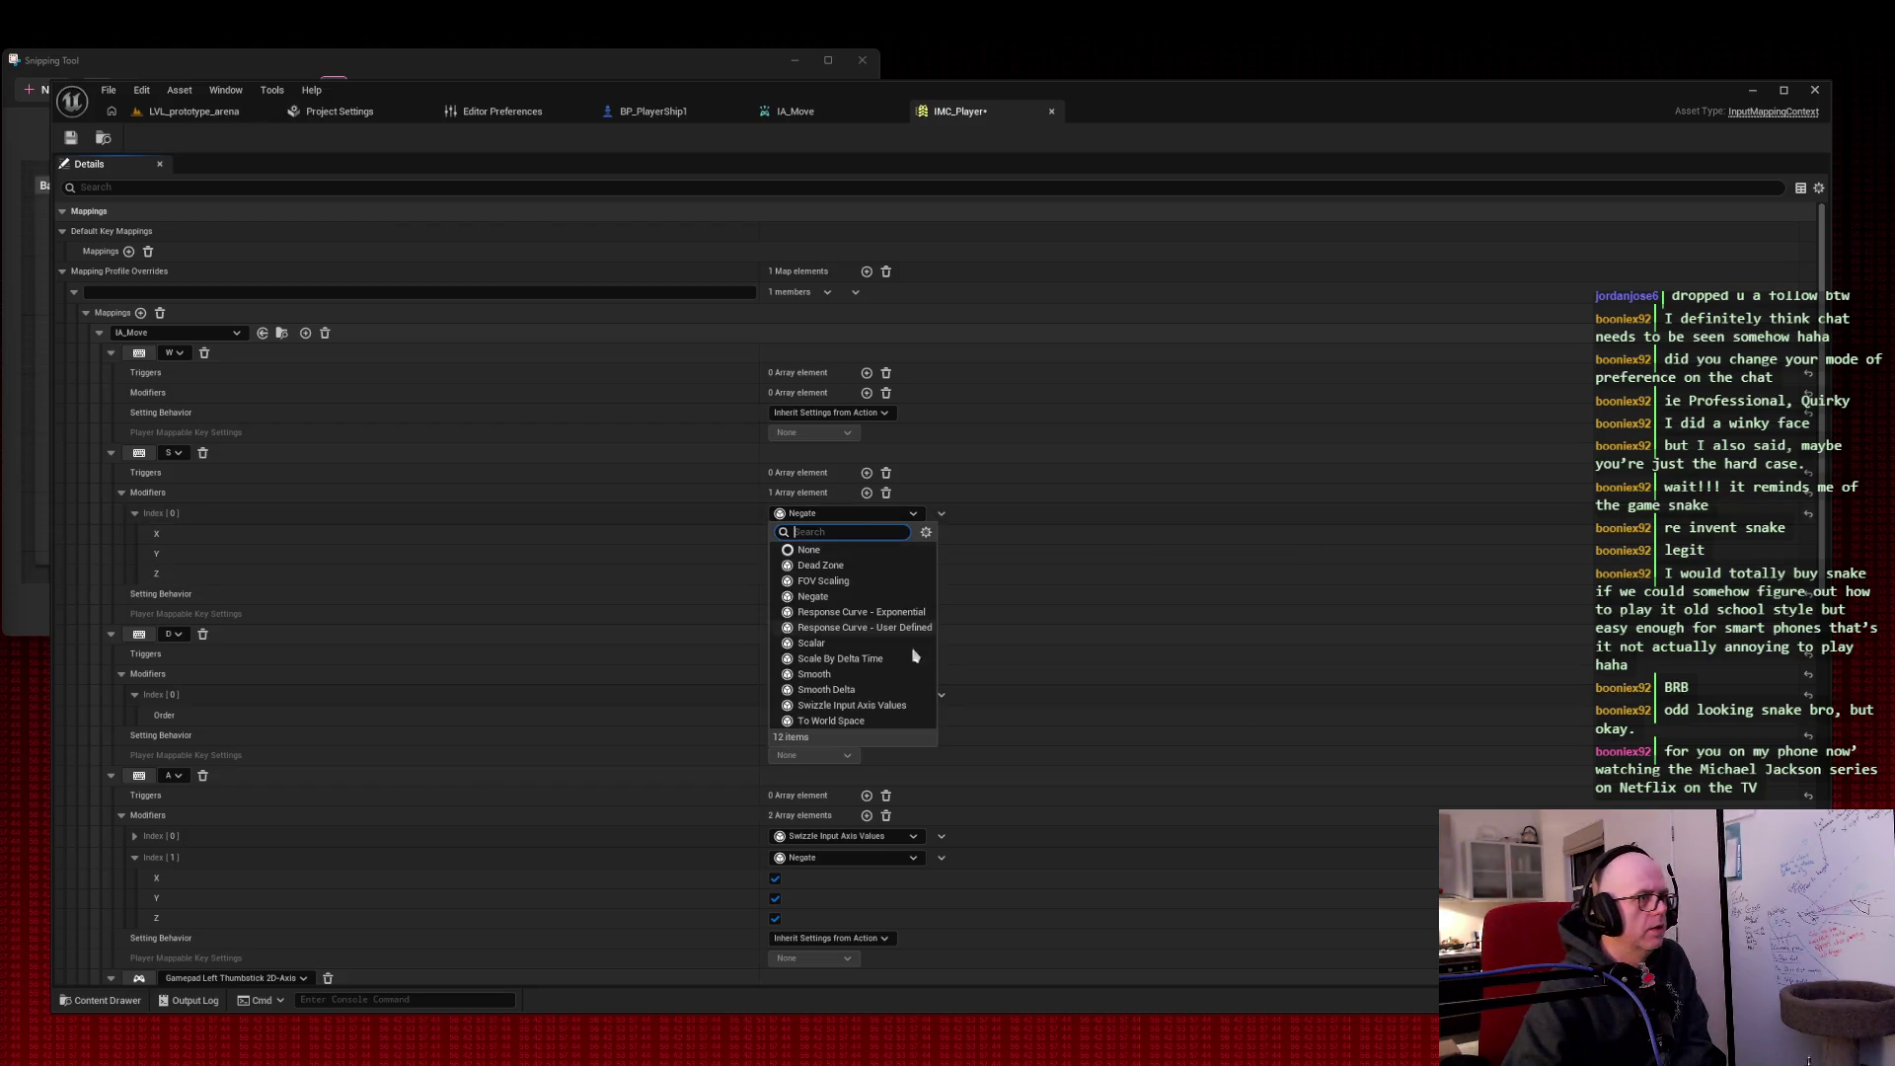
{"action": "left_click", "coordinate": [898, 706]}
{"action": "left_click", "coordinate": [843, 533]}
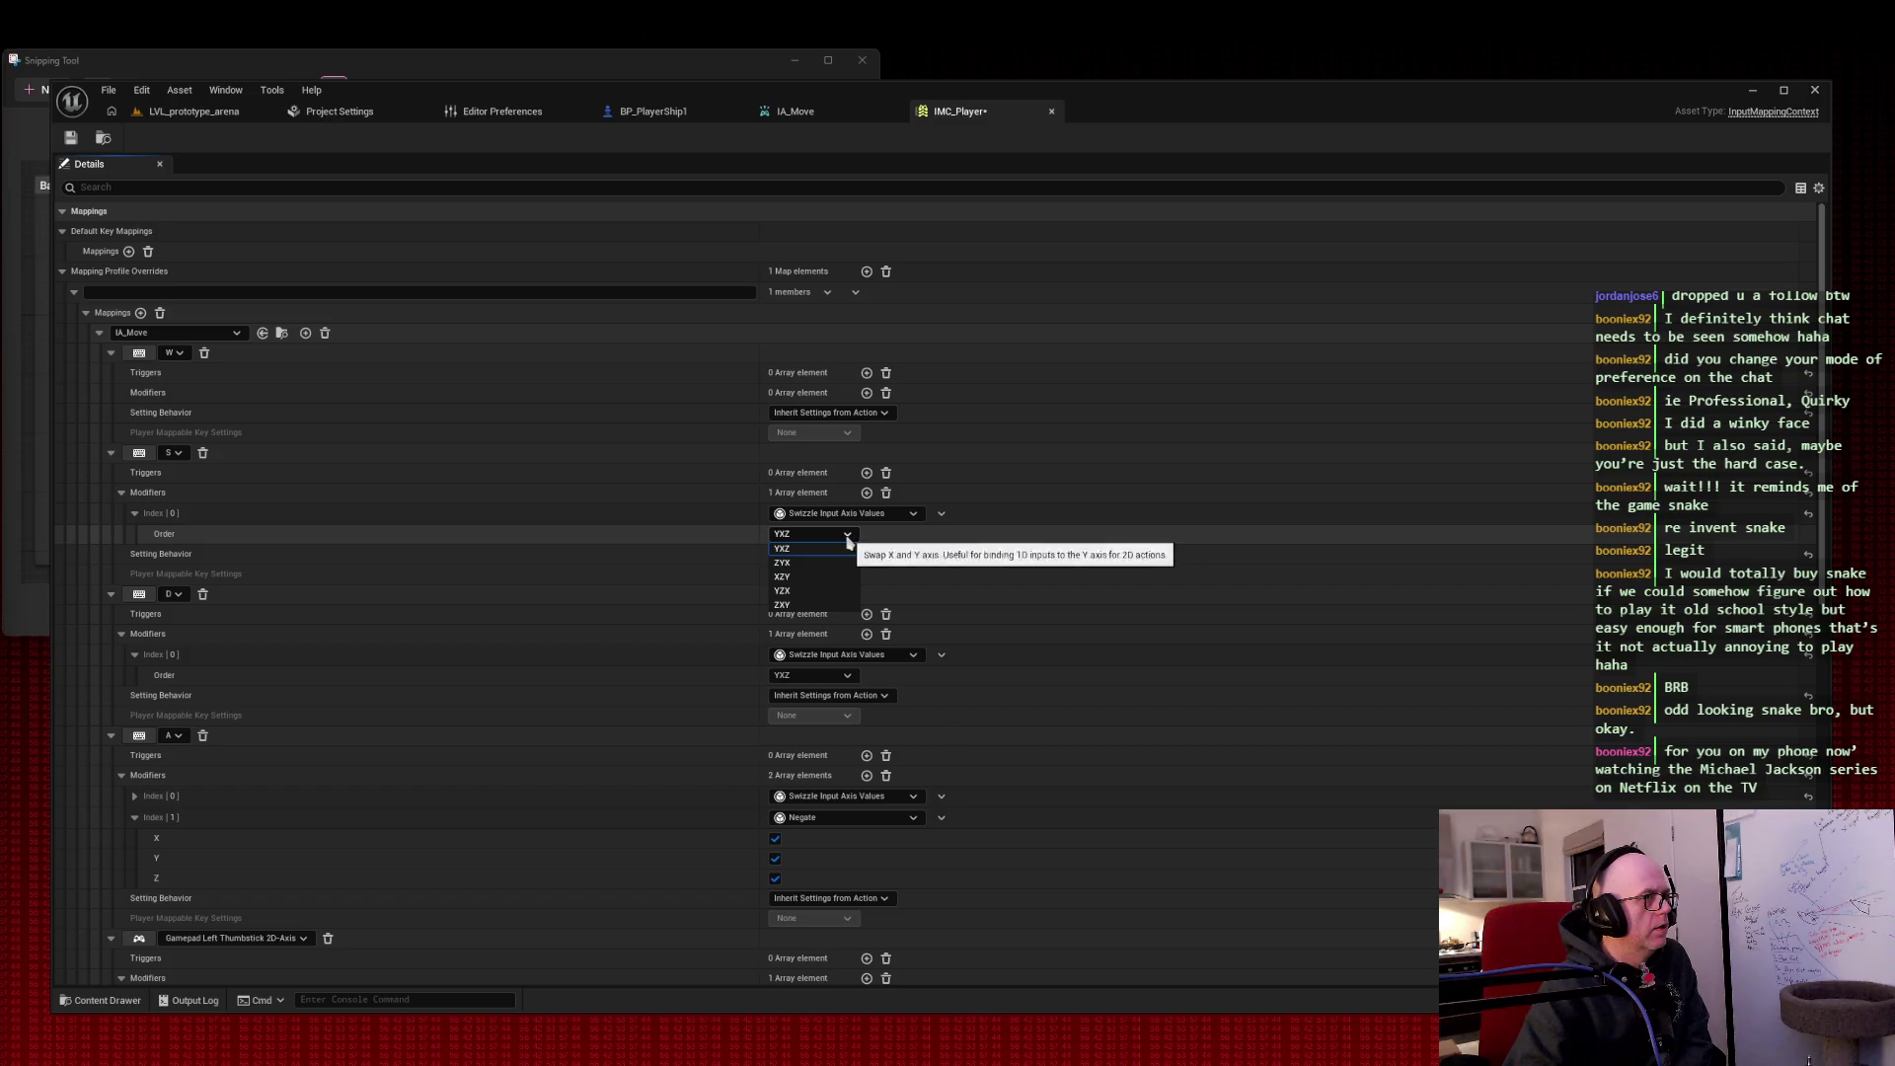
{"action": "left_click", "coordinate": [811, 576]}
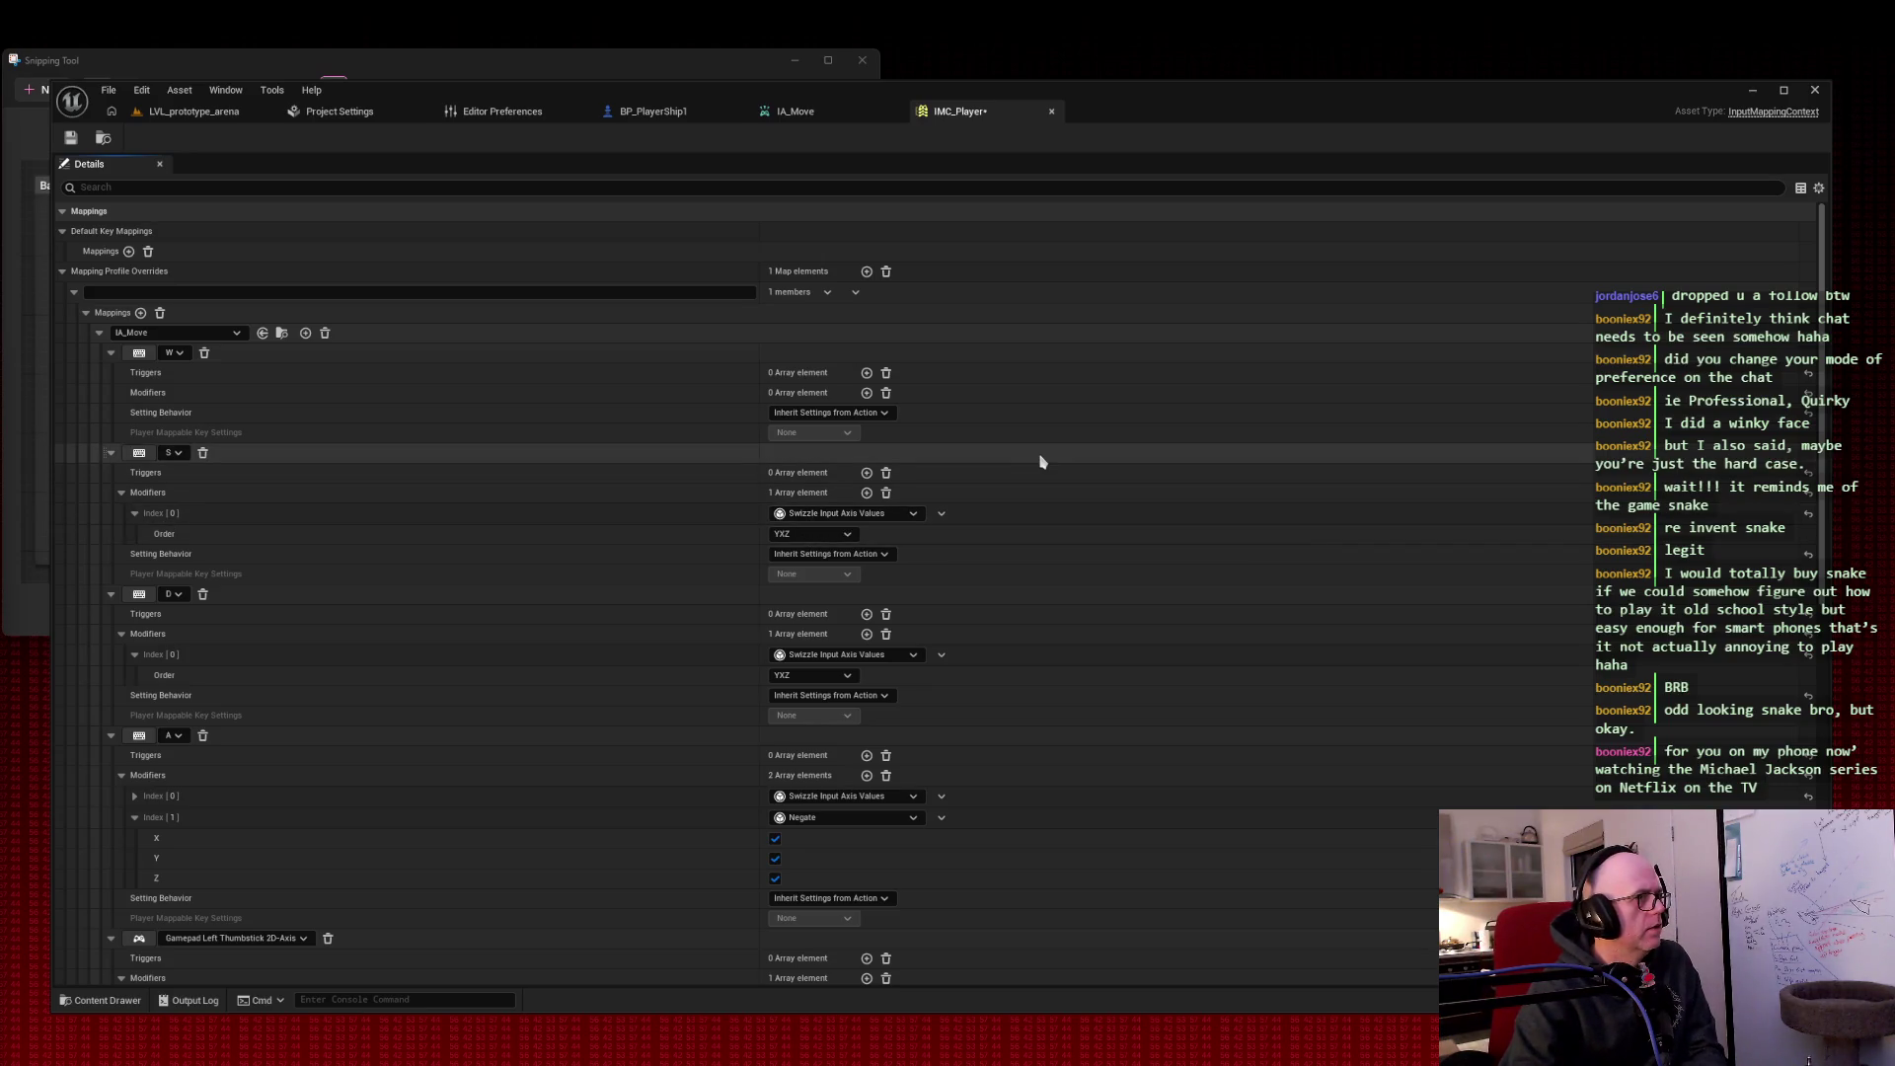
{"action": "key", "text": "ctrl+z"}
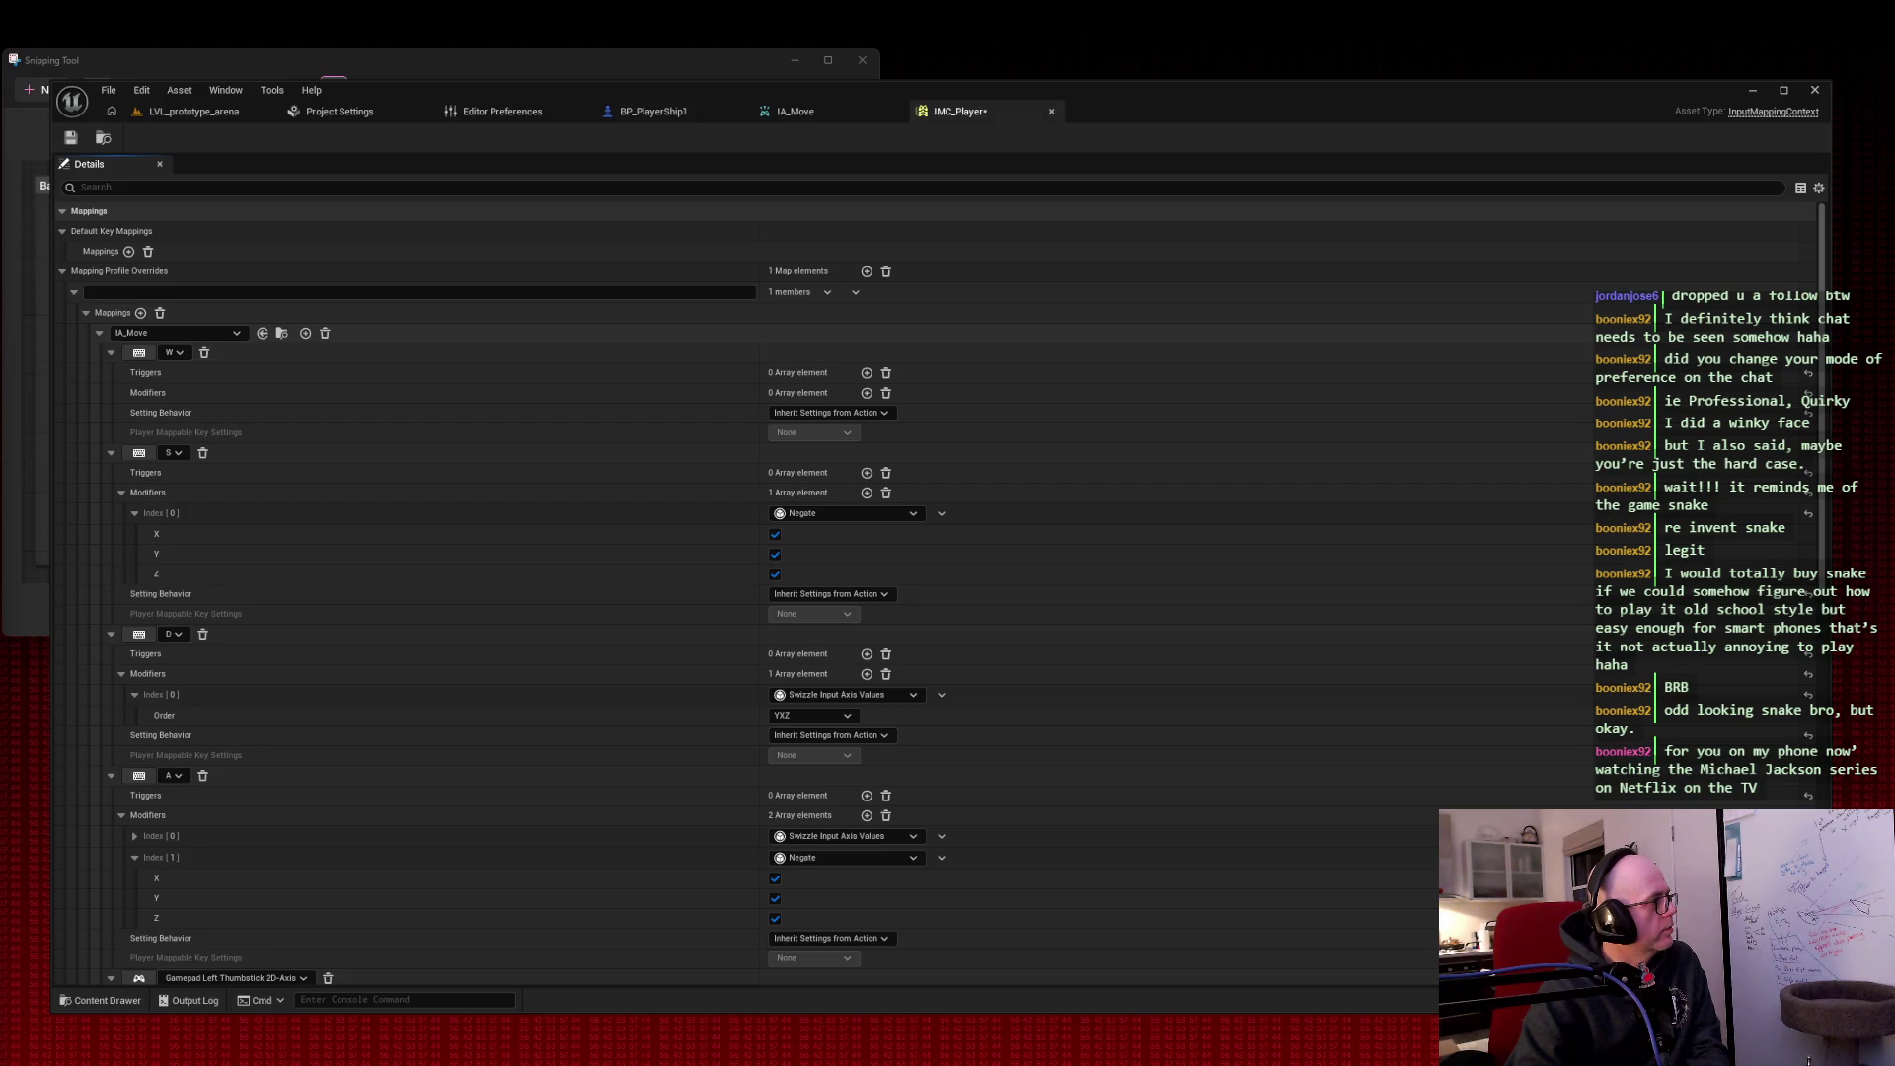
{"action": "left_click", "coordinate": [70, 137]}
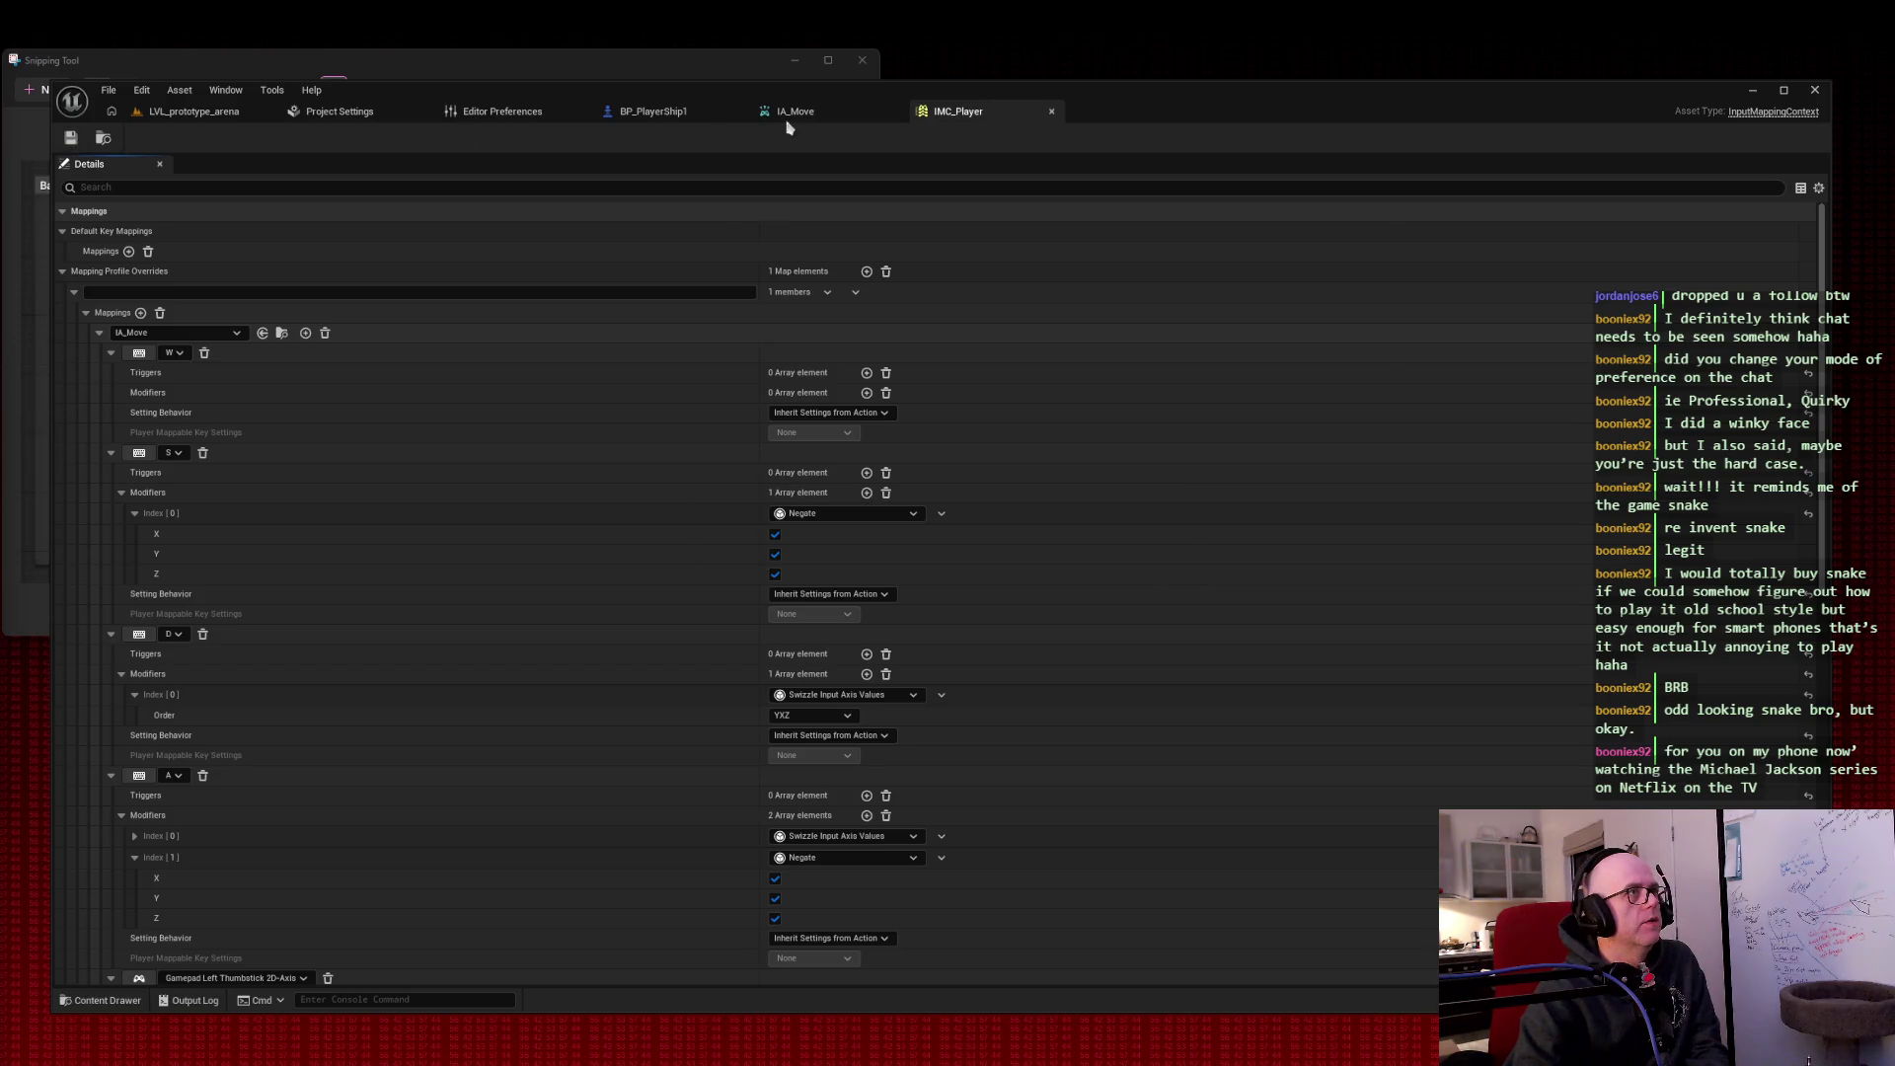
Step: Compile BP_PlayerShip1 and play-test flying the ship with W
{"action": "left_click", "coordinate": [666, 116]}
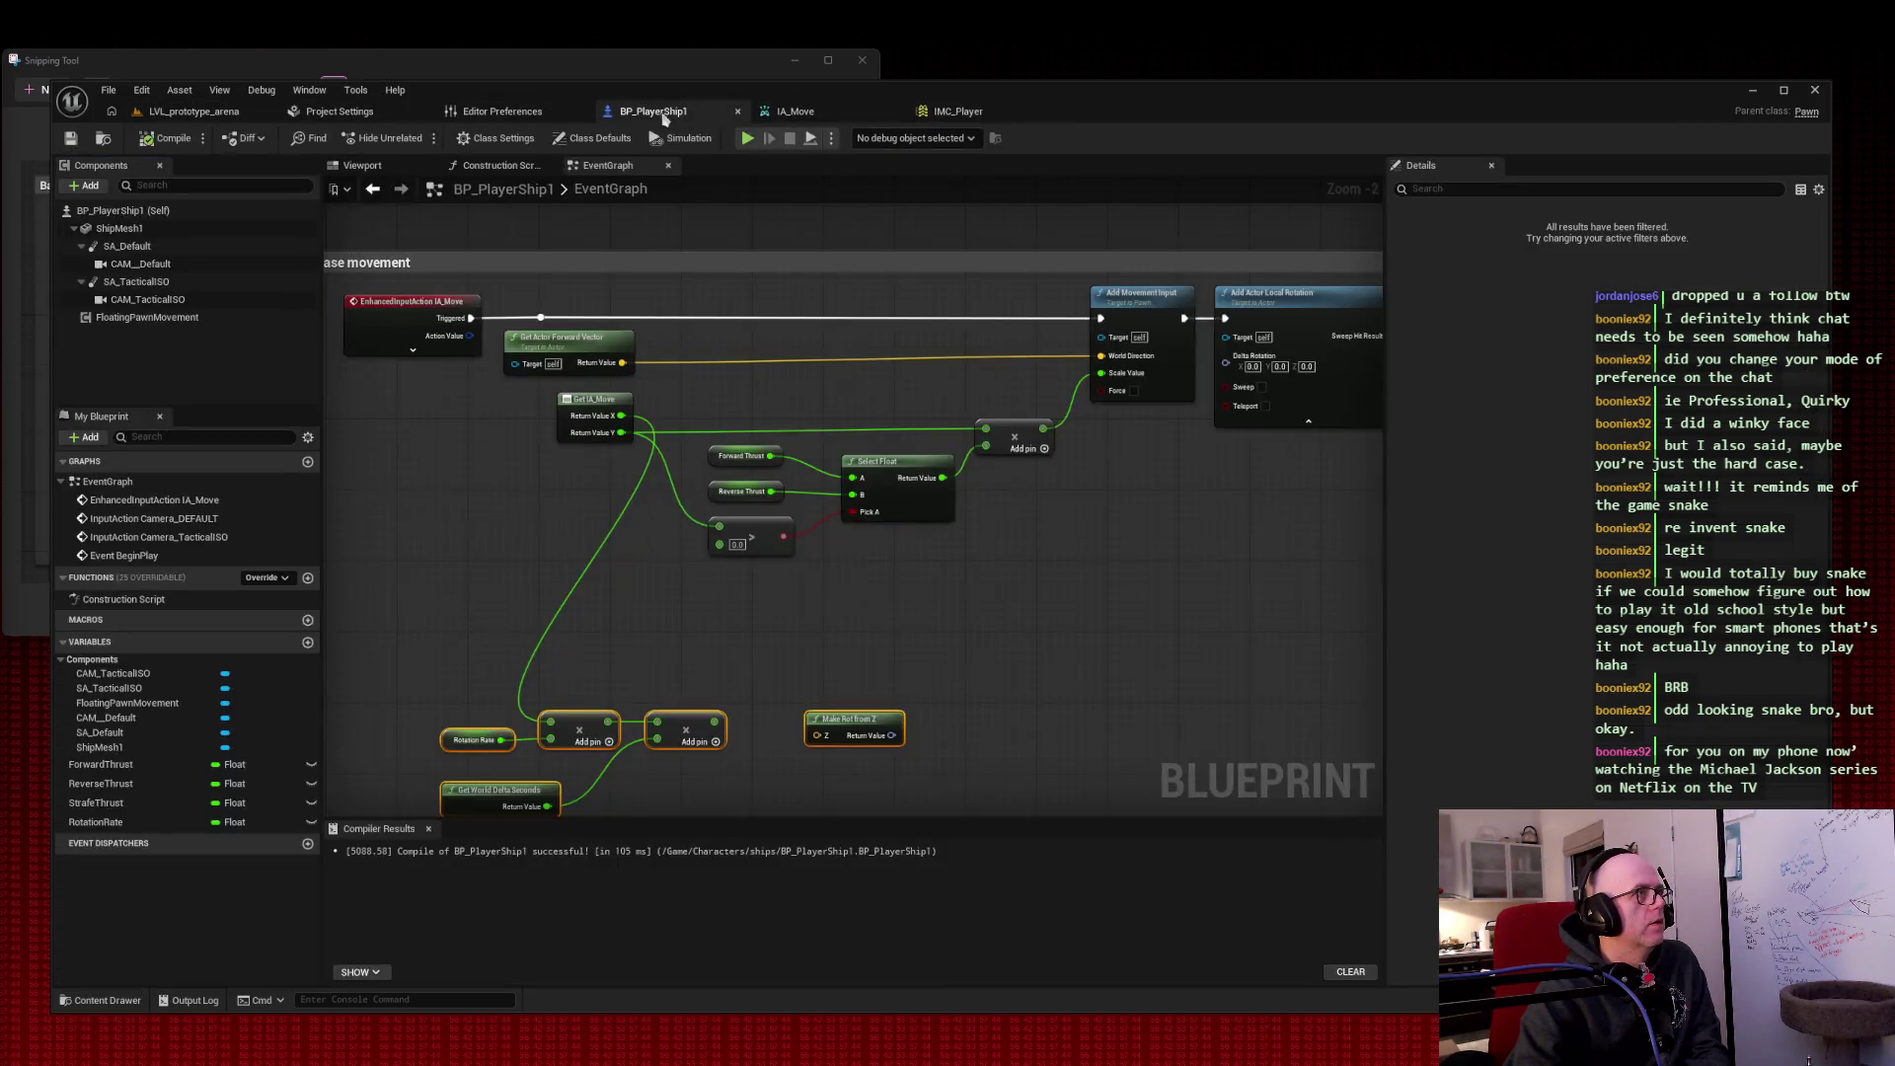
{"action": "left_click", "coordinate": [166, 138]}
{"action": "left_click", "coordinate": [419, 138]}
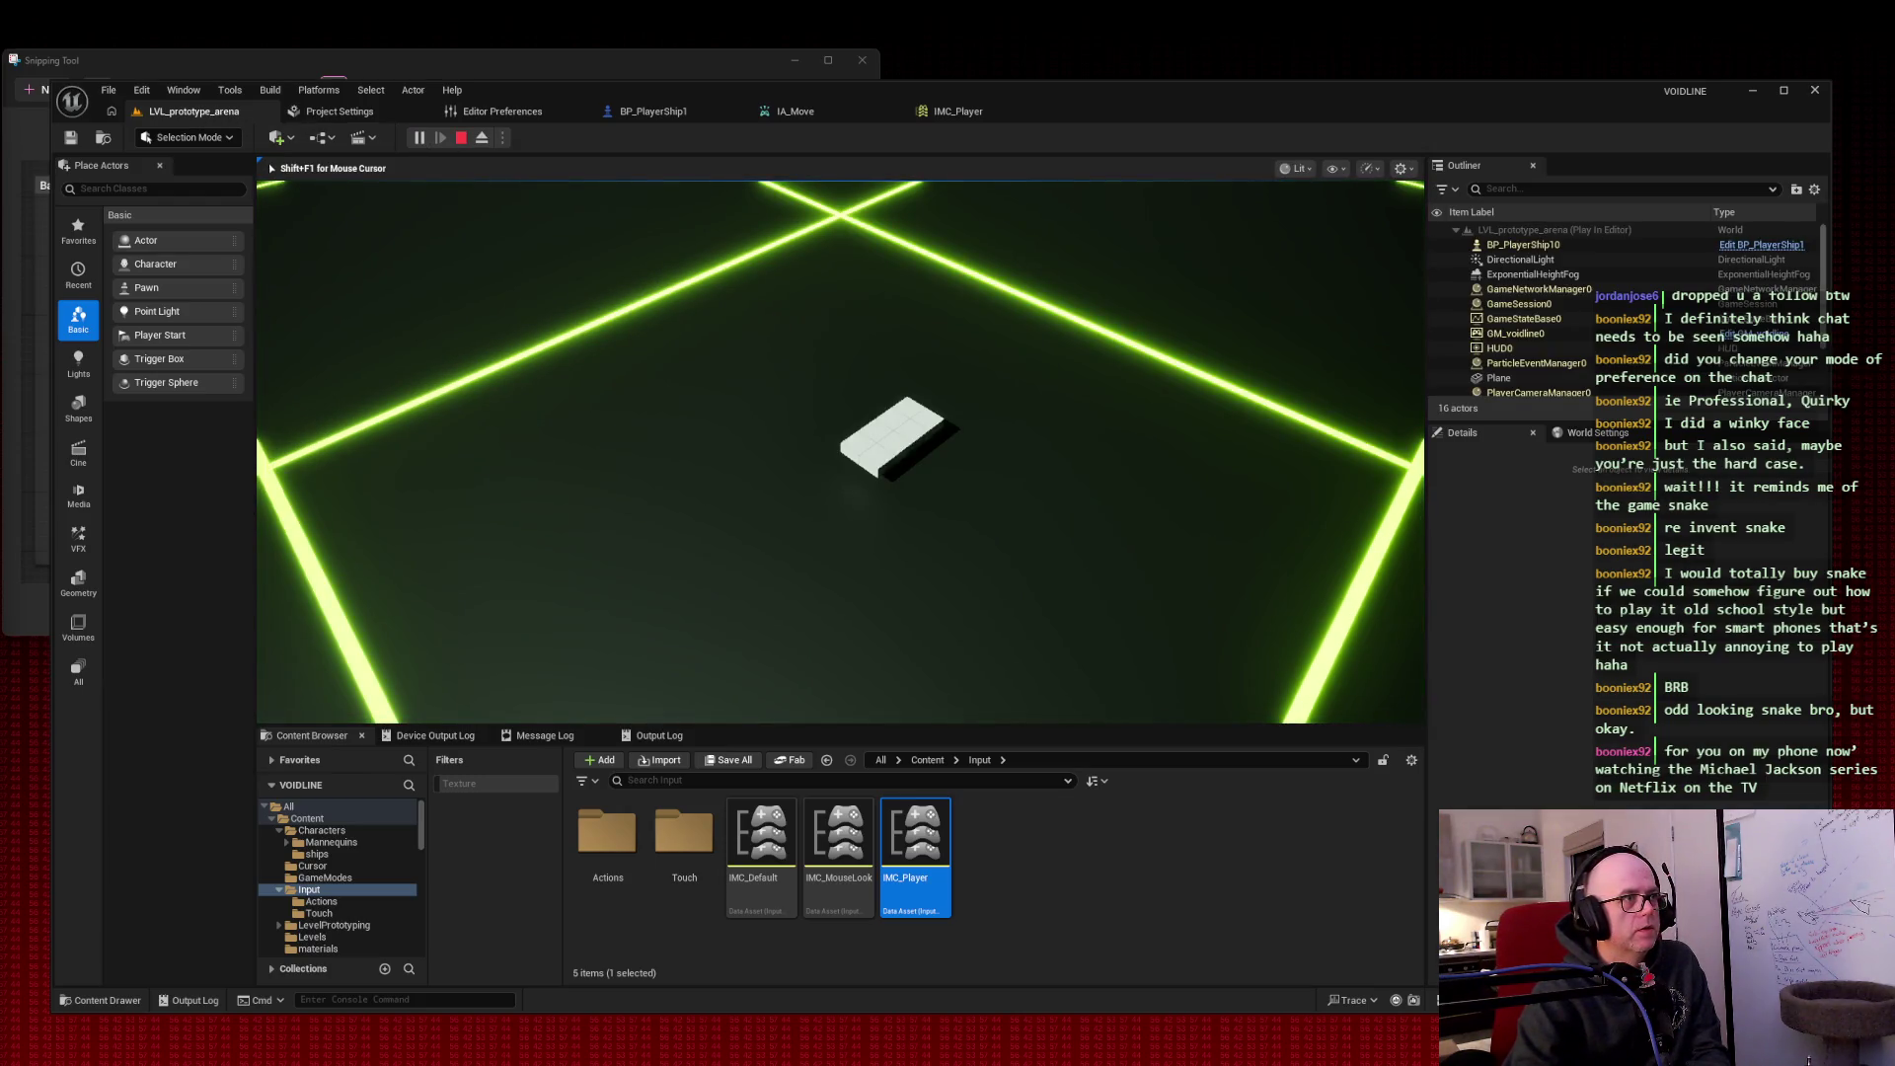
{"action": "key", "text": "w"}
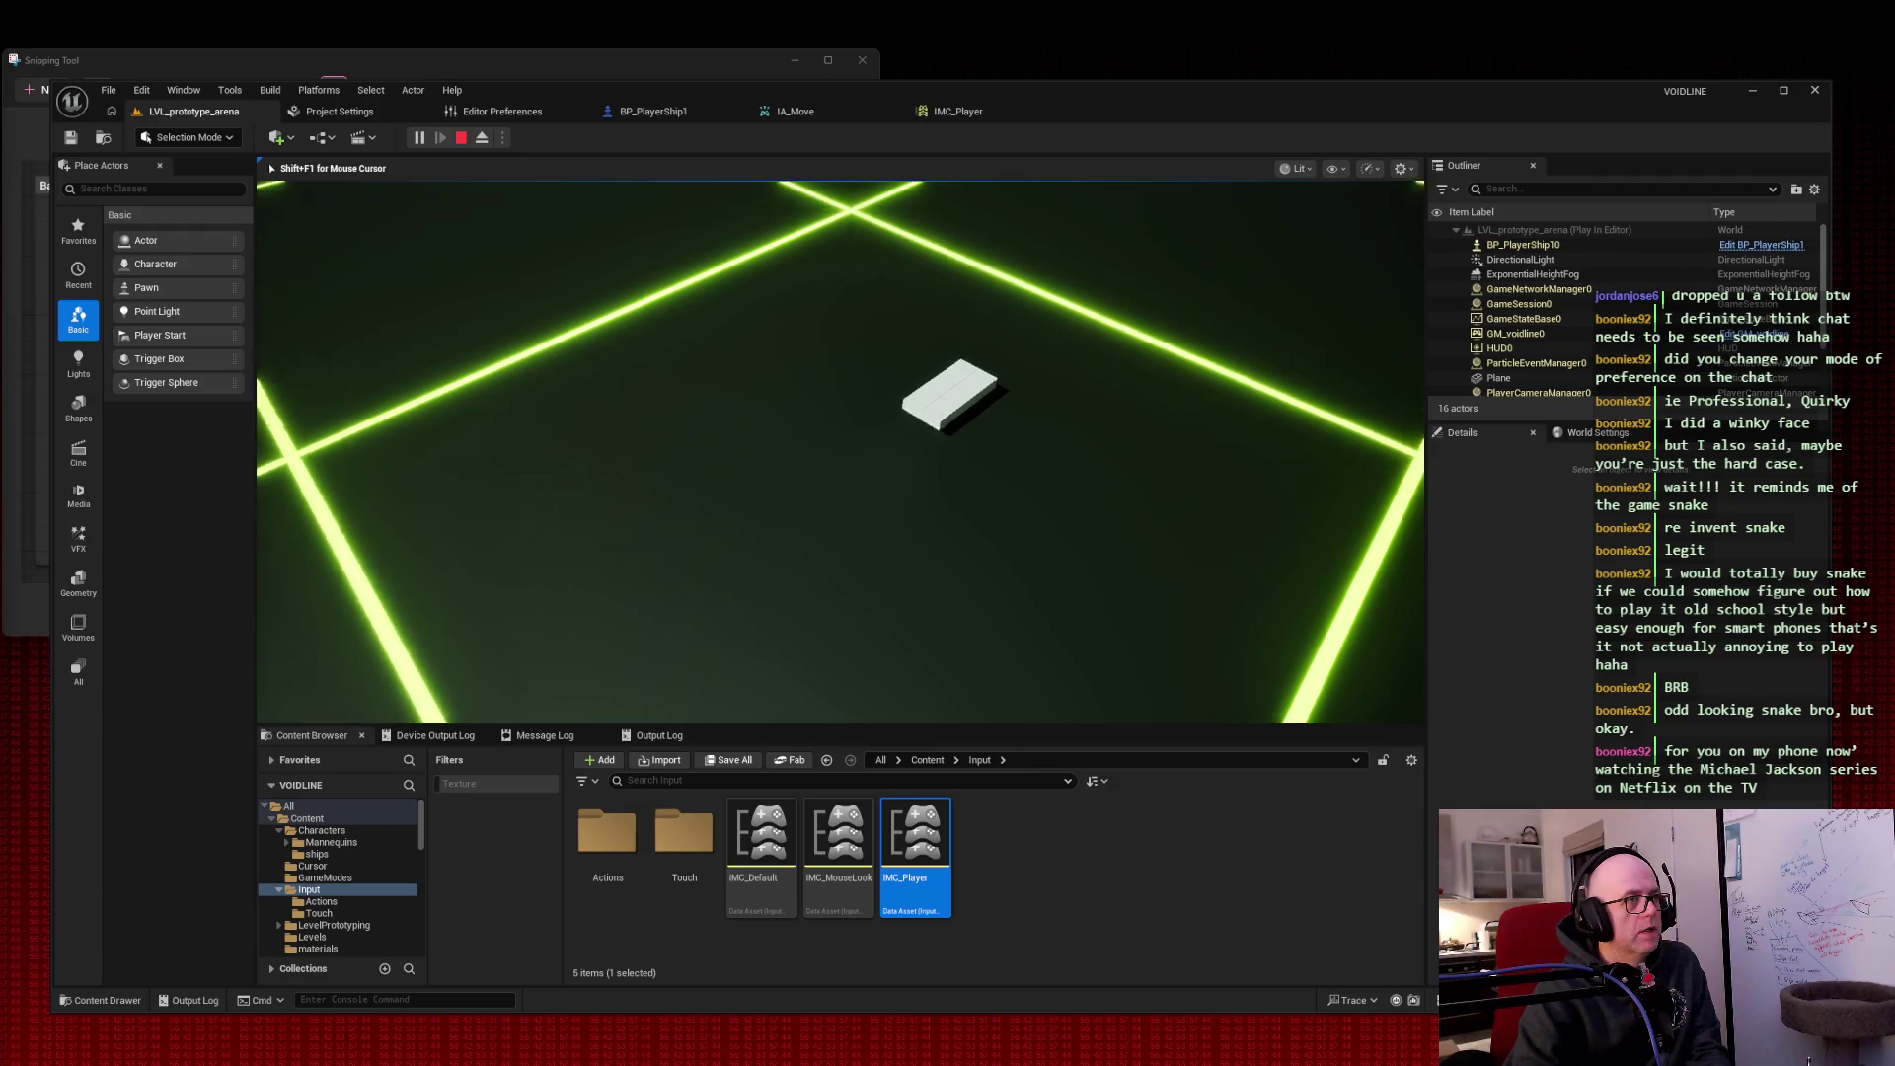
{"action": "key", "text": "Escape"}
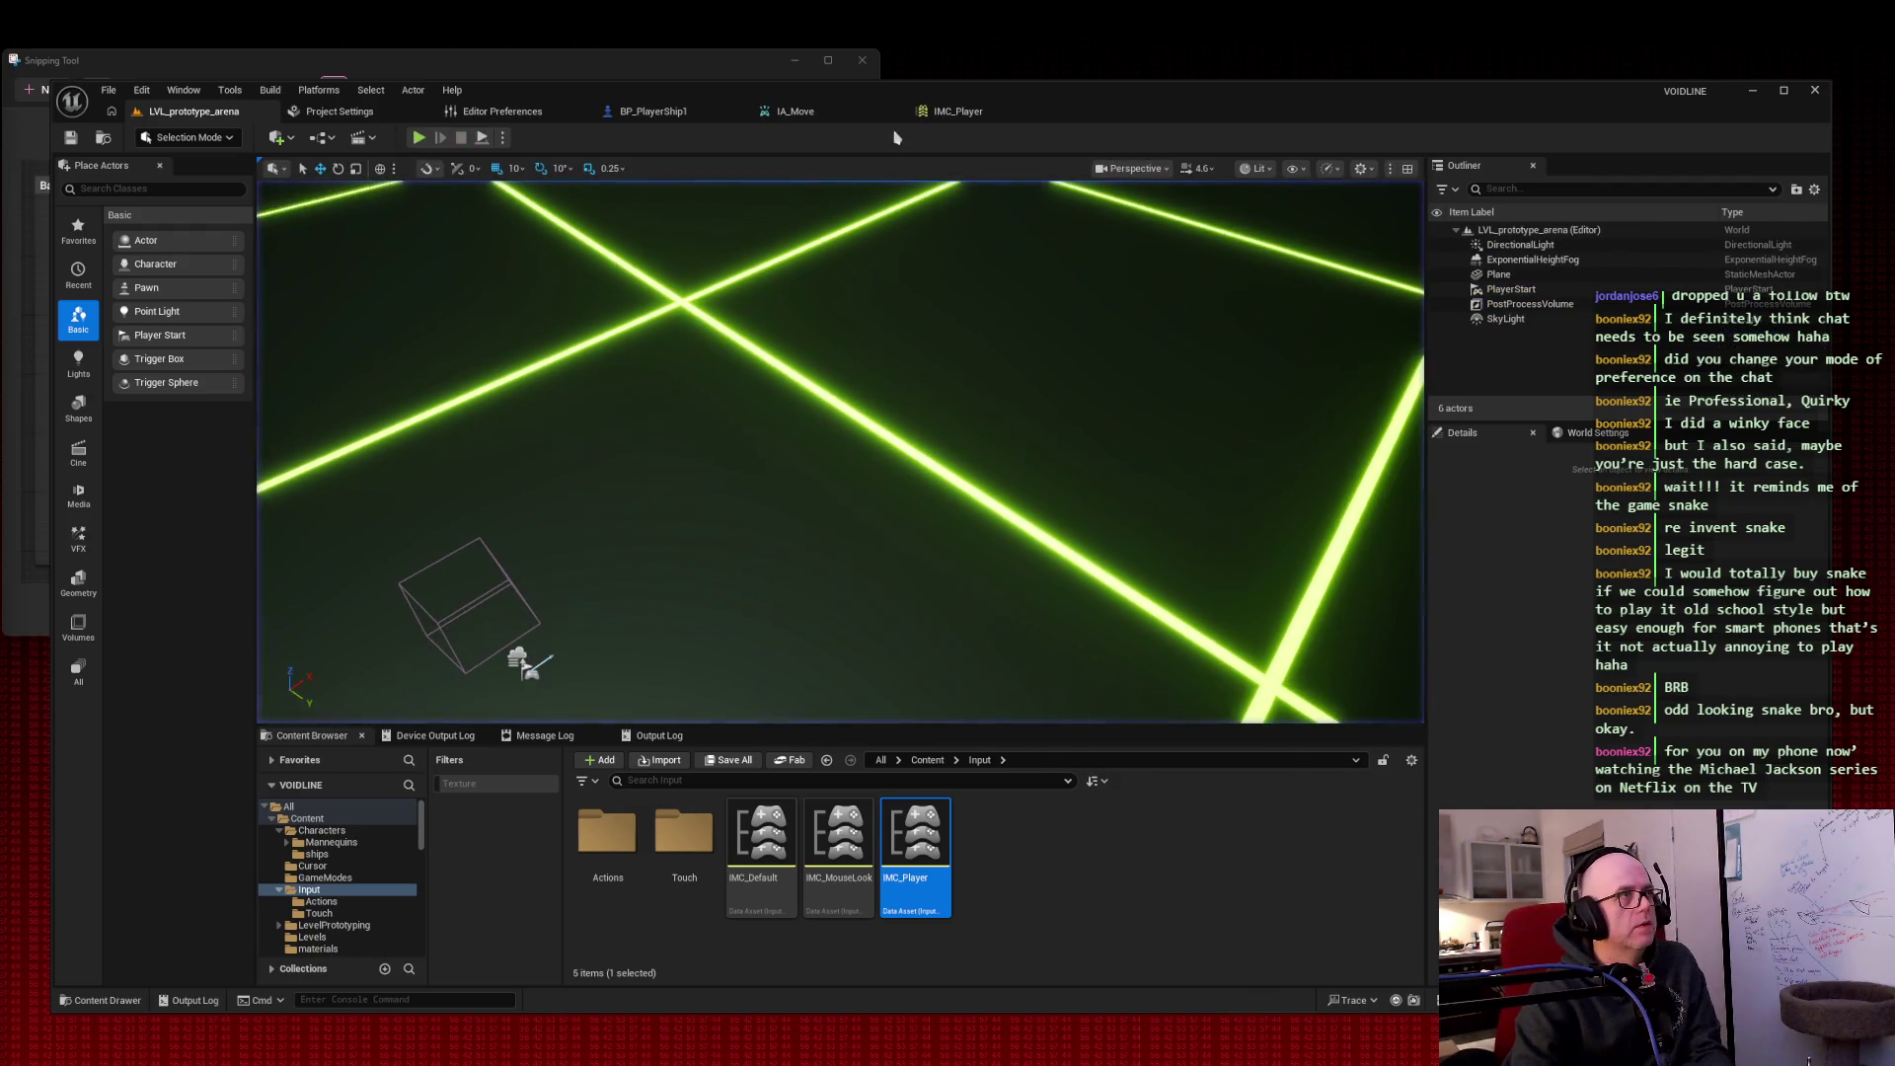
Step: Check IA_Move and screenshot the IMC_Player mappings, then return to BP_PlayerShip1
{"action": "left_click", "coordinate": [926, 115]}
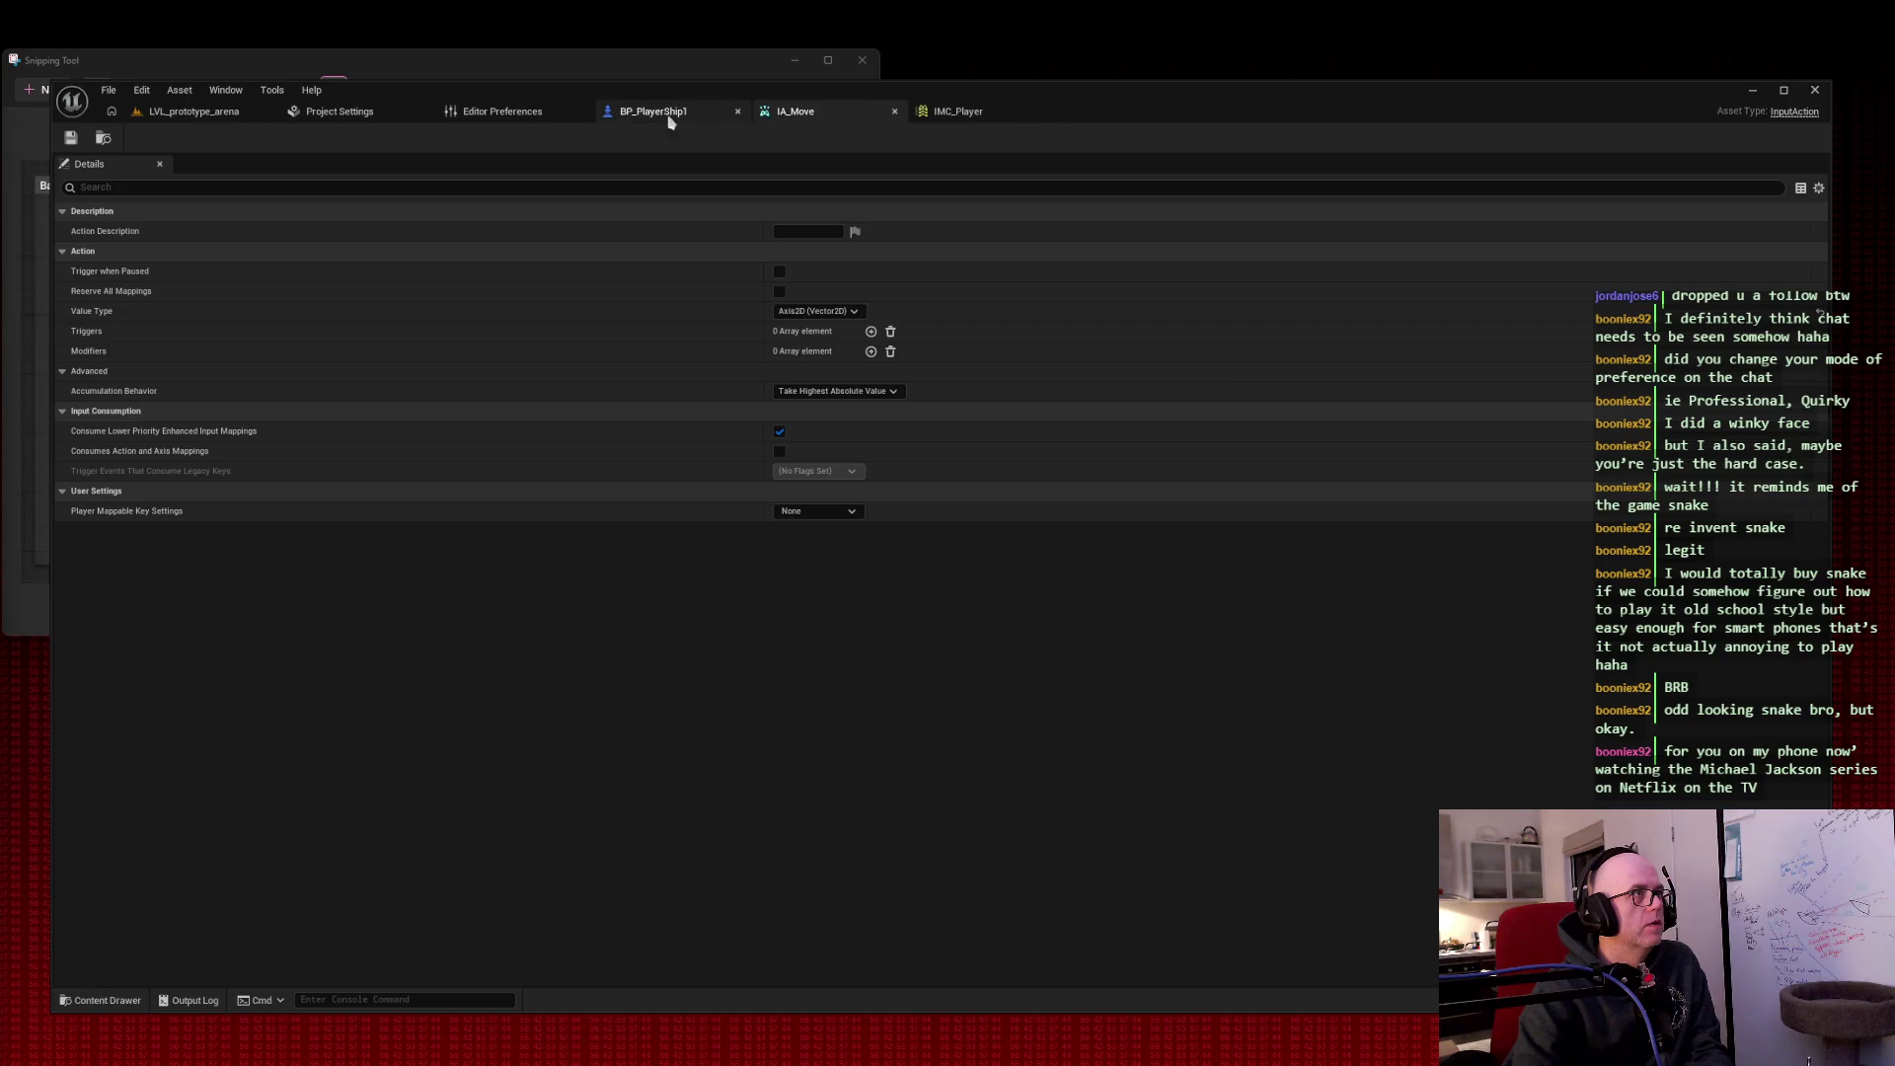
{"action": "left_click", "coordinate": [659, 119]}
{"action": "left_click", "coordinate": [950, 114]}
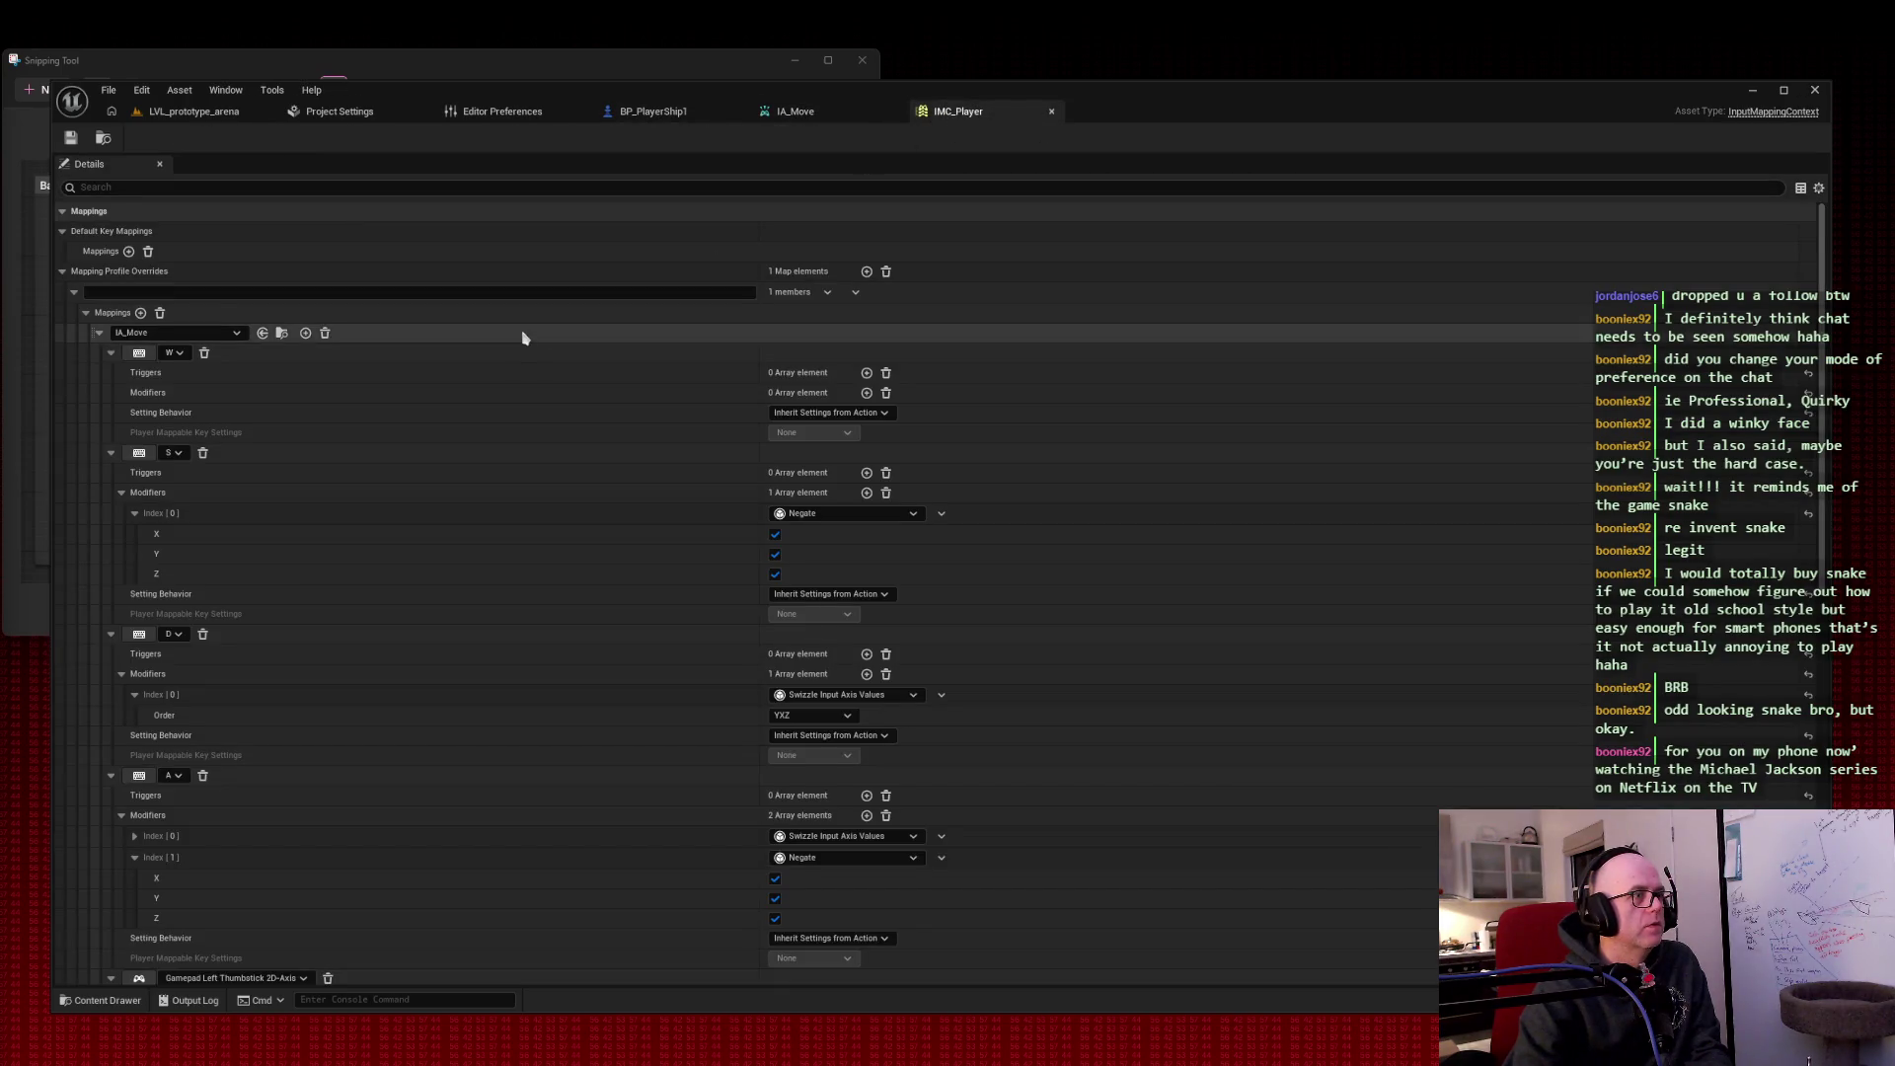
{"action": "scroll", "coordinate": [523, 336], "scroll_direction": "down", "scroll_amount": 2}
{"action": "scroll", "coordinate": [523, 337], "scroll_direction": "down", "scroll_amount": 1}
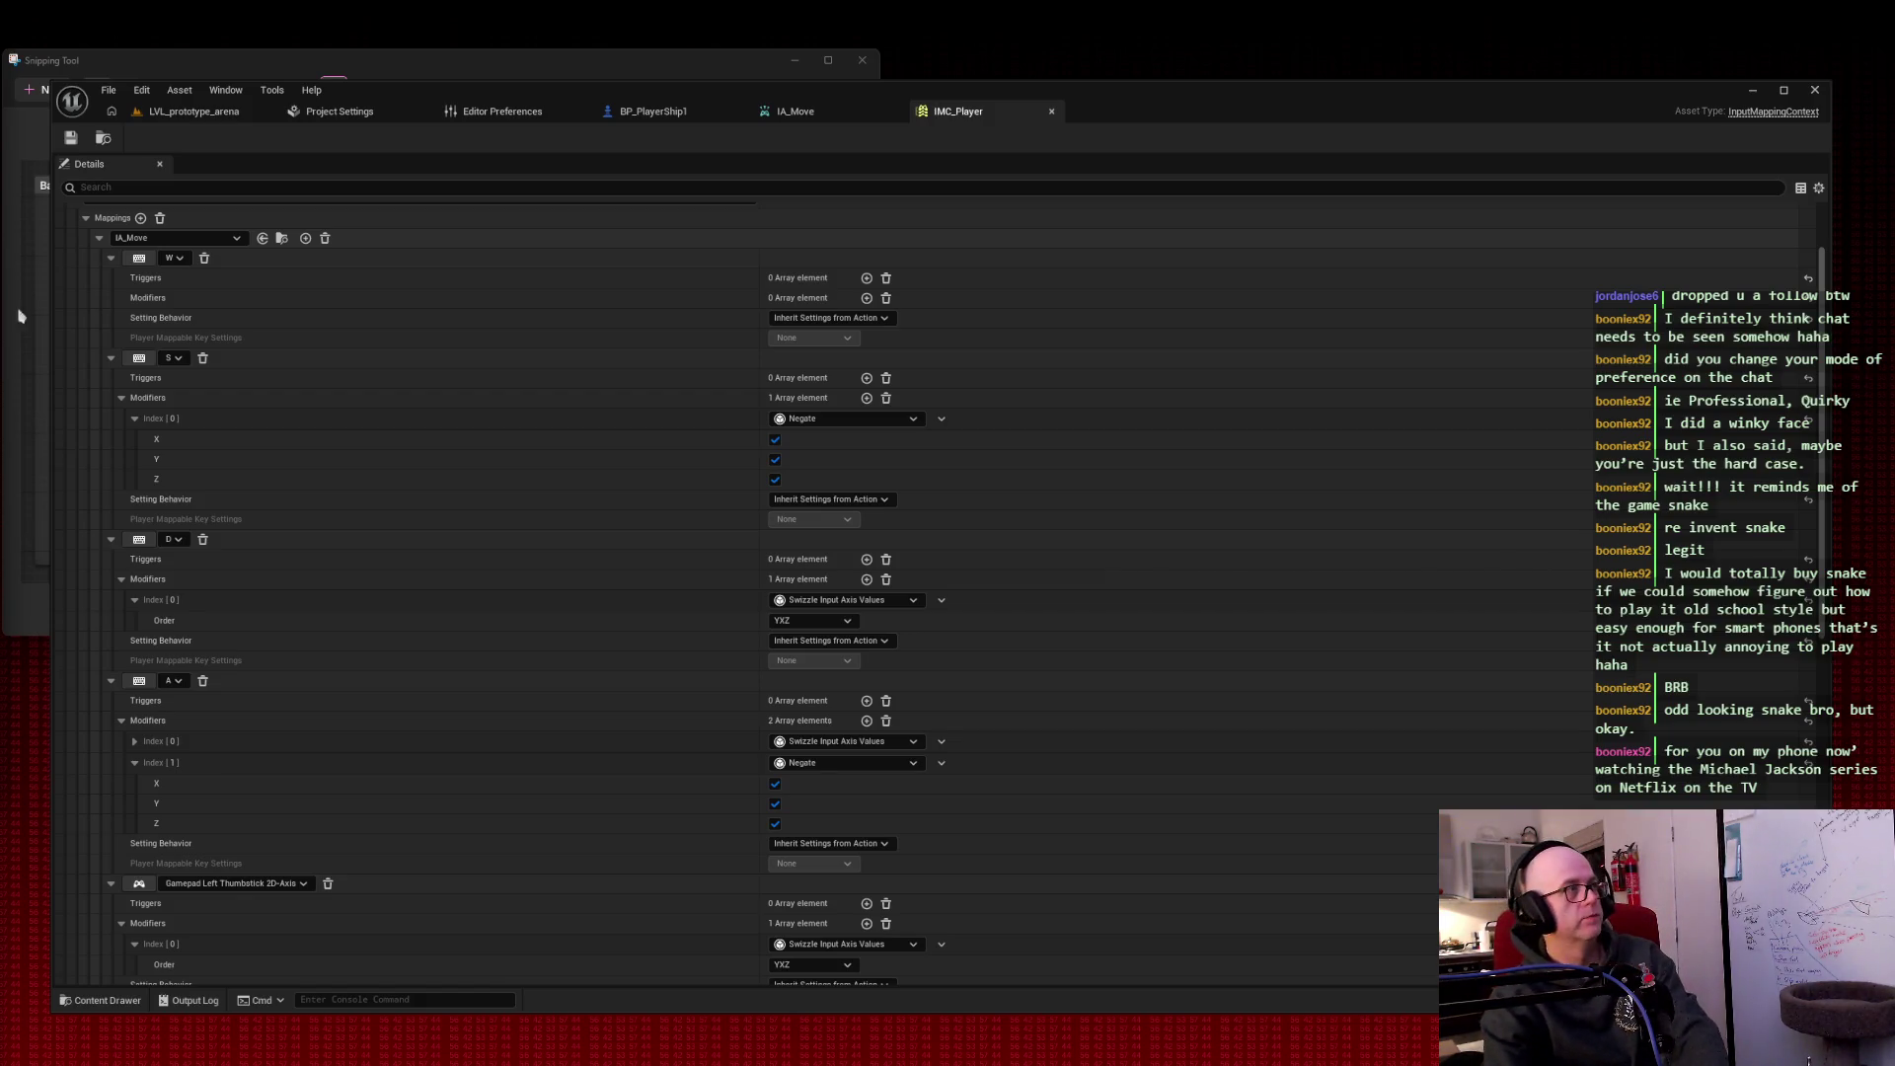
{"action": "key", "text": "super+shift+s"}
{"action": "left_click_drag", "start_coordinate": [61, 188], "coordinate": [1226, 1013]}
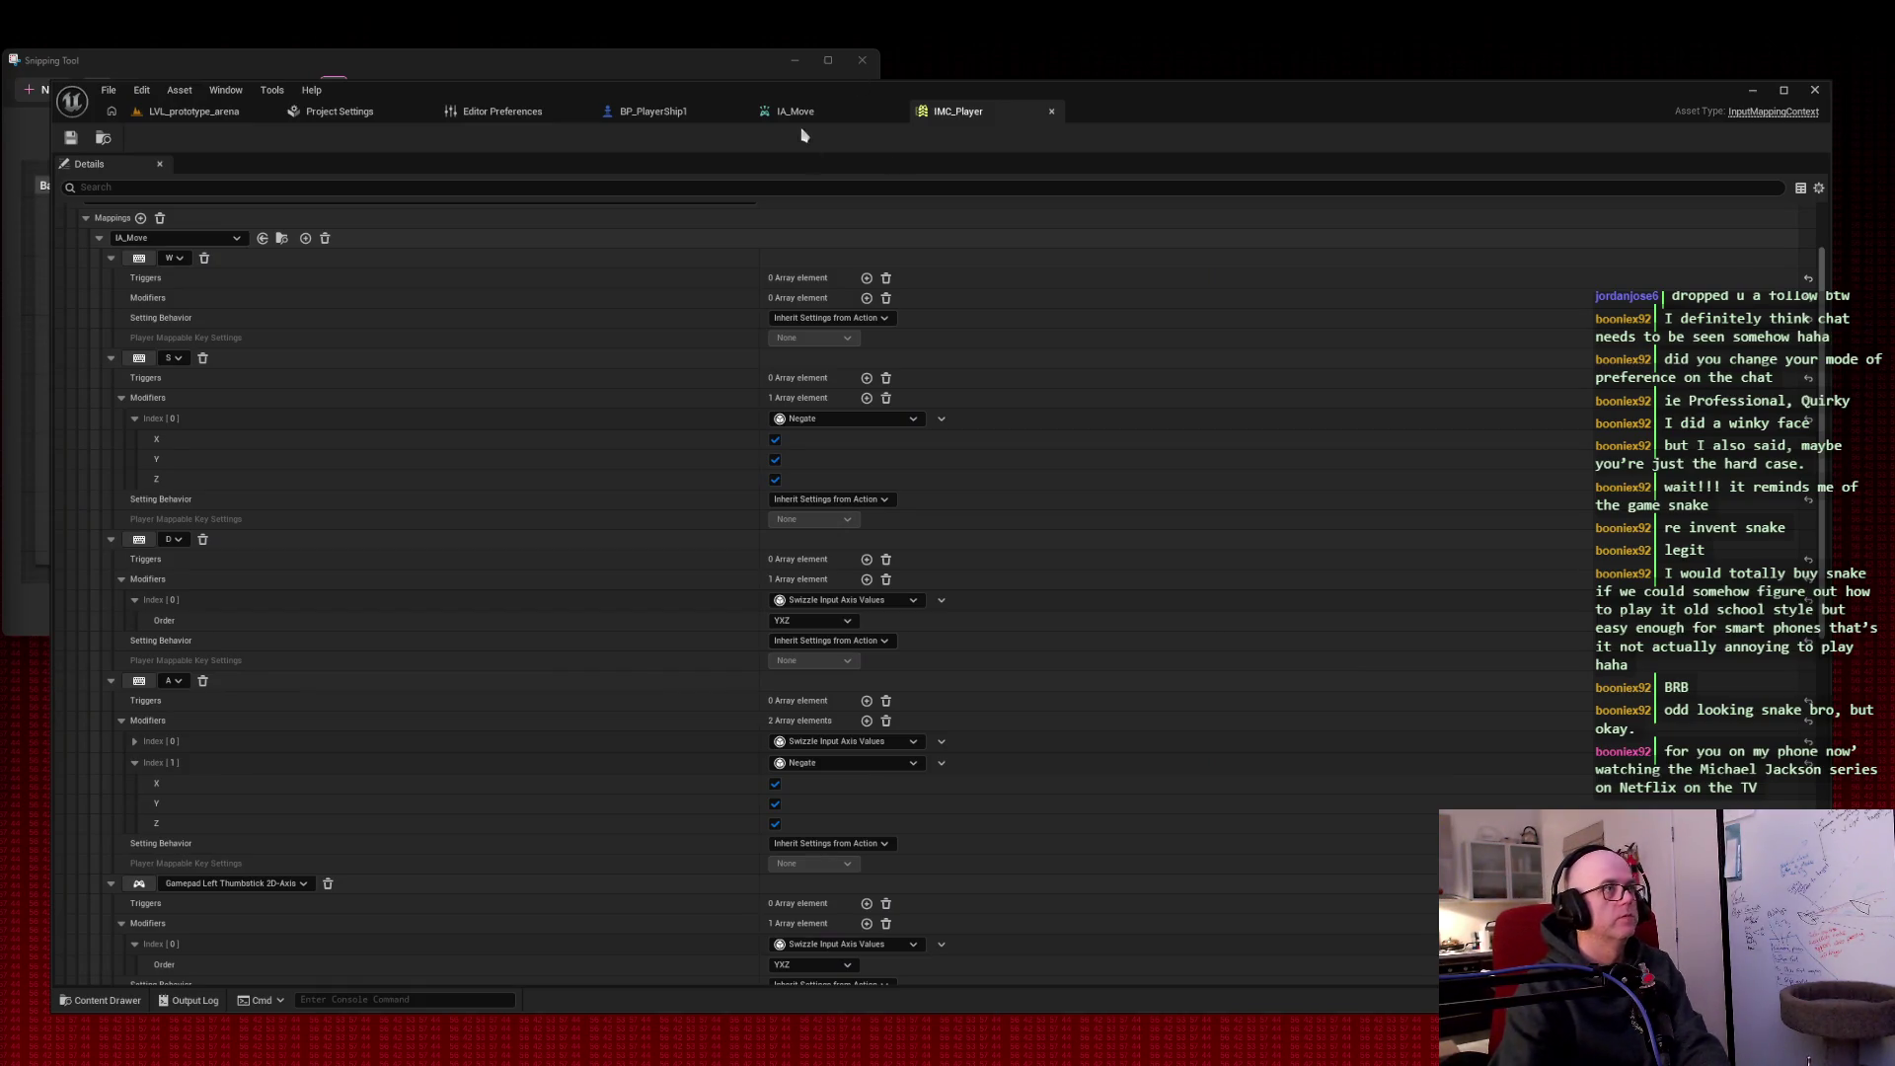
{"action": "left_click", "coordinate": [654, 111]}
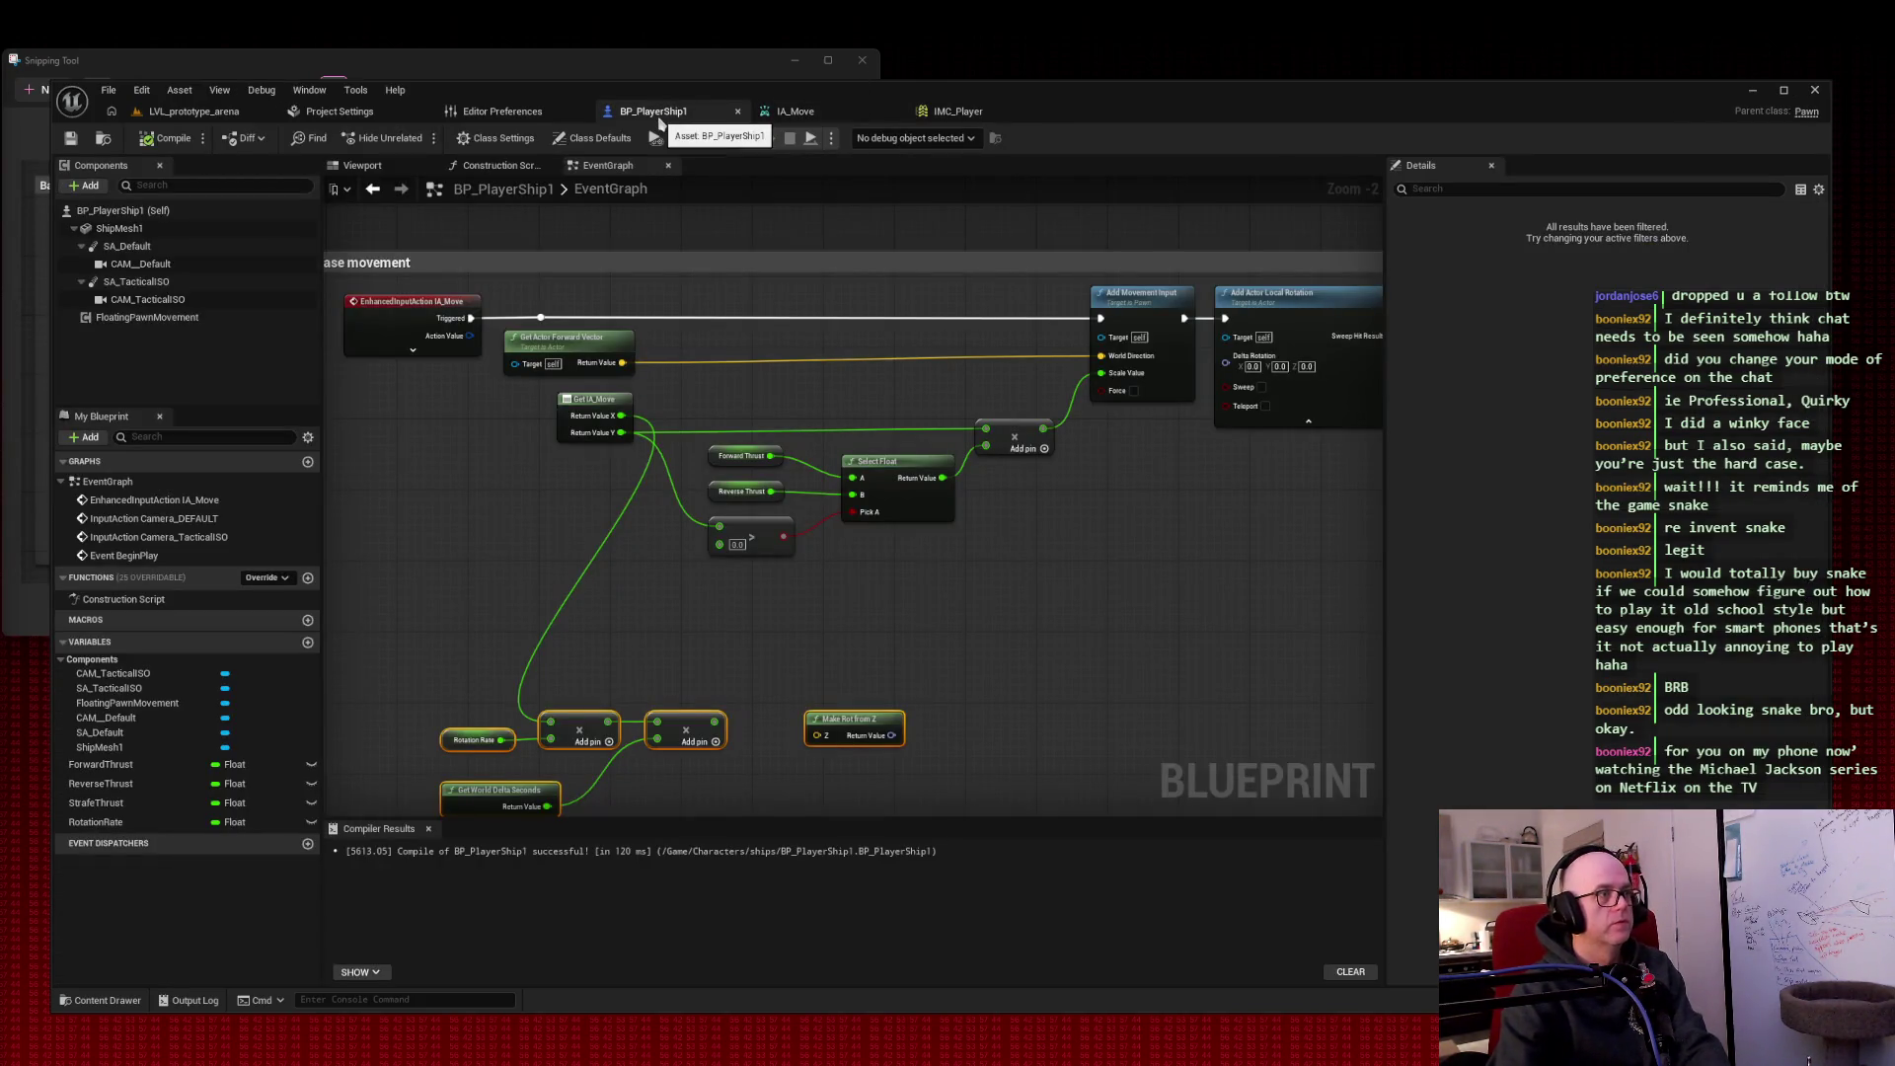
{"action": "left_click", "coordinate": [810, 400]}
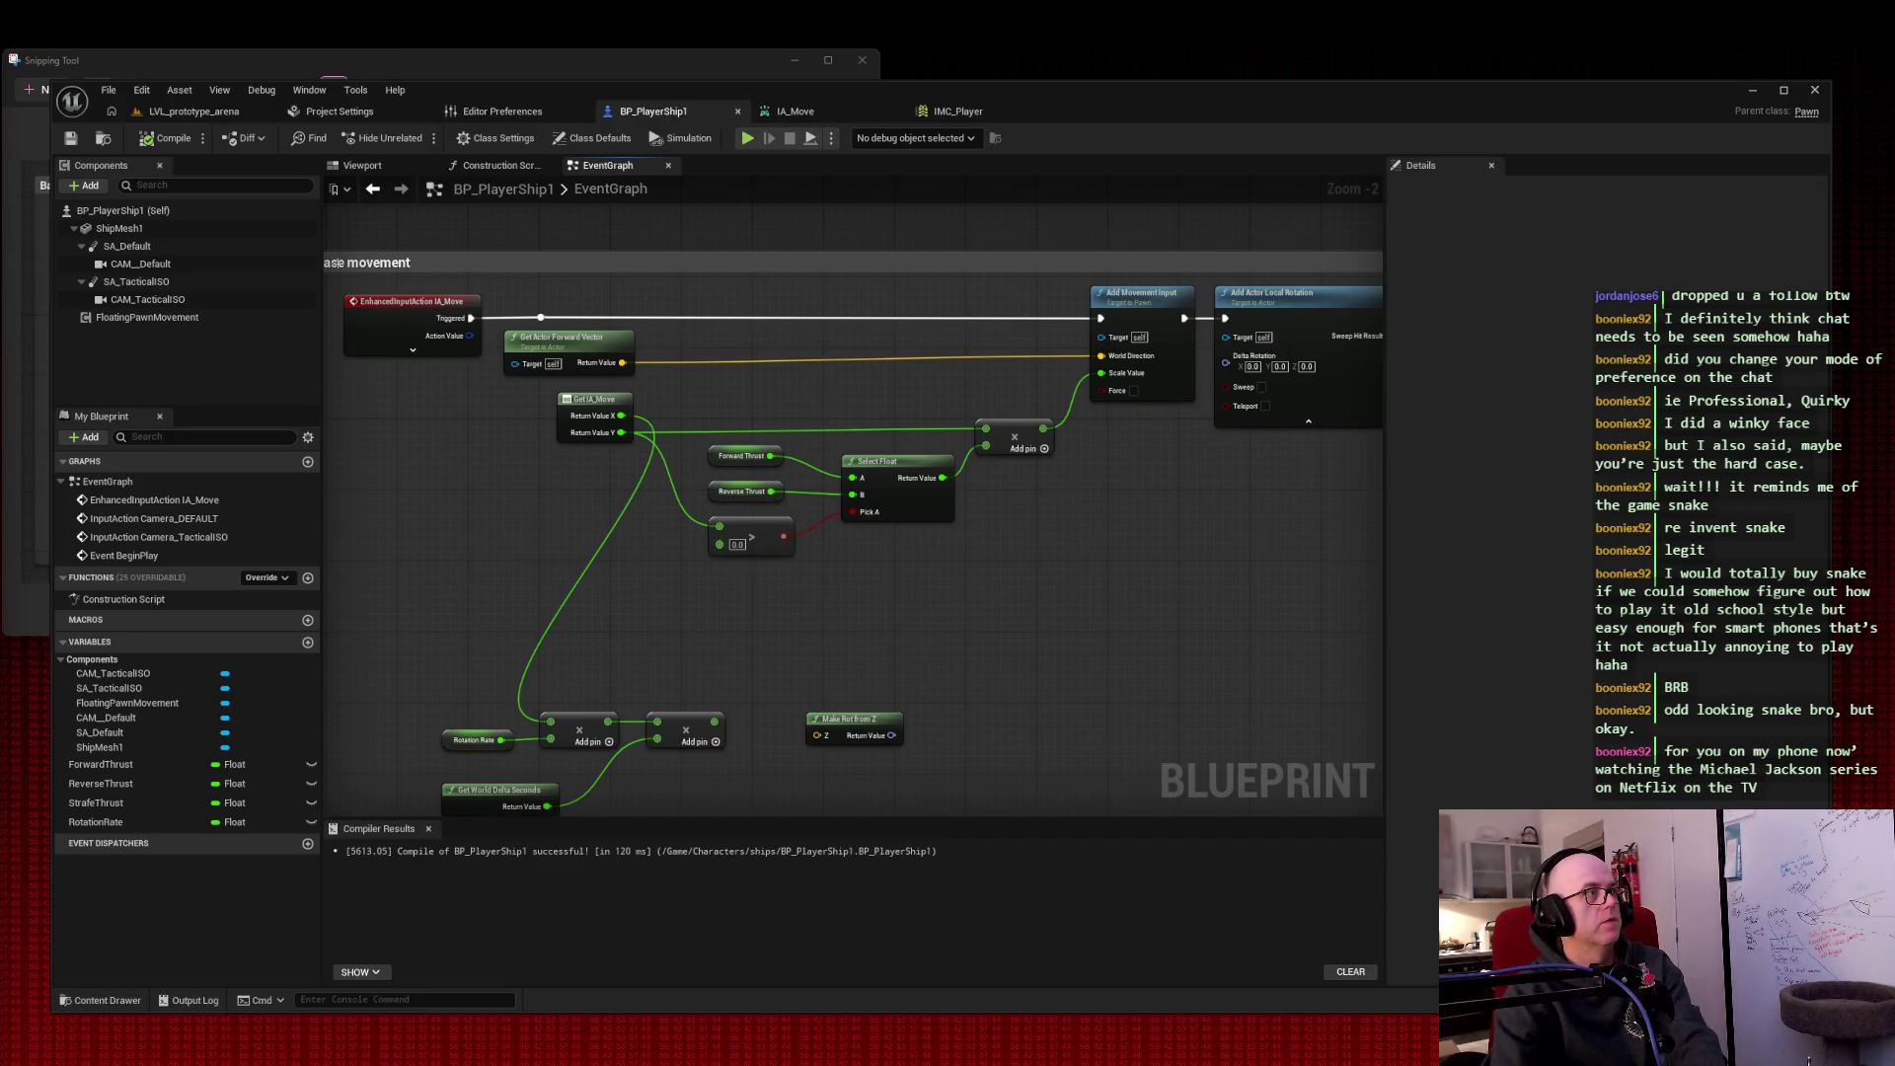
{"action": "key", "text": "super+shift+s"}
{"action": "left_click_drag", "start_coordinate": [335, 252], "coordinate": [1377, 592]}
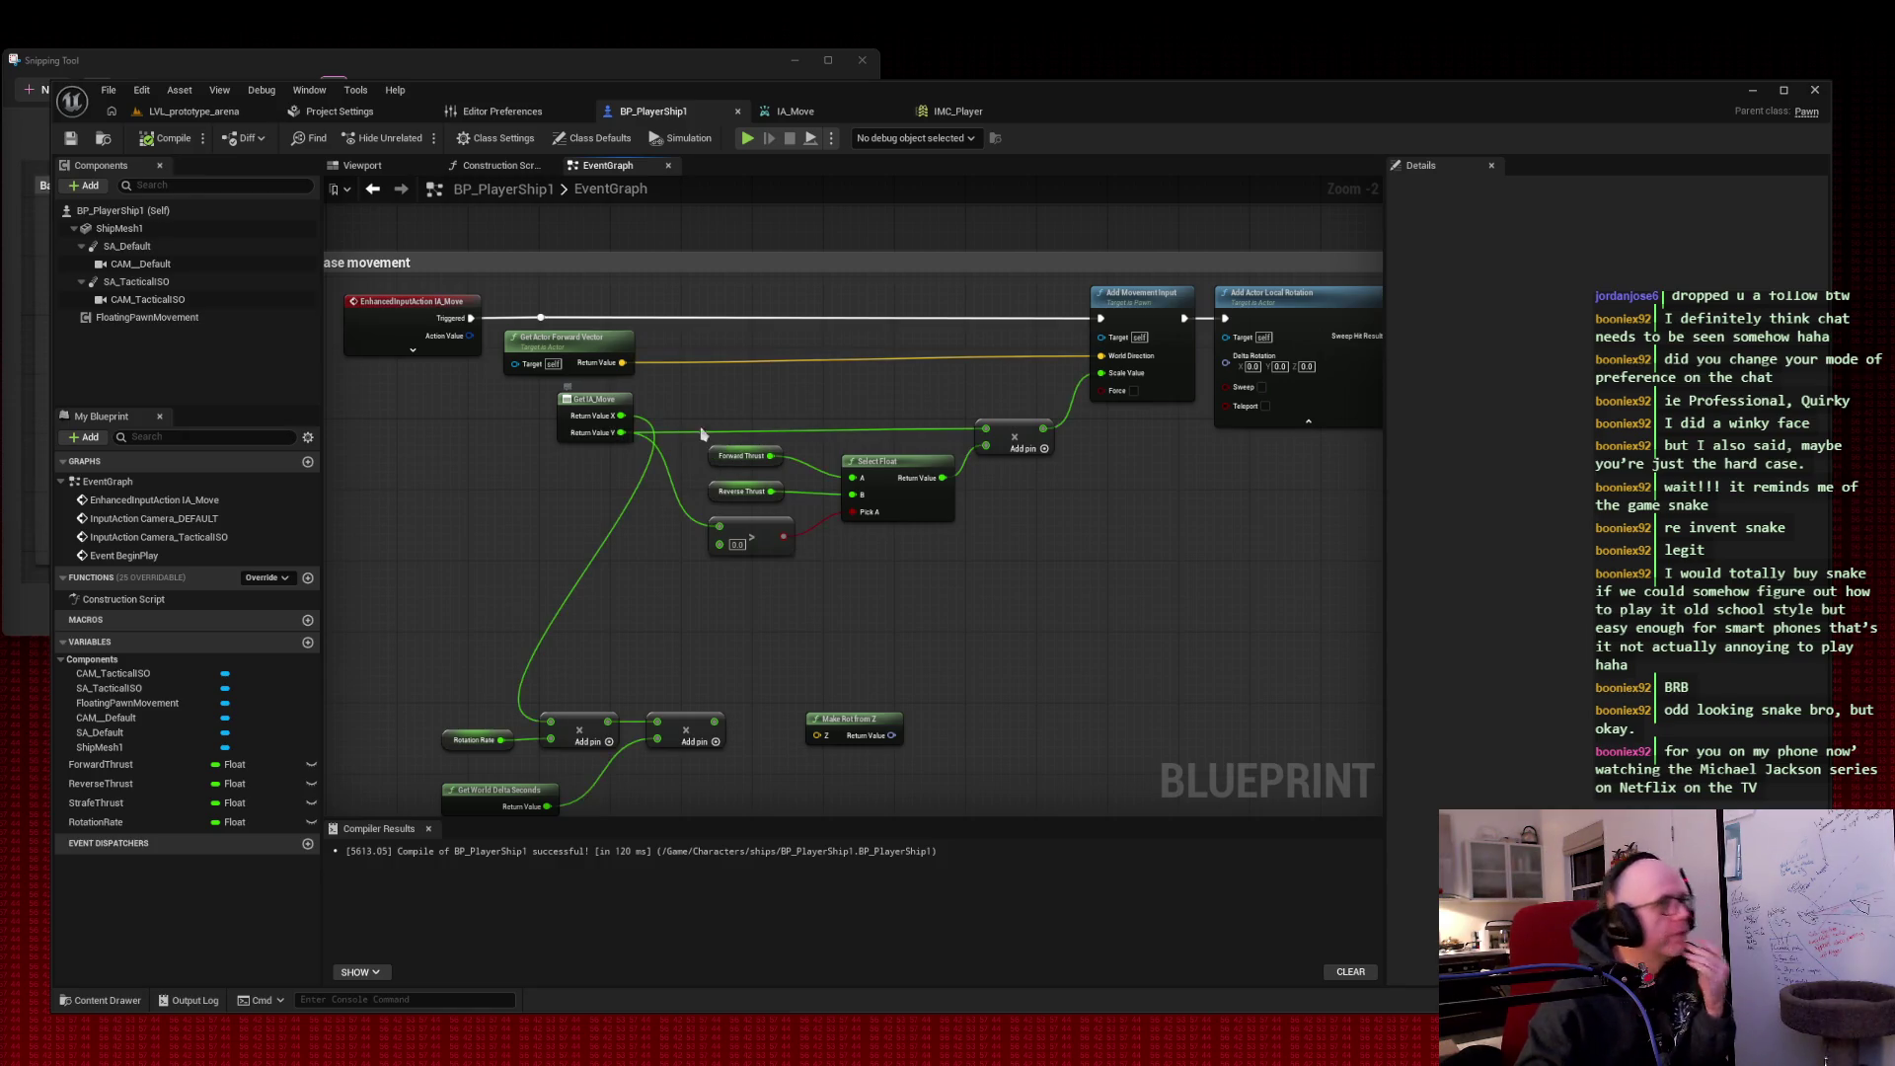
{"action": "mouse_move", "coordinate": [675, 493]}
{"action": "left_mouse_down"}
{"action": "mouse_move", "coordinate": [689, 511]}
{"action": "mouse_move", "coordinate": [658, 500]}
{"action": "left_mouse_up"}
Step: Add a reroute on the Return Value X wire and connect Return Value Y to the bottom multiply
{"action": "left_click", "coordinate": [675, 483]}
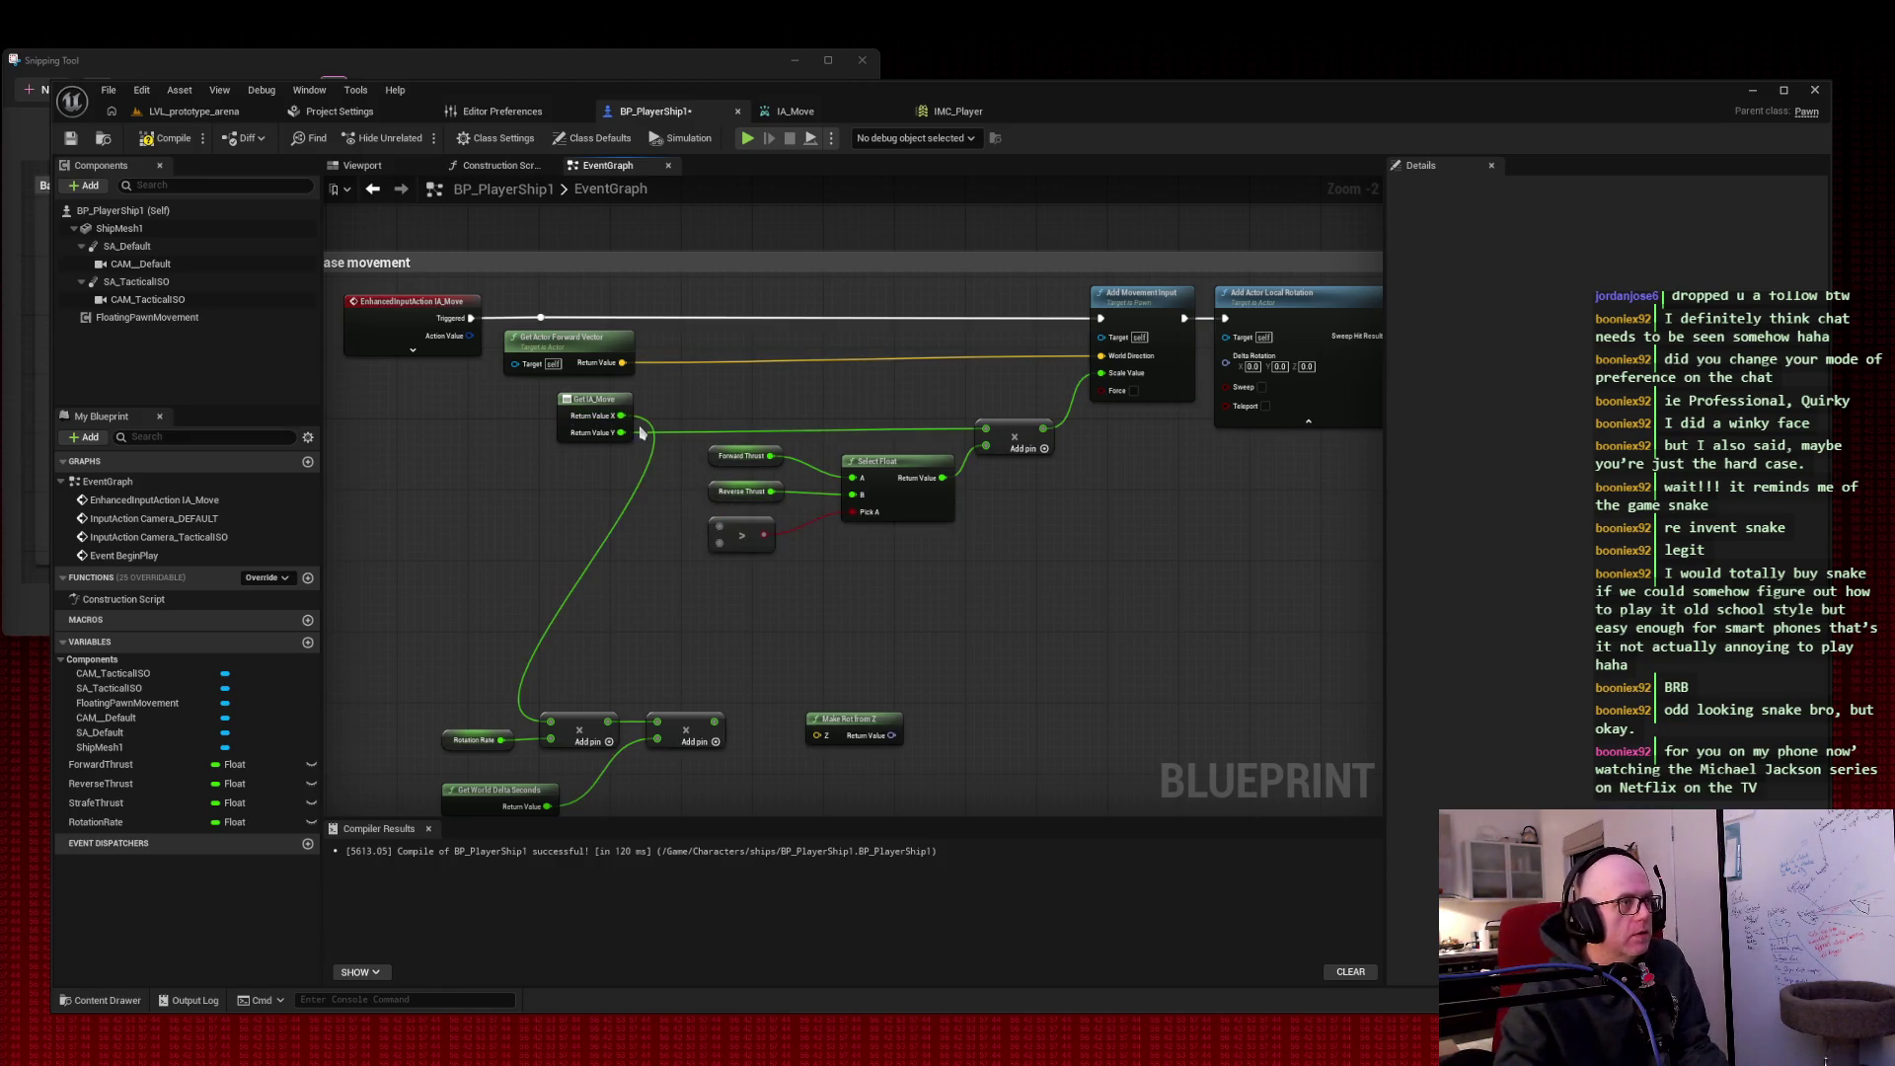
{"action": "mouse_move", "coordinate": [620, 415]}
{"action": "left_mouse_down"}
{"action": "mouse_move", "coordinate": [790, 538]}
{"action": "mouse_move", "coordinate": [719, 528]}
{"action": "left_mouse_up"}
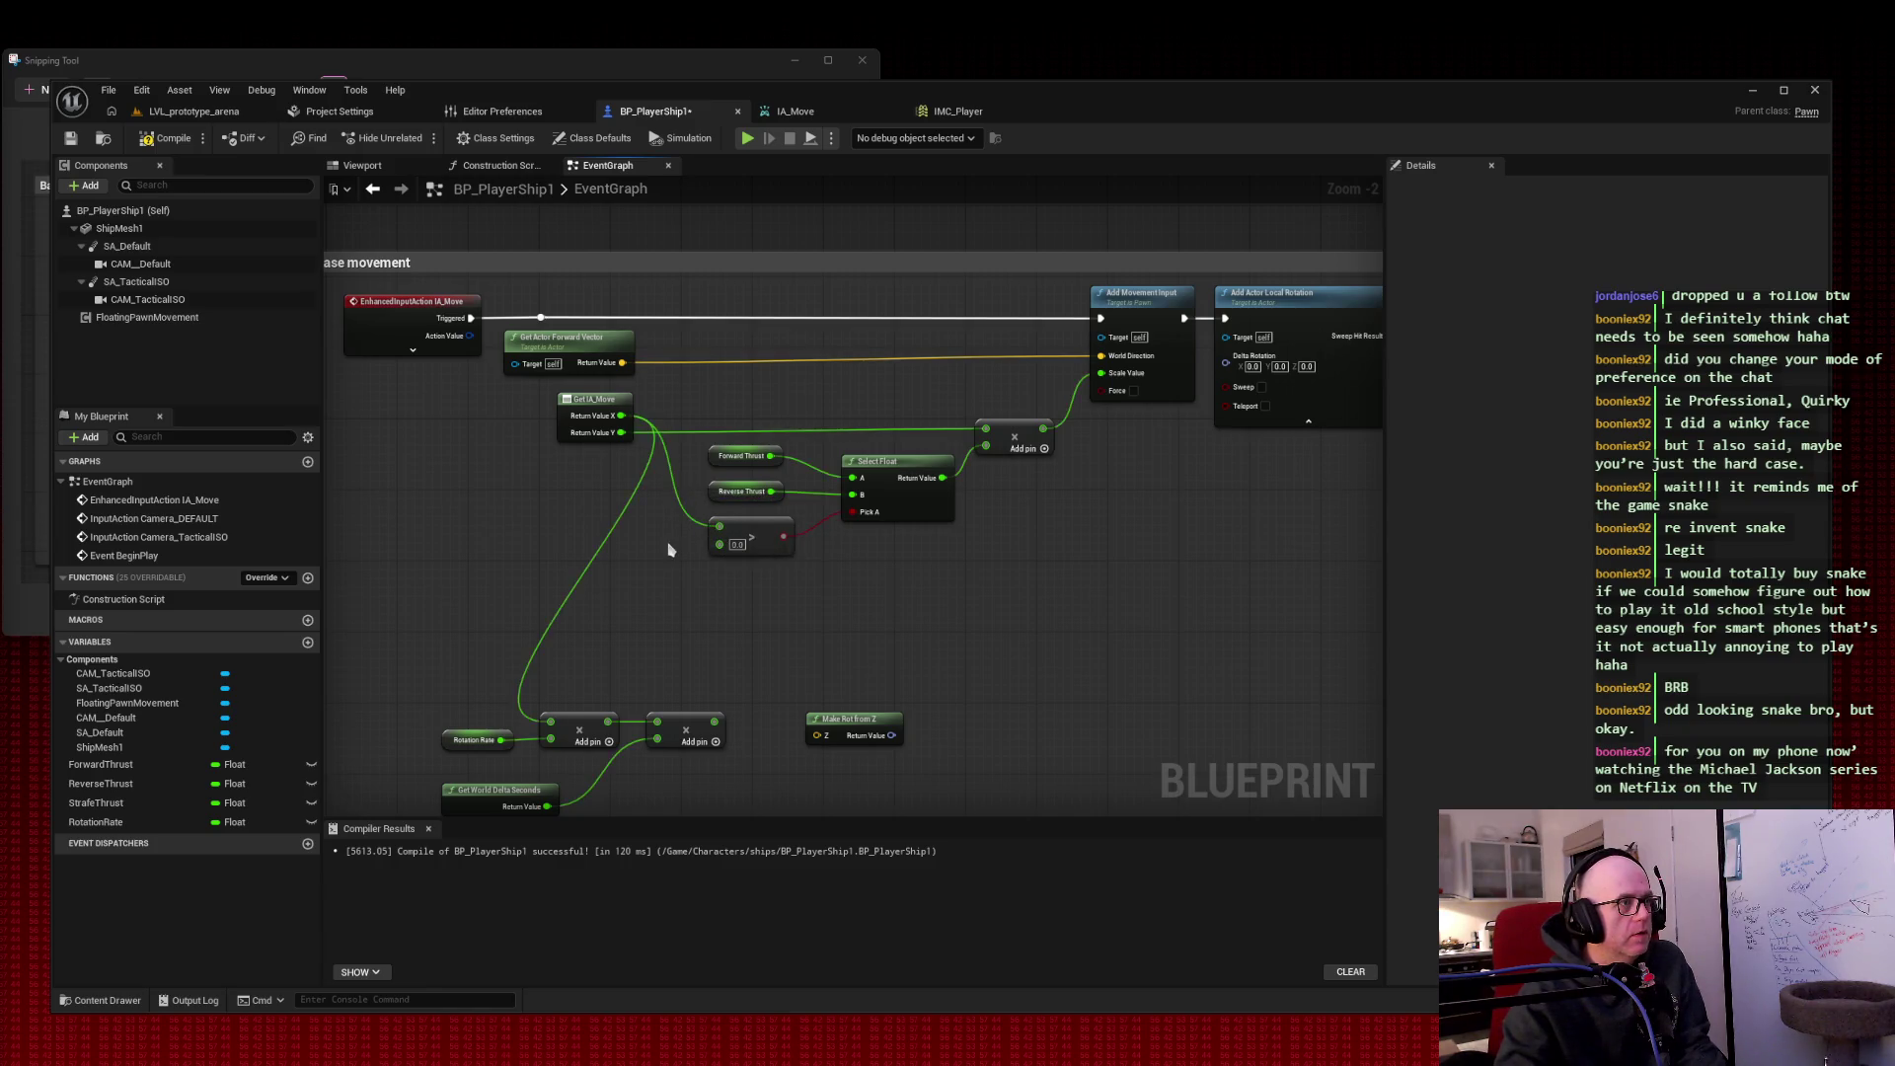
{"action": "double_click", "coordinate": [665, 485]}
{"action": "left_click_drag", "start_coordinate": [665, 485], "coordinate": [719, 526]}
{"action": "left_click", "coordinate": [667, 487]}
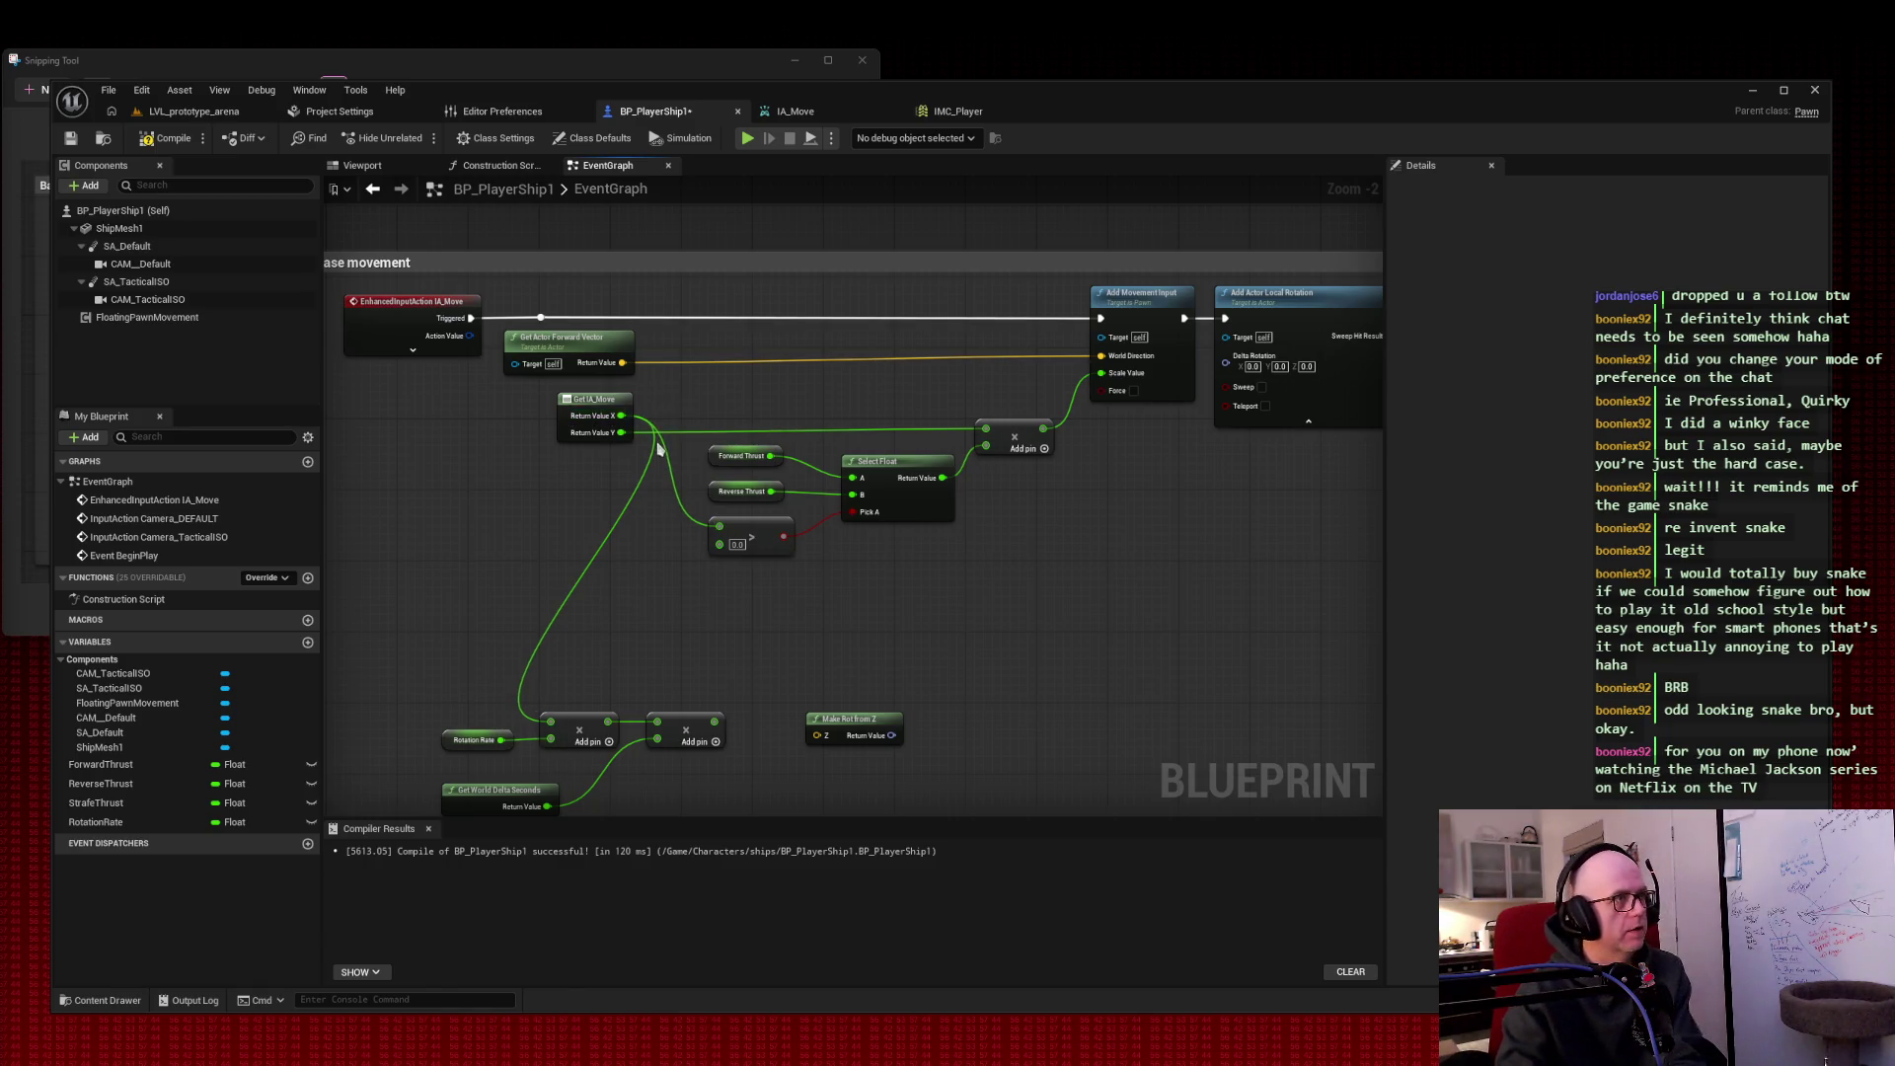
{"action": "left_click", "coordinate": [621, 416], "text": "alt"}
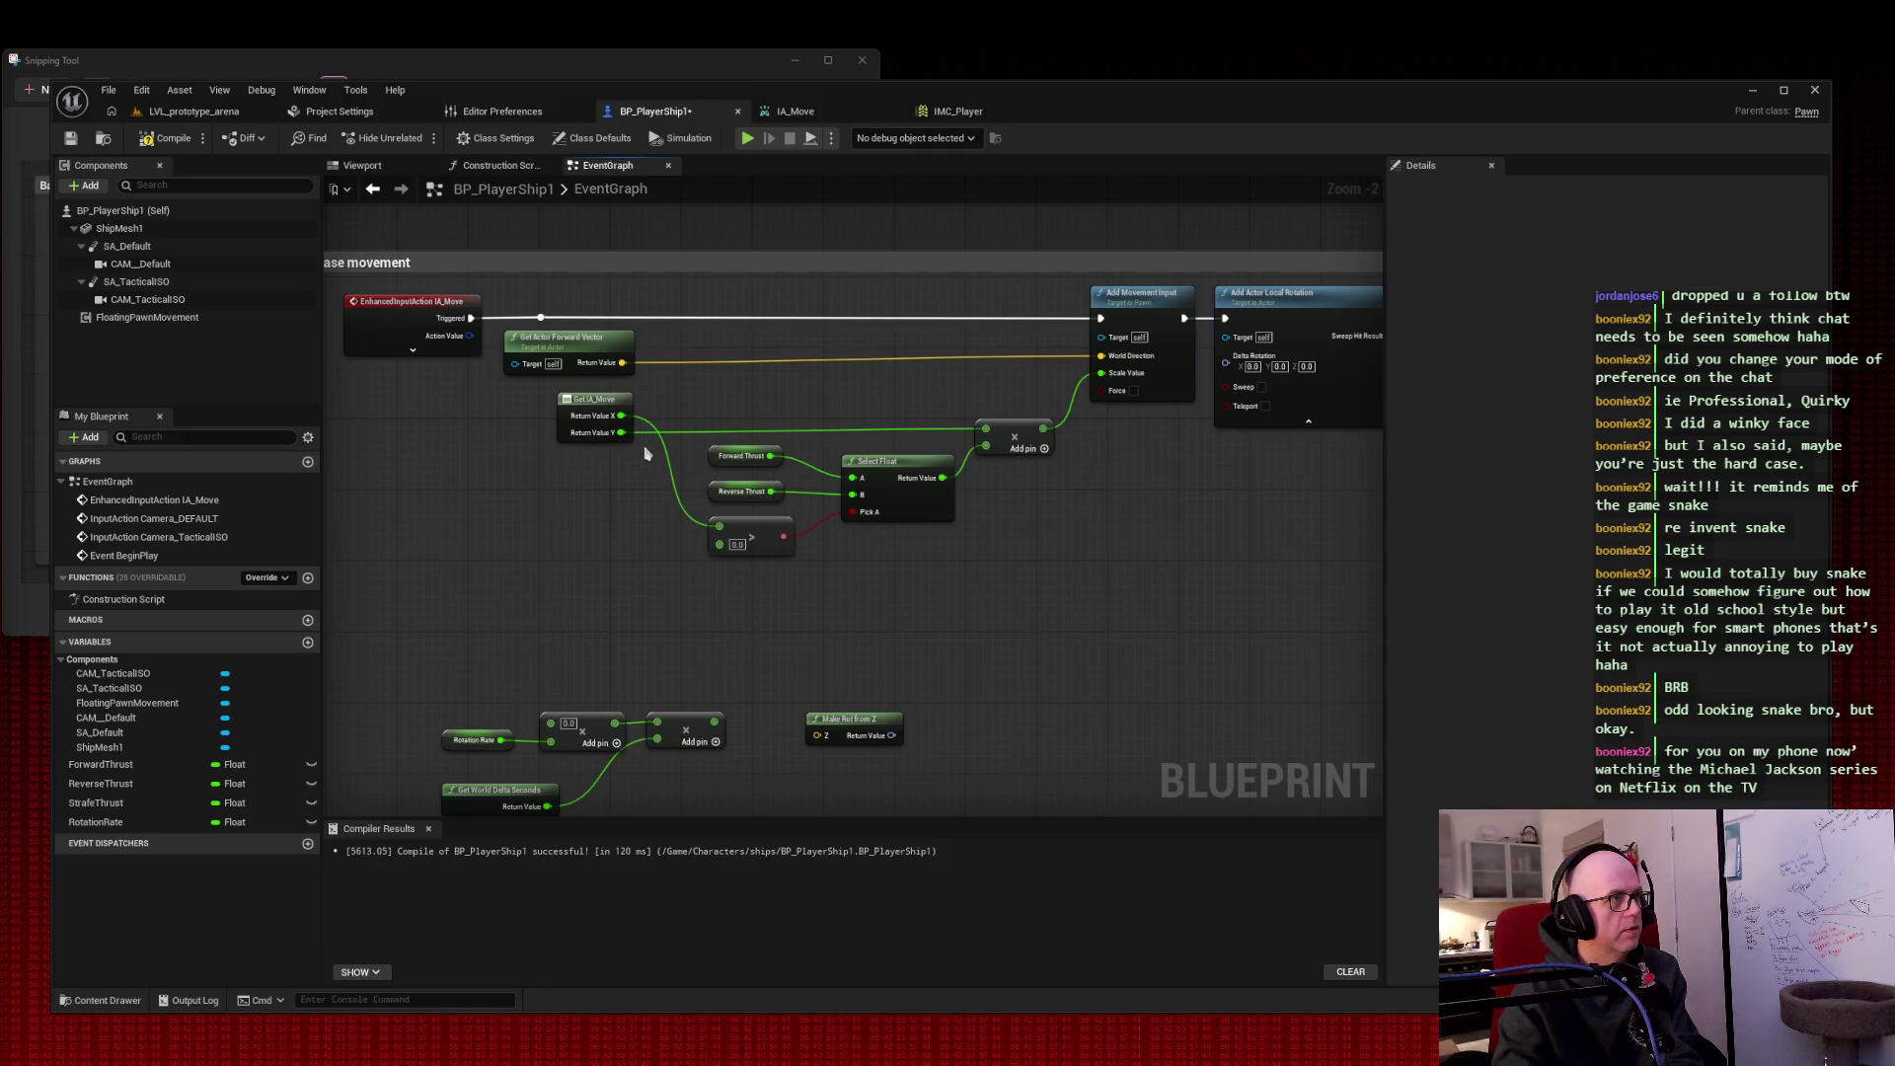
{"action": "left_click_drag", "start_coordinate": [621, 432], "coordinate": [551, 725]}
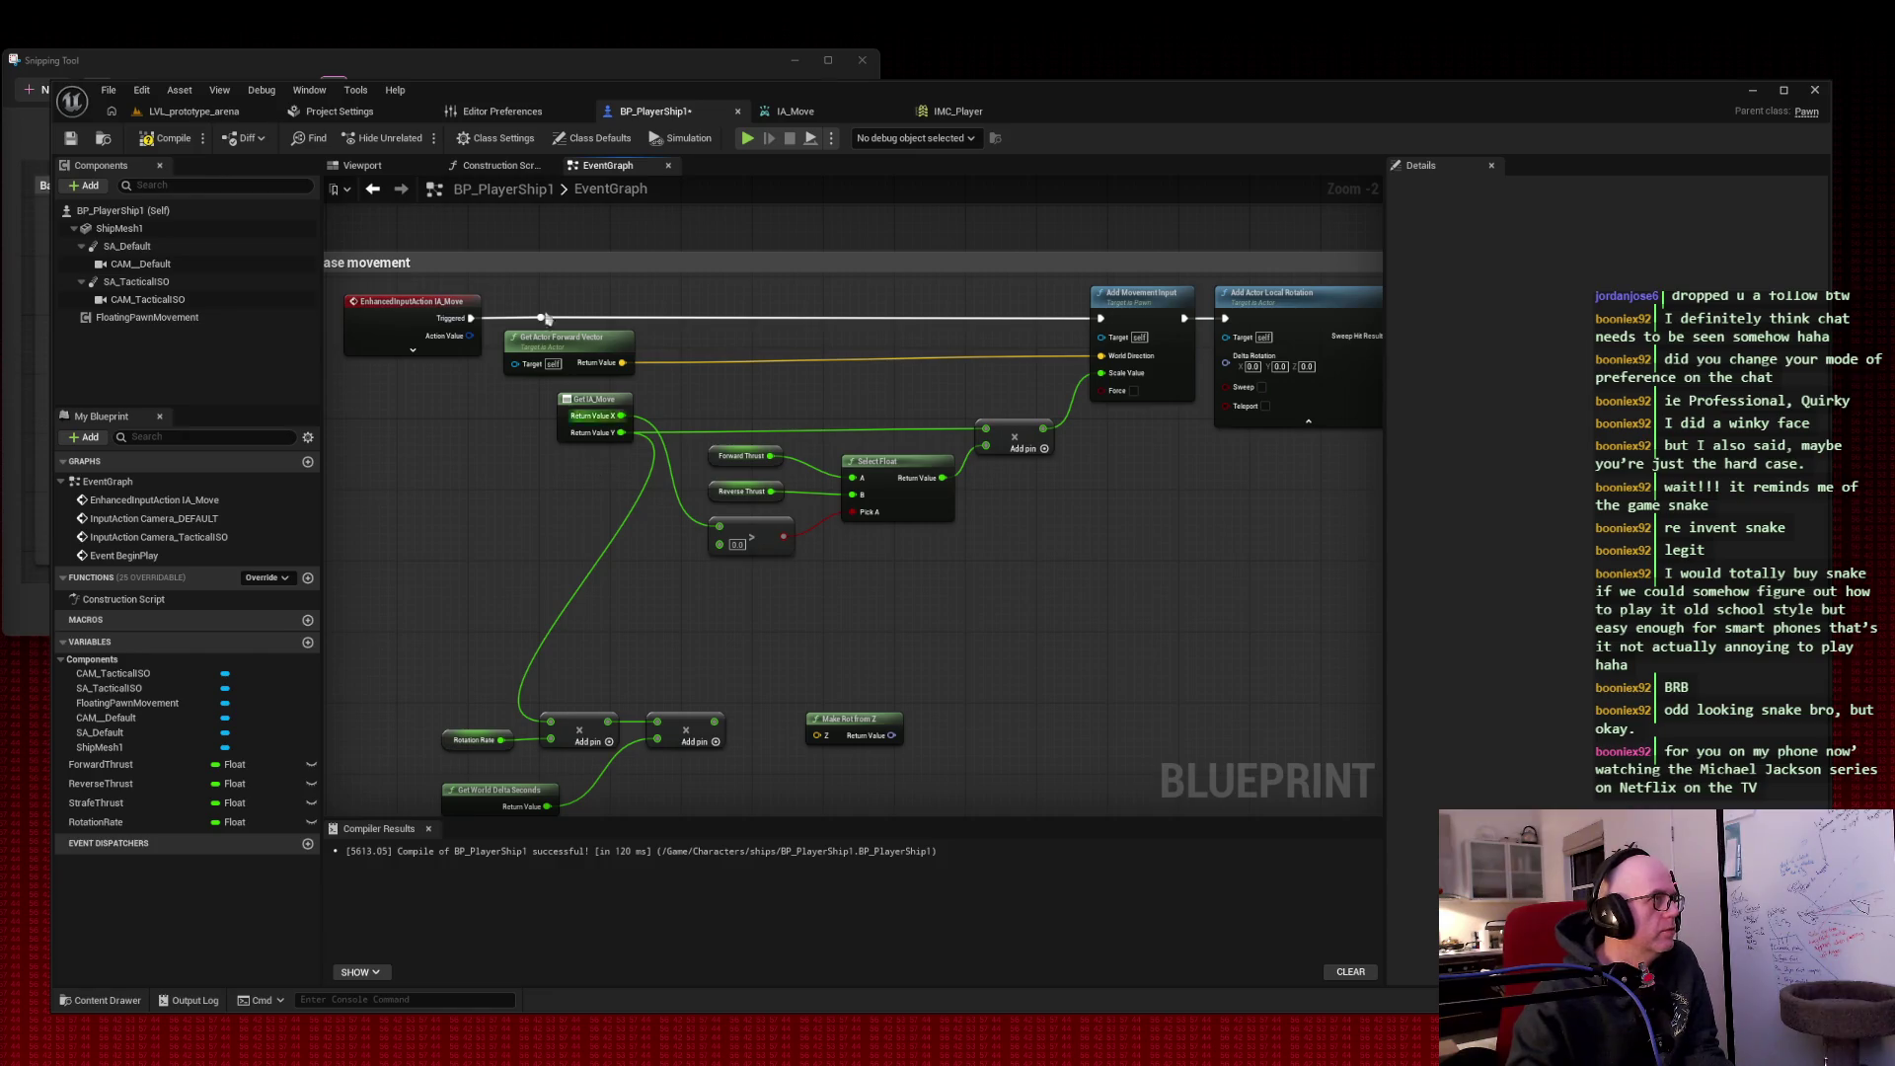
Step: Compile and save BP_PlayerShip1, then play-test it in LVL_prototype_arena
{"action": "left_click", "coordinate": [166, 138]}
{"action": "left_click", "coordinate": [70, 139]}
{"action": "left_click", "coordinate": [193, 111]}
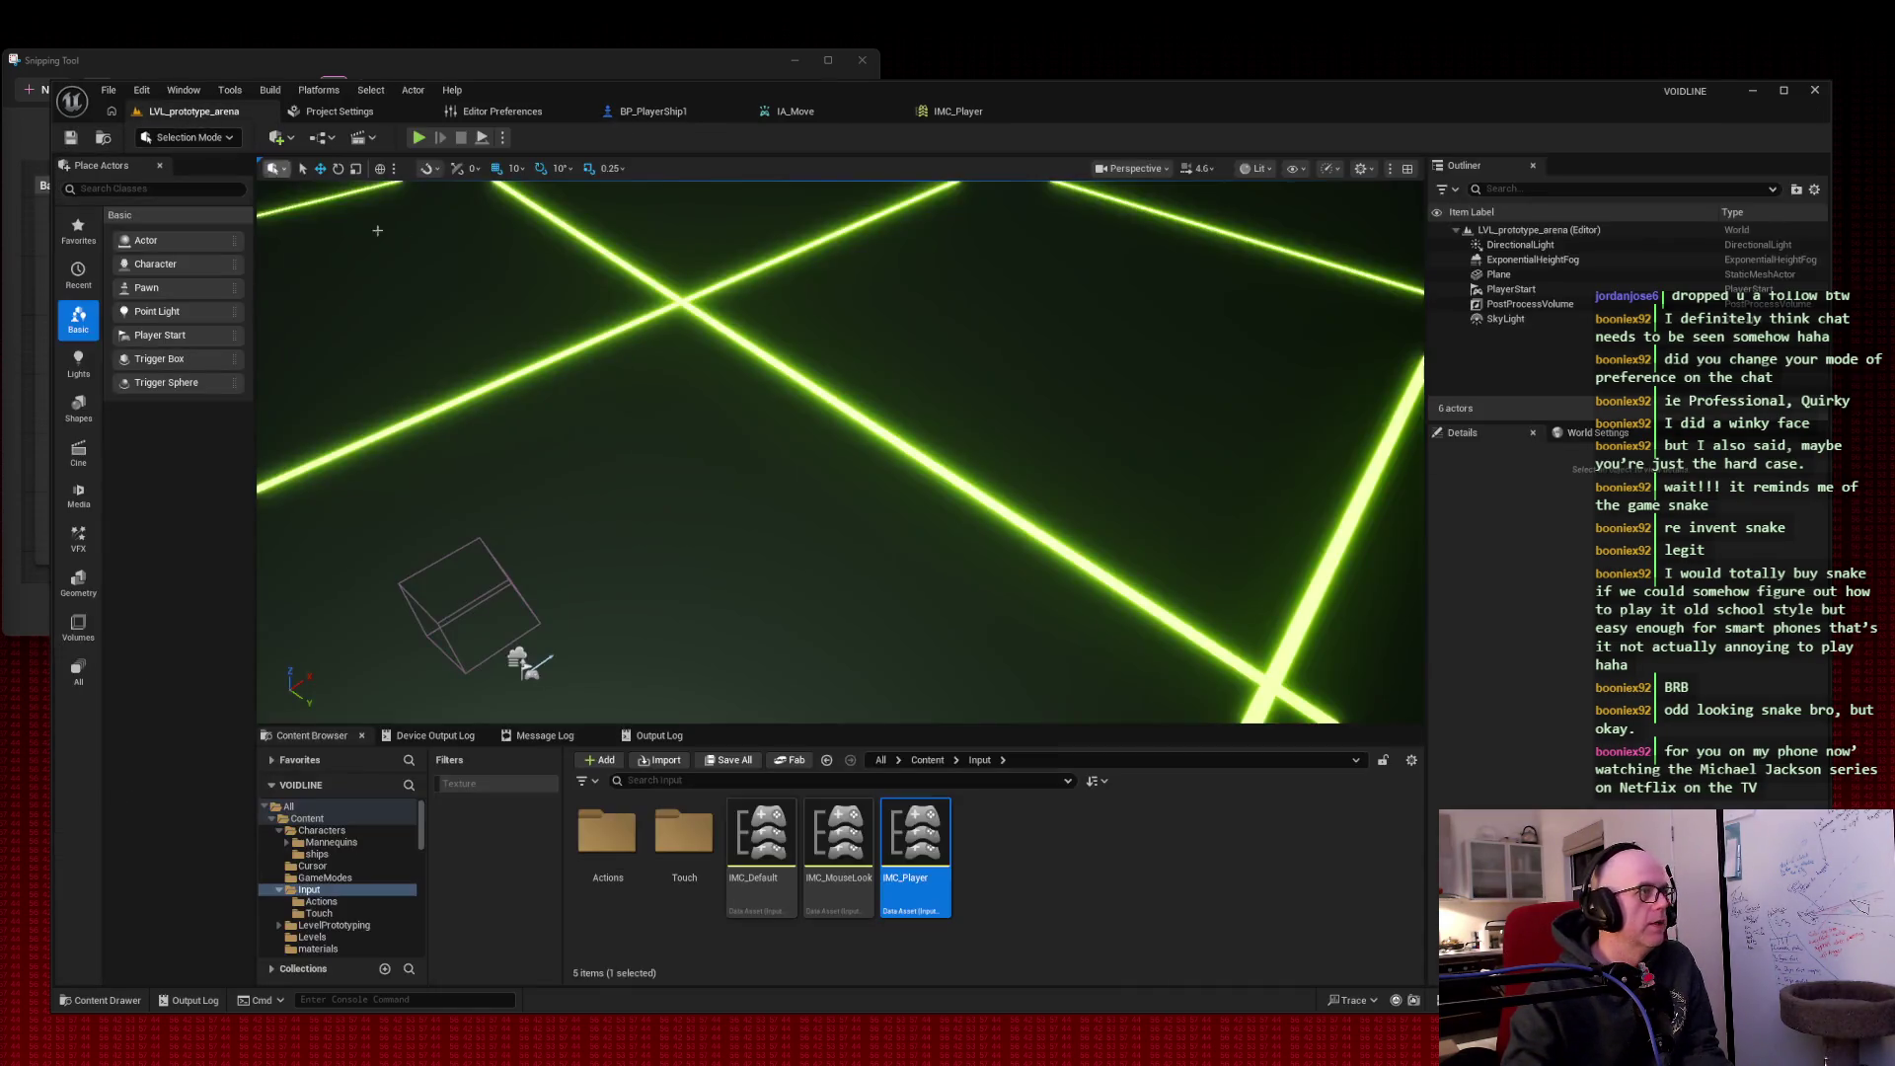
{"action": "left_click", "coordinate": [419, 137]}
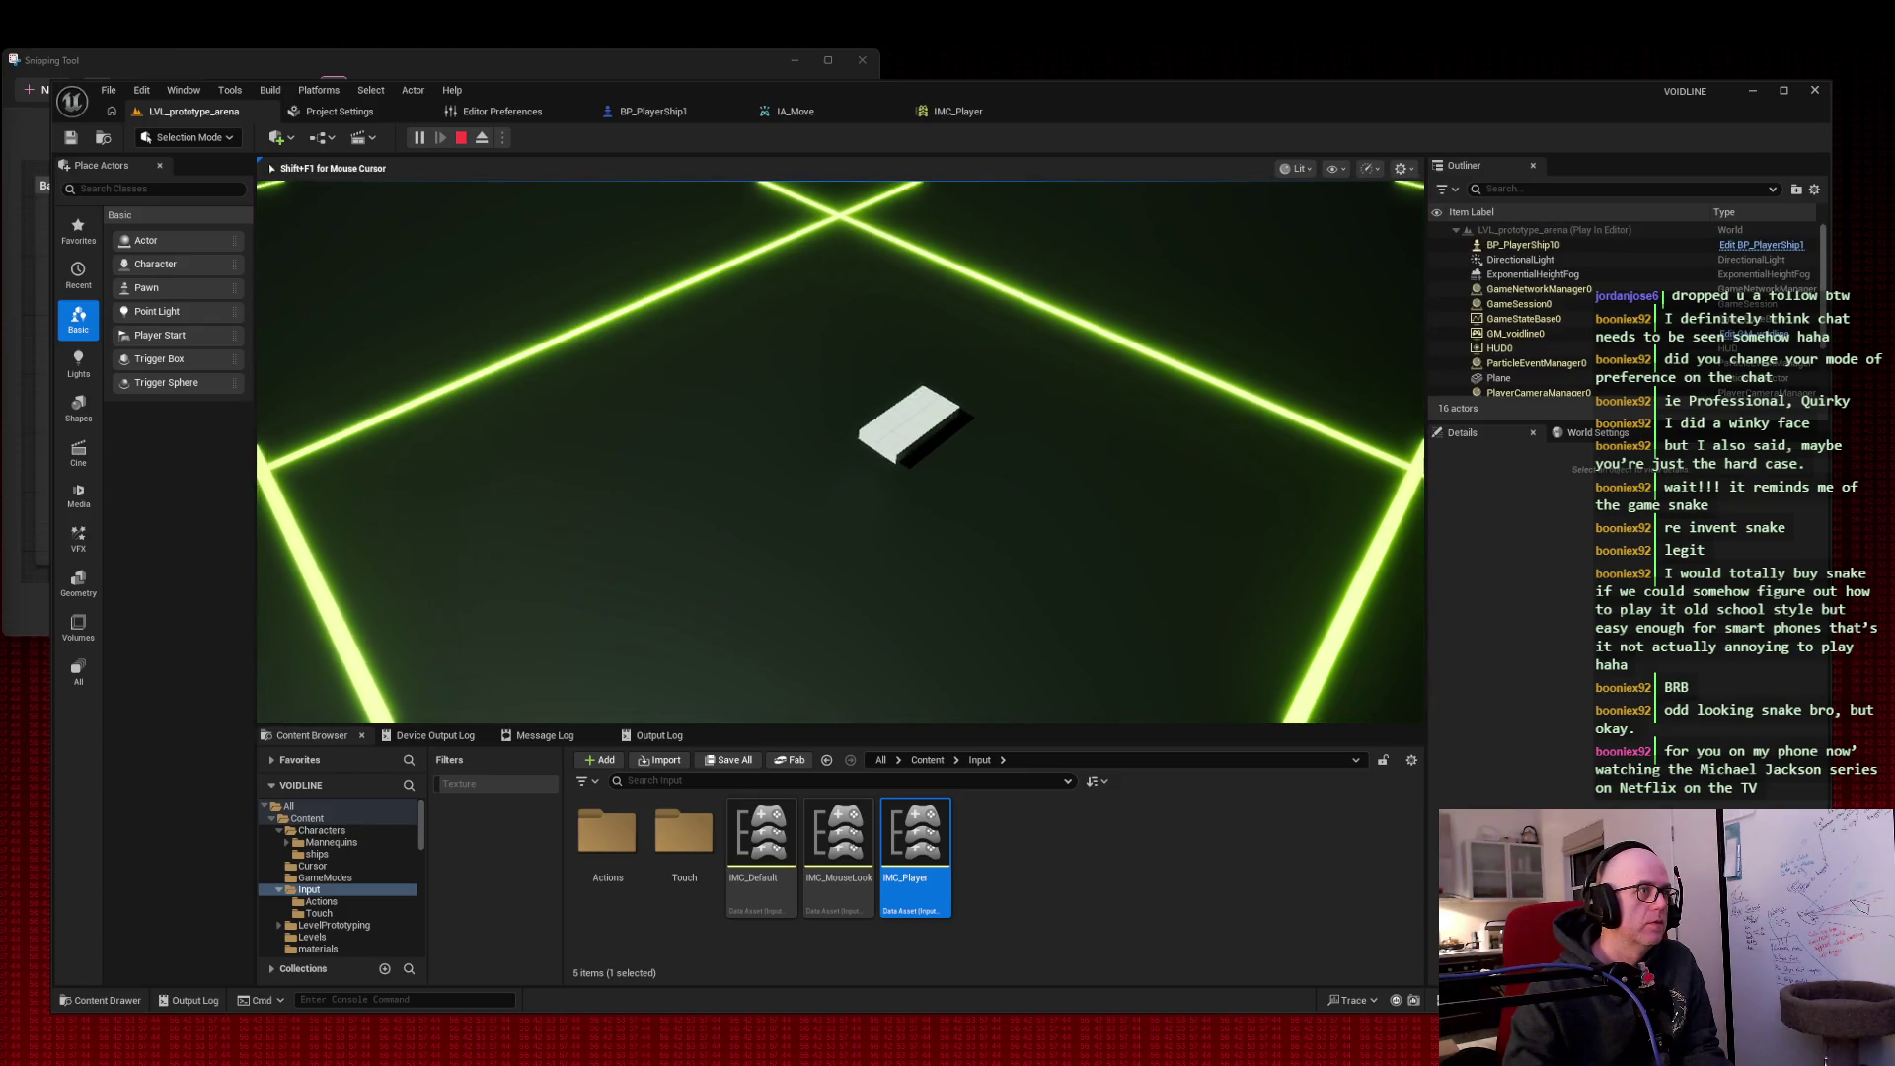
{"action": "key", "text": "shift+F1"}
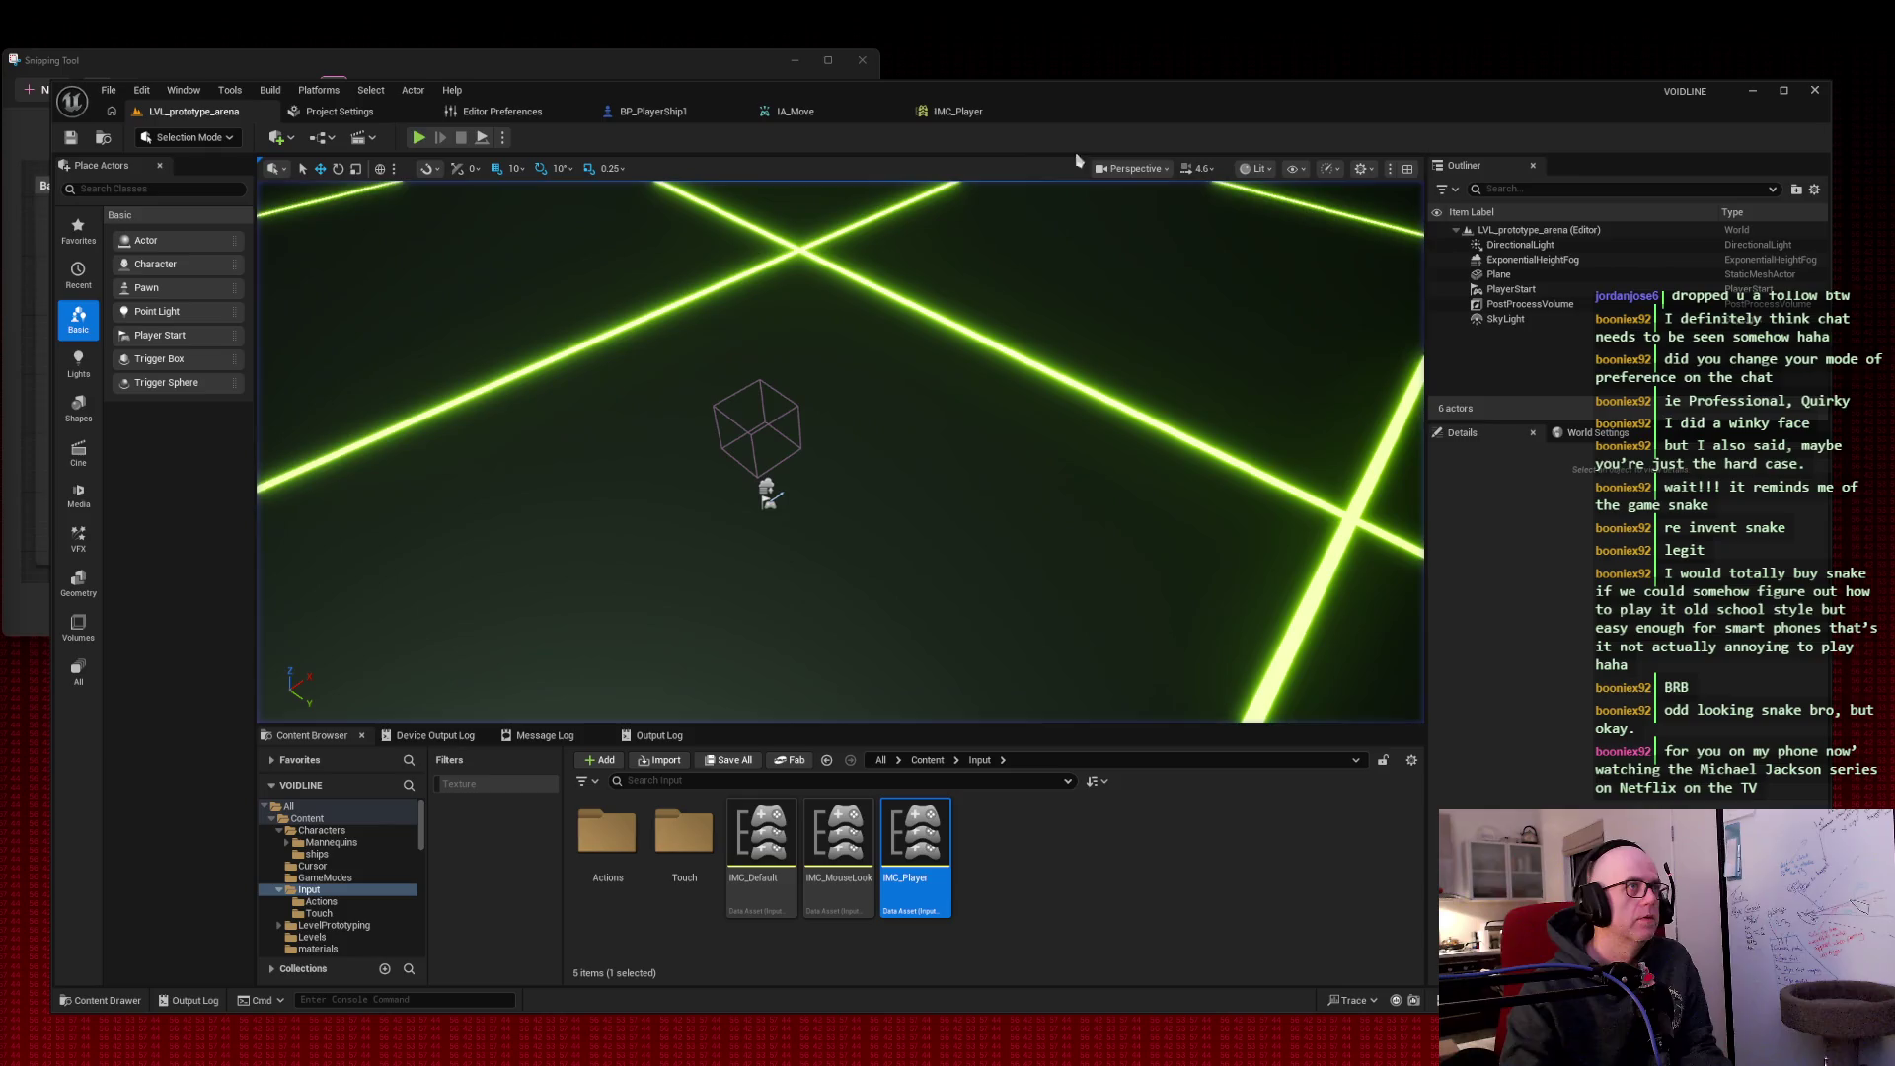
Step: Return to BP_PlayerShip1 and capture its movement graph as a screenshot
{"action": "left_click", "coordinate": [651, 111]}
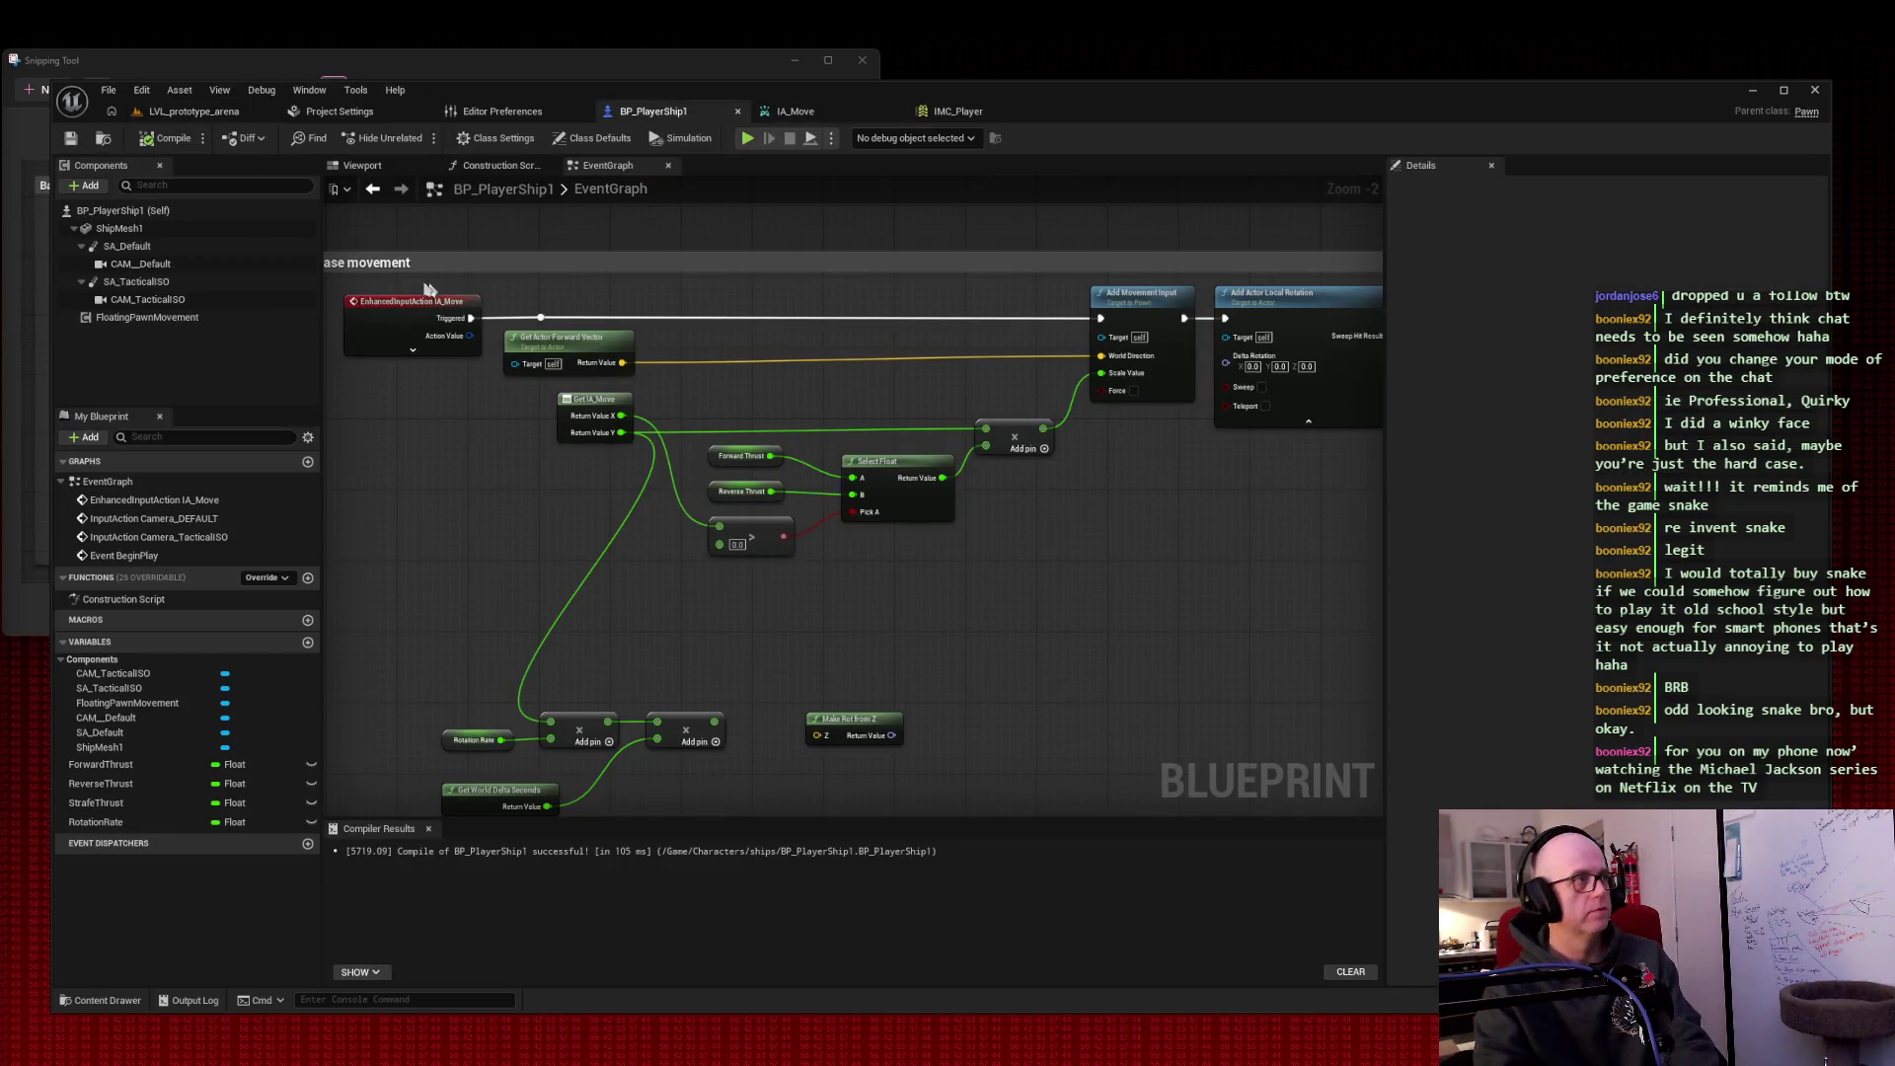
{"action": "key", "text": "super+shift+s"}
{"action": "mouse_move", "coordinate": [332, 251]}
{"action": "left_mouse_down"}
{"action": "mouse_move", "coordinate": [1016, 533]}
{"action": "mouse_move", "coordinate": [1362, 613]}
{"action": "left_mouse_up"}
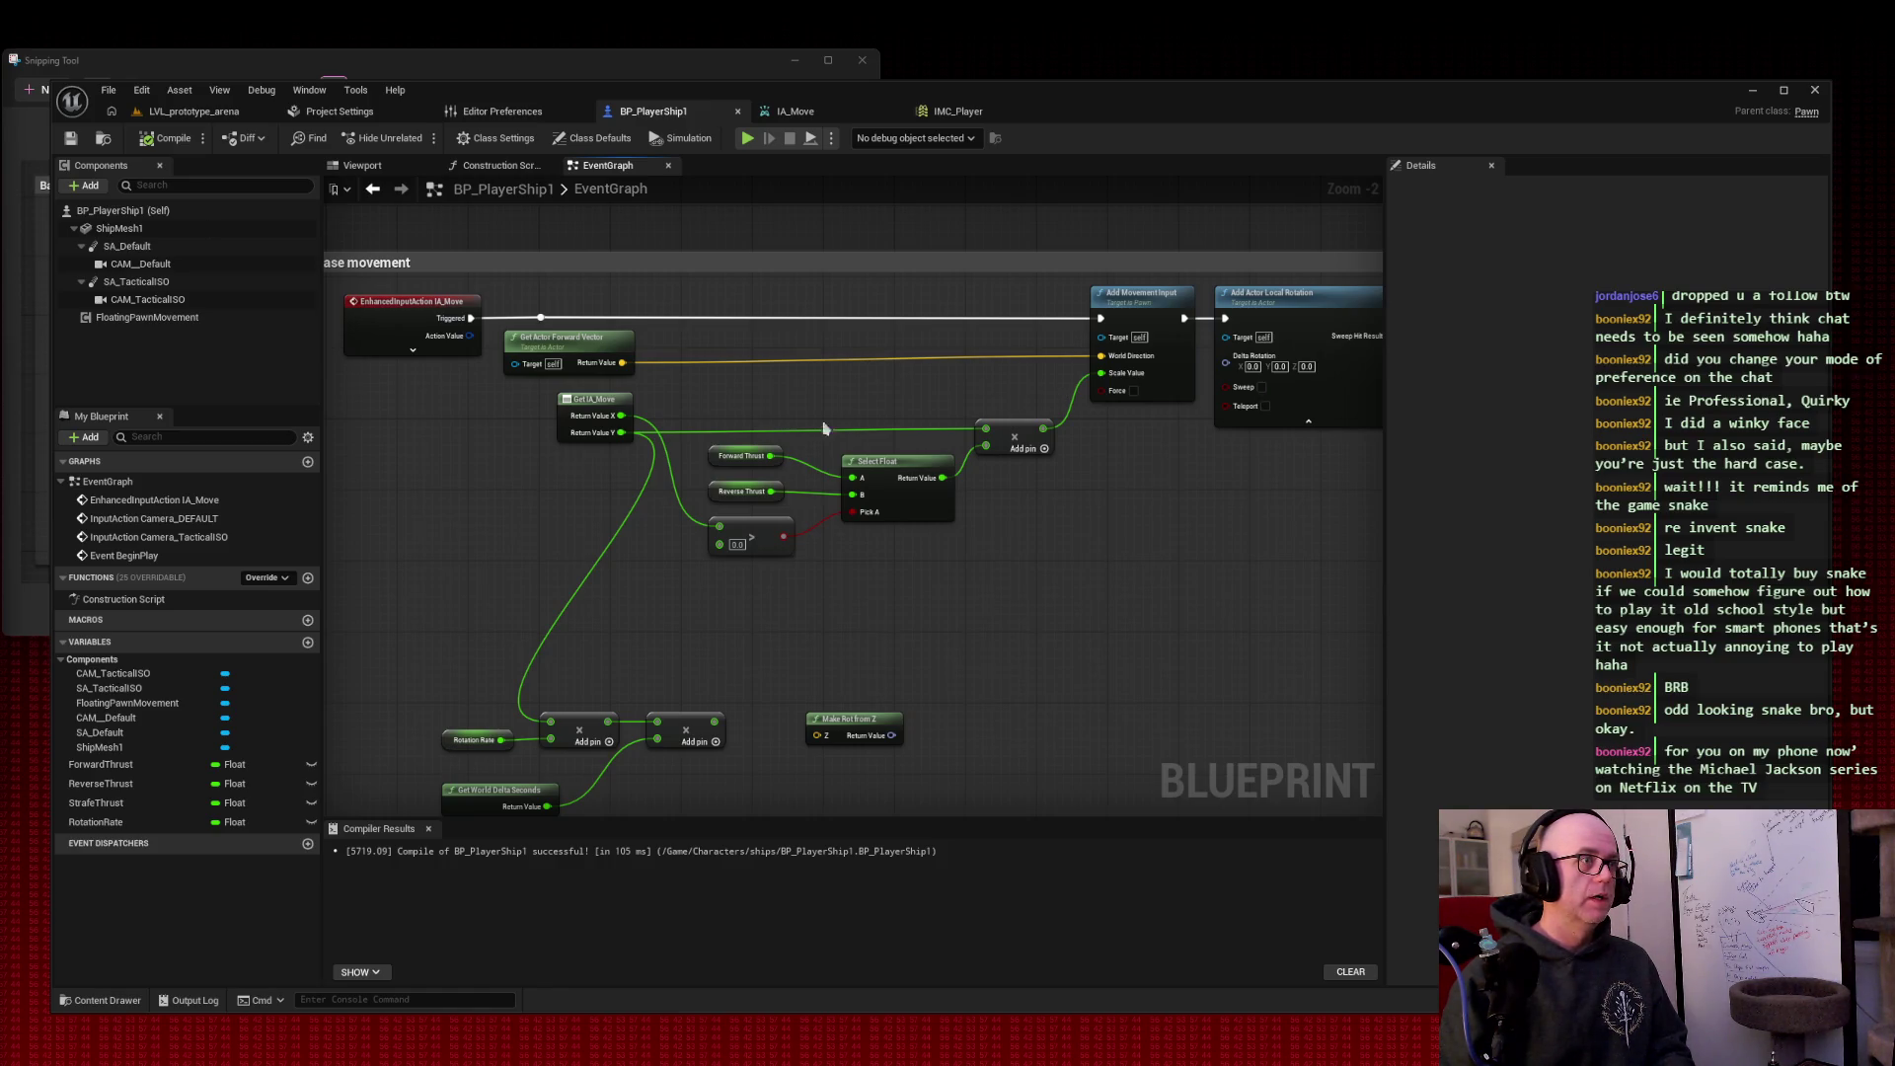
Step: Reconnect Return Value X instead of Y to the multiply's top input, then compile and save
{"action": "left_click", "coordinate": [685, 426], "text": "alt"}
{"action": "left_click_drag", "start_coordinate": [623, 416], "coordinate": [986, 429]}
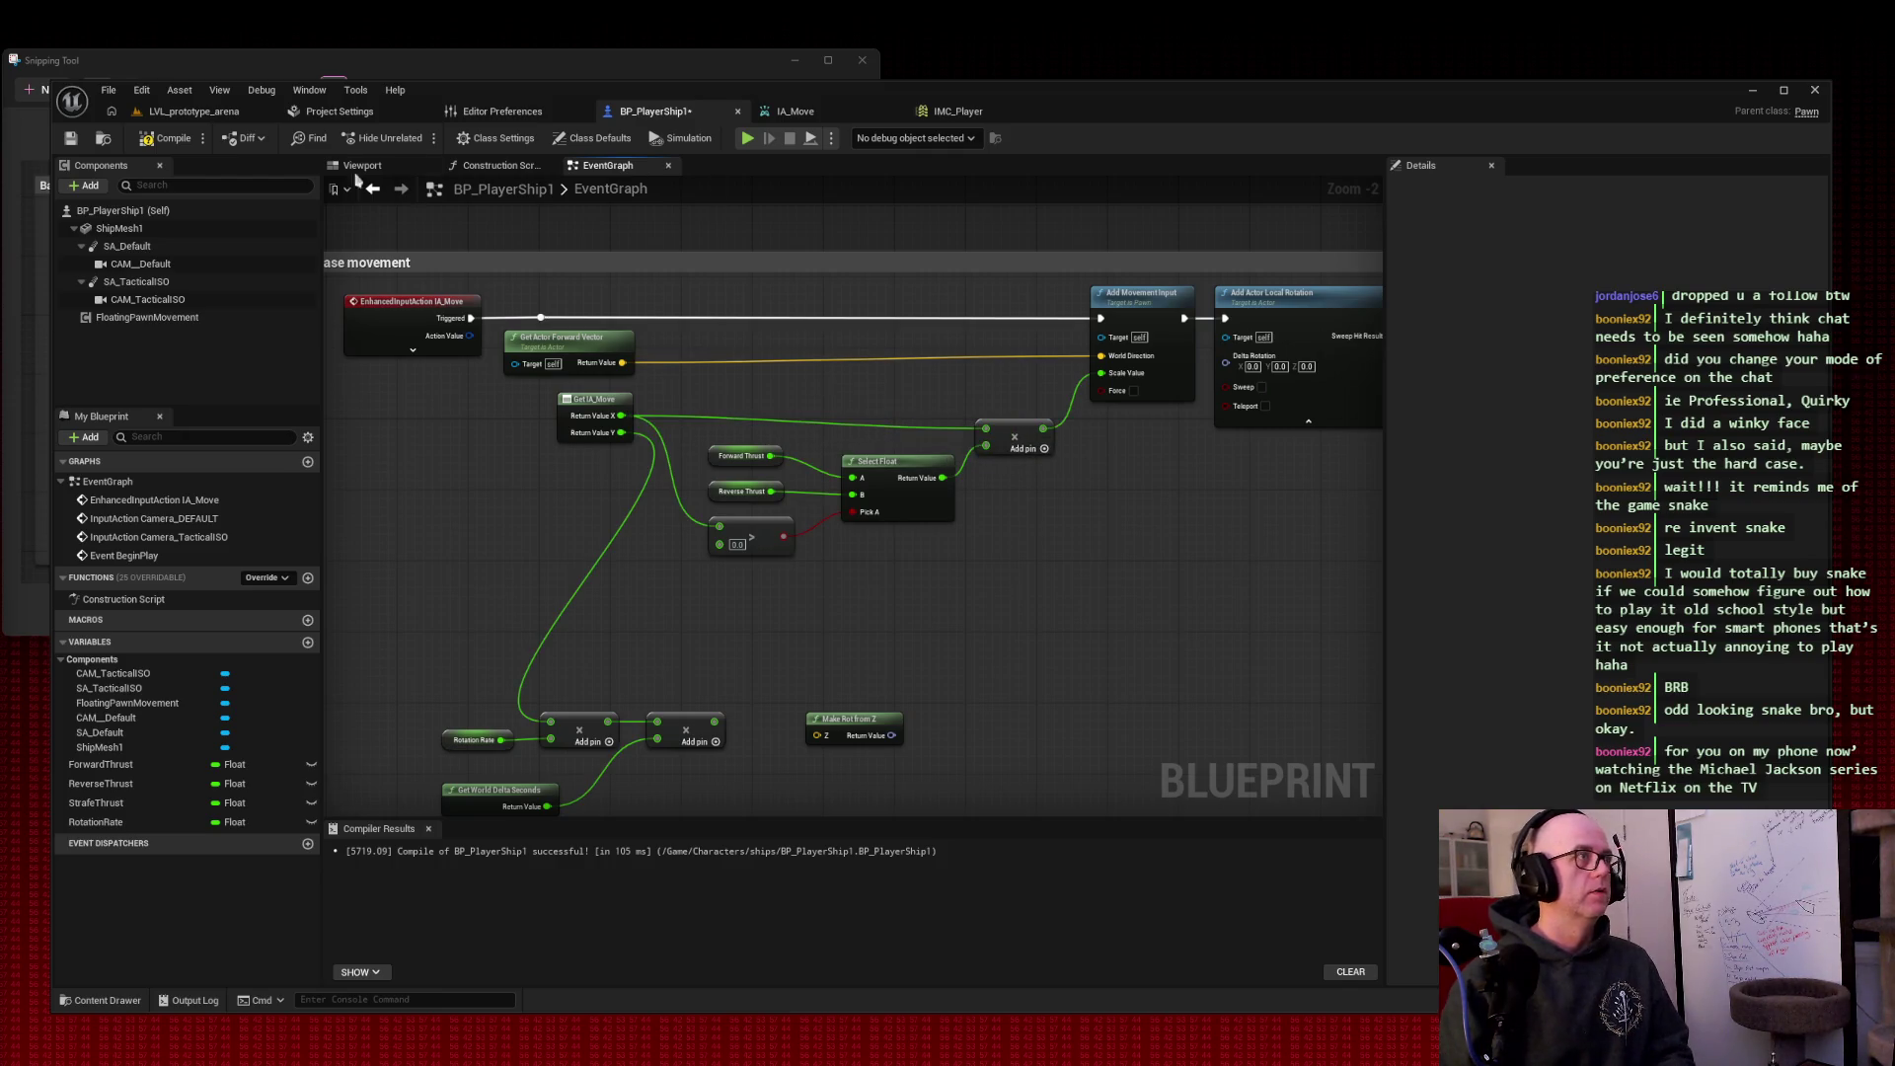
{"action": "left_click", "coordinate": [168, 138]}
{"action": "left_click", "coordinate": [71, 138]}
{"action": "left_click", "coordinate": [197, 112]}
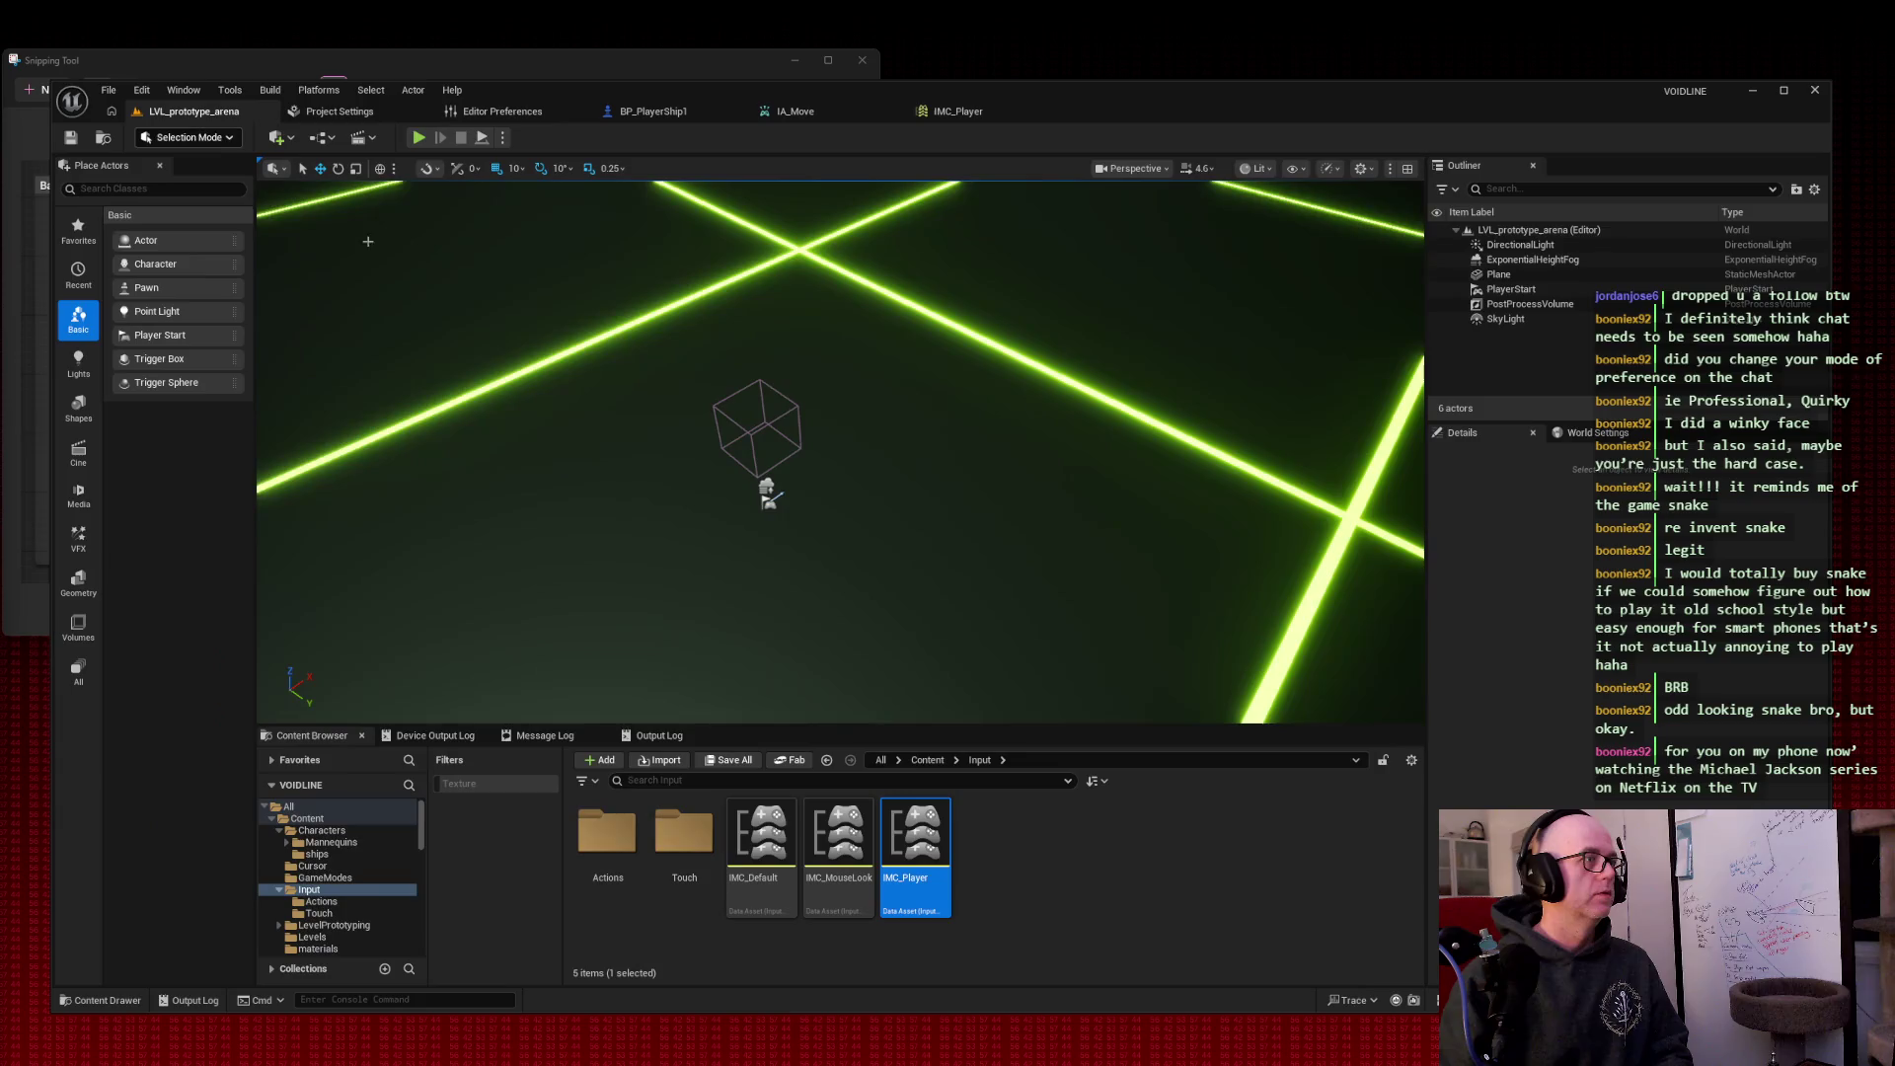
Step: Play-test flying the ship forward with W, then bring up the IMC_Player mappings
{"action": "left_click", "coordinate": [419, 138]}
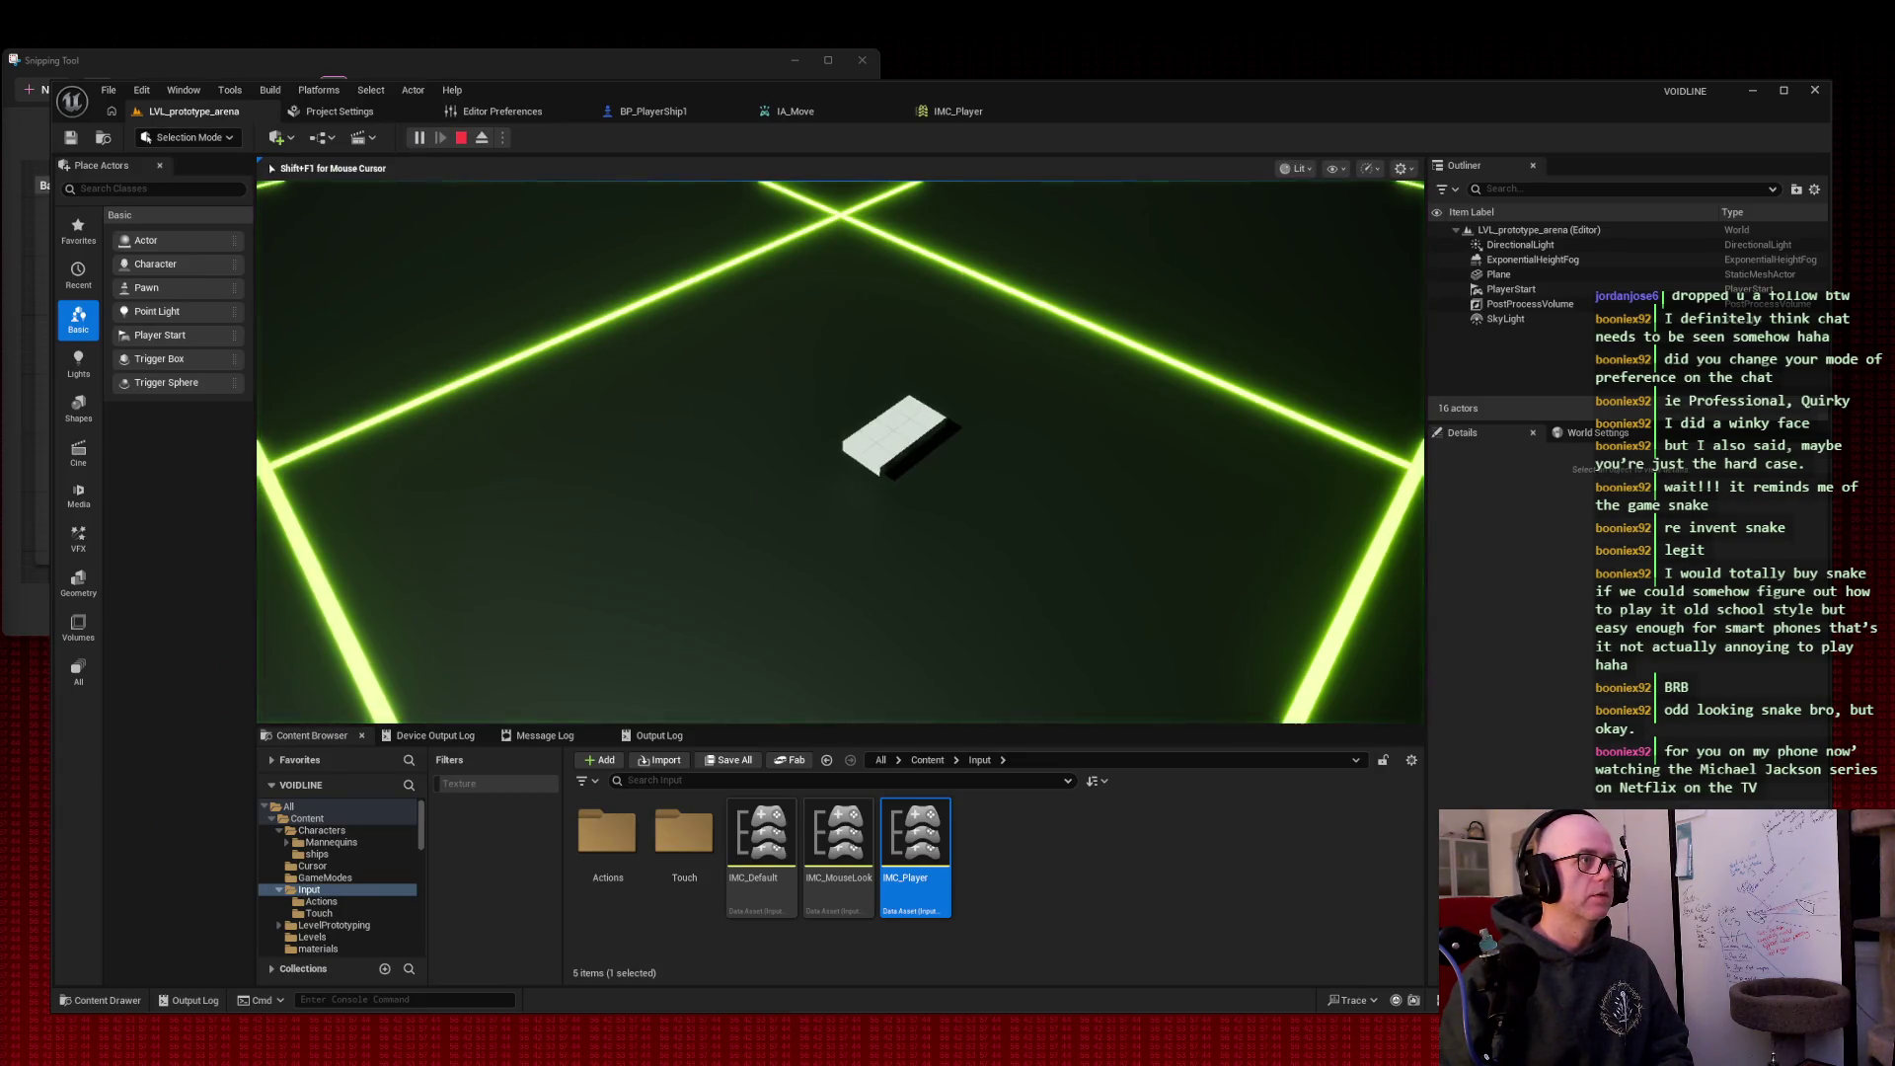
{"action": "key", "text": "w"}
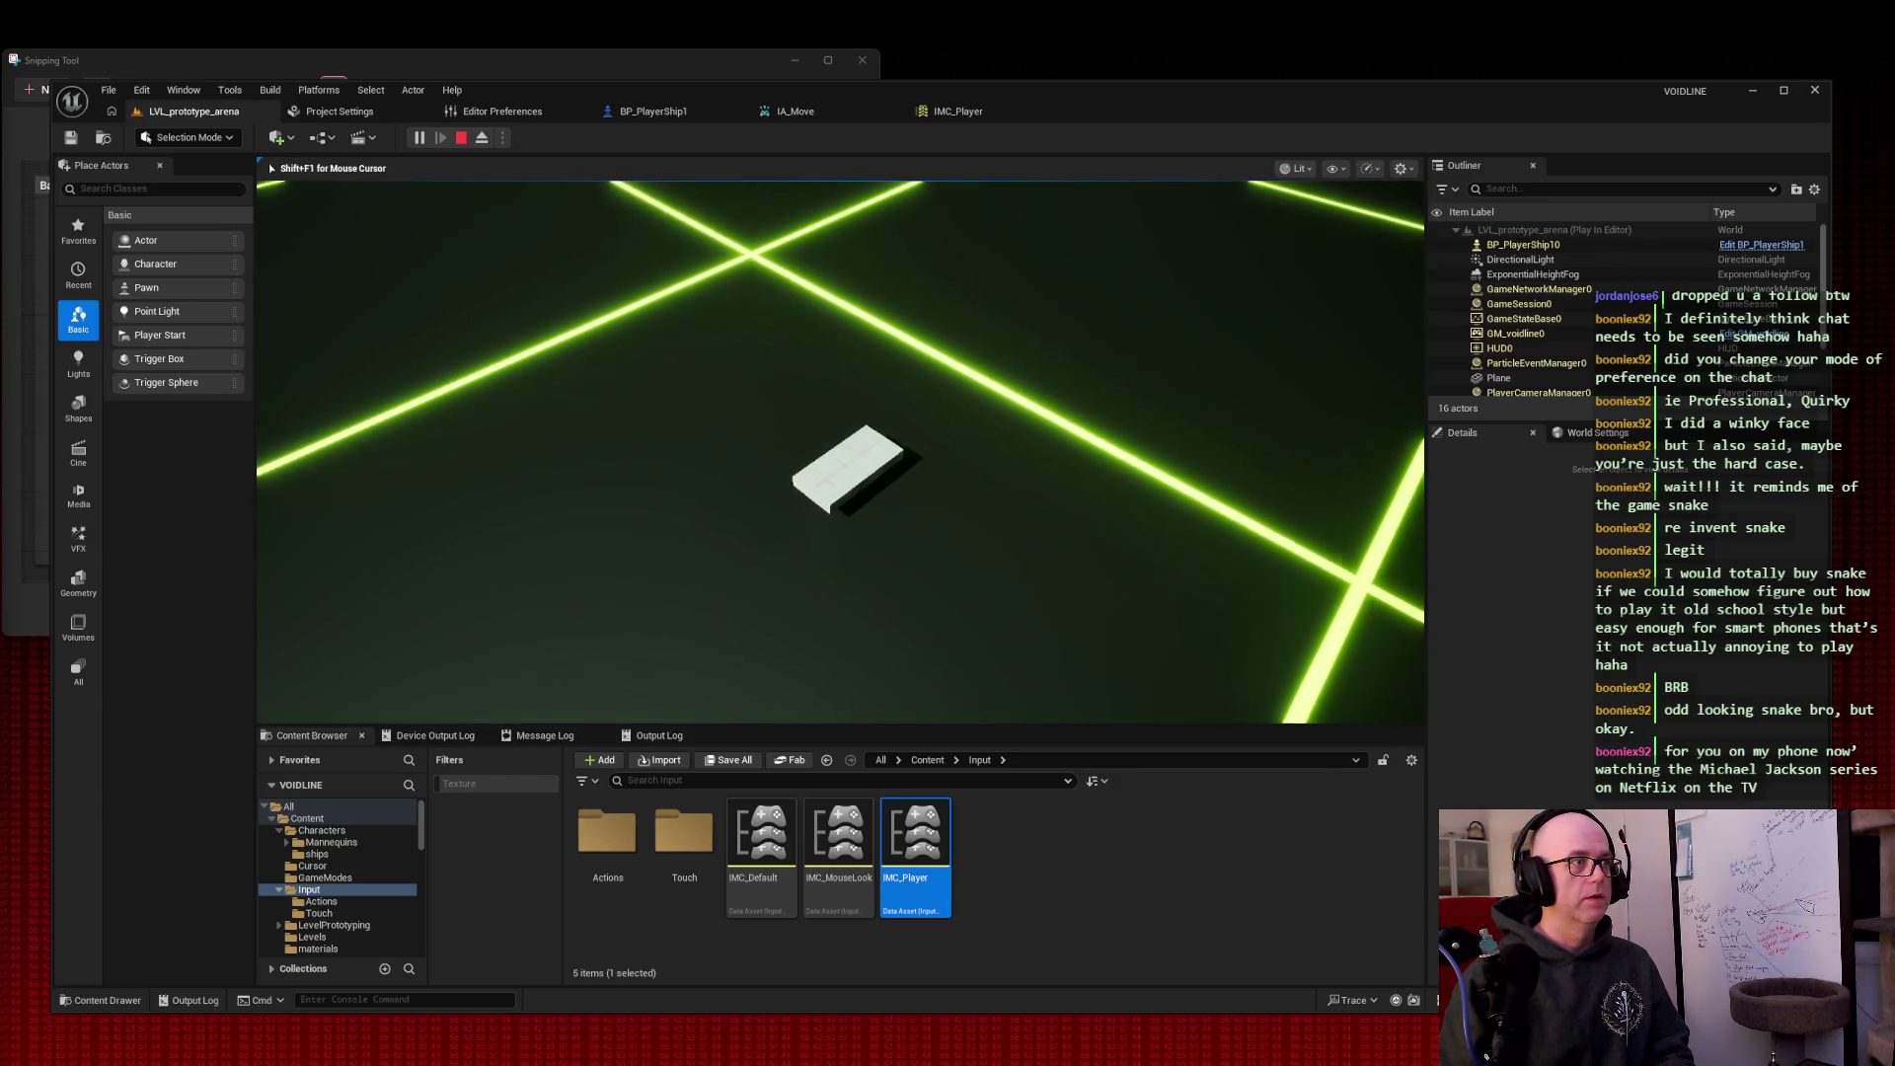
{"action": "key", "text": "w"}
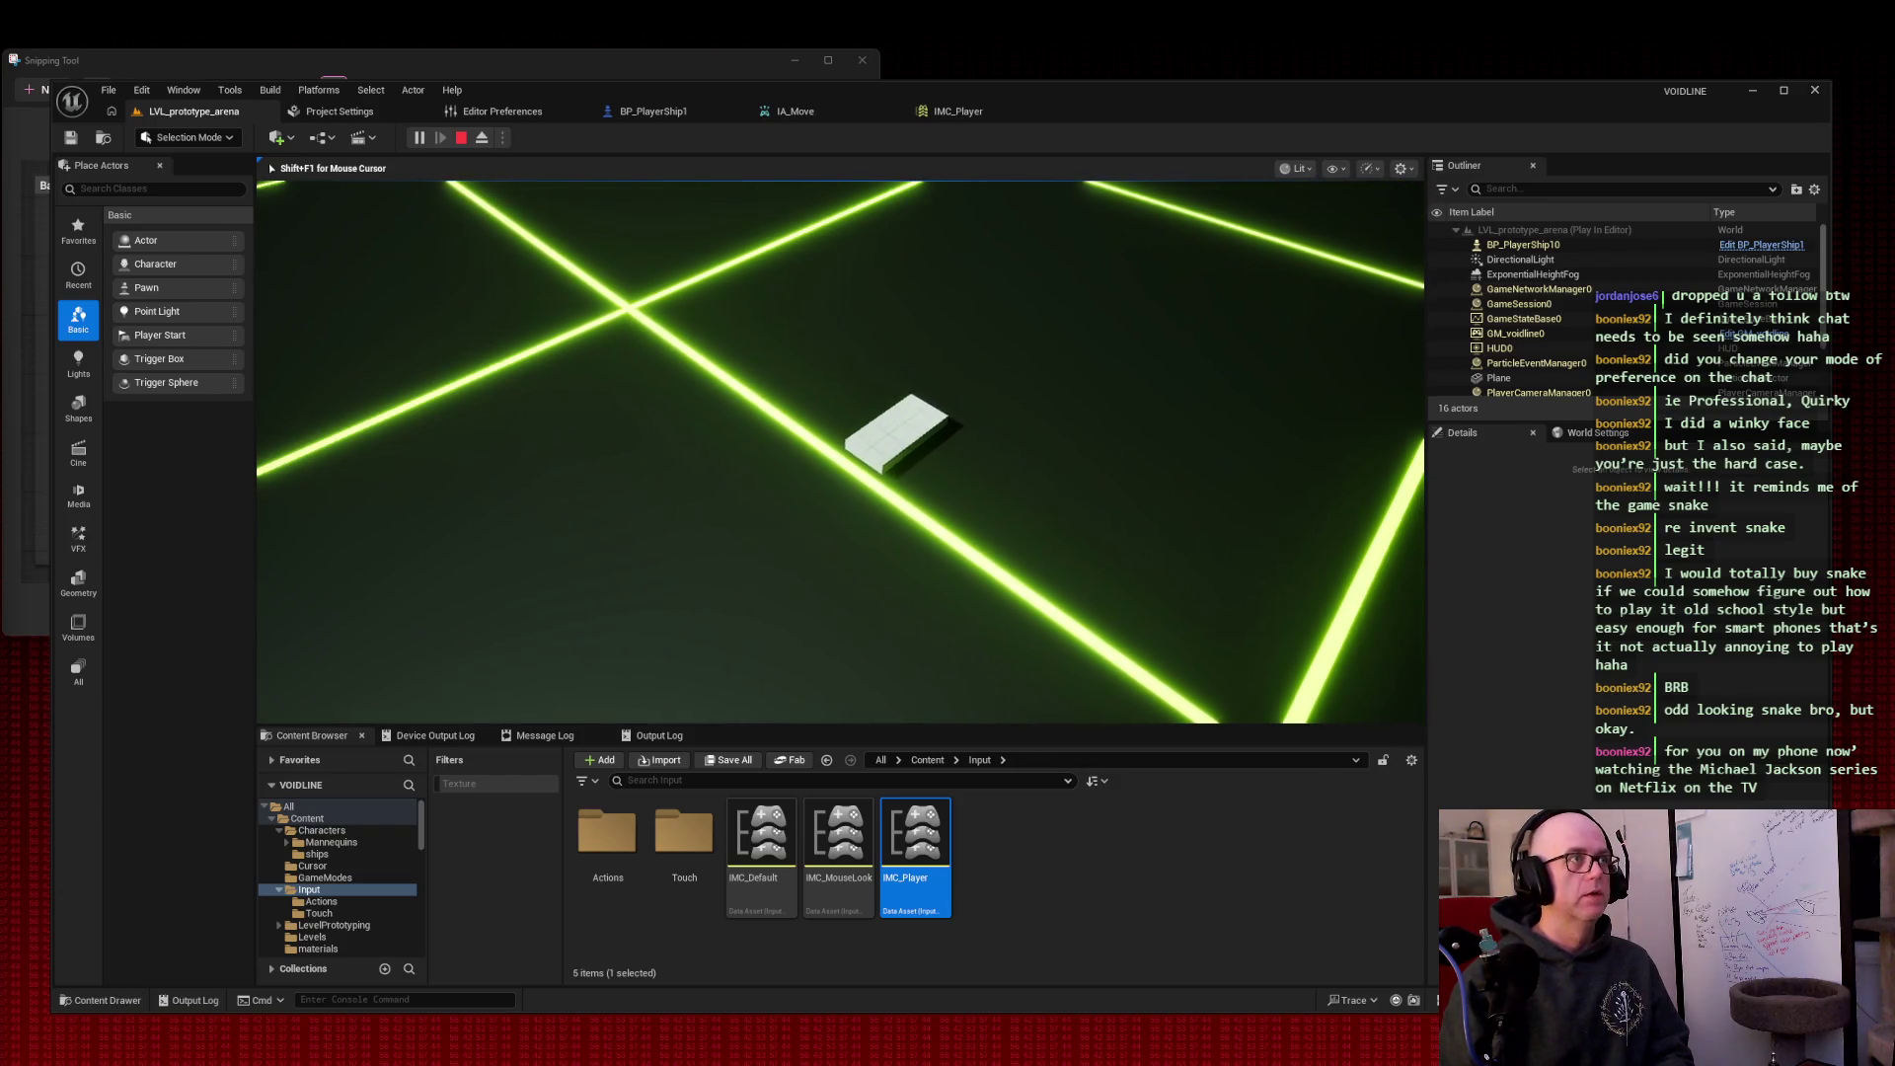
{"action": "key", "text": "shift+F1"}
{"action": "left_click", "coordinate": [946, 112]}
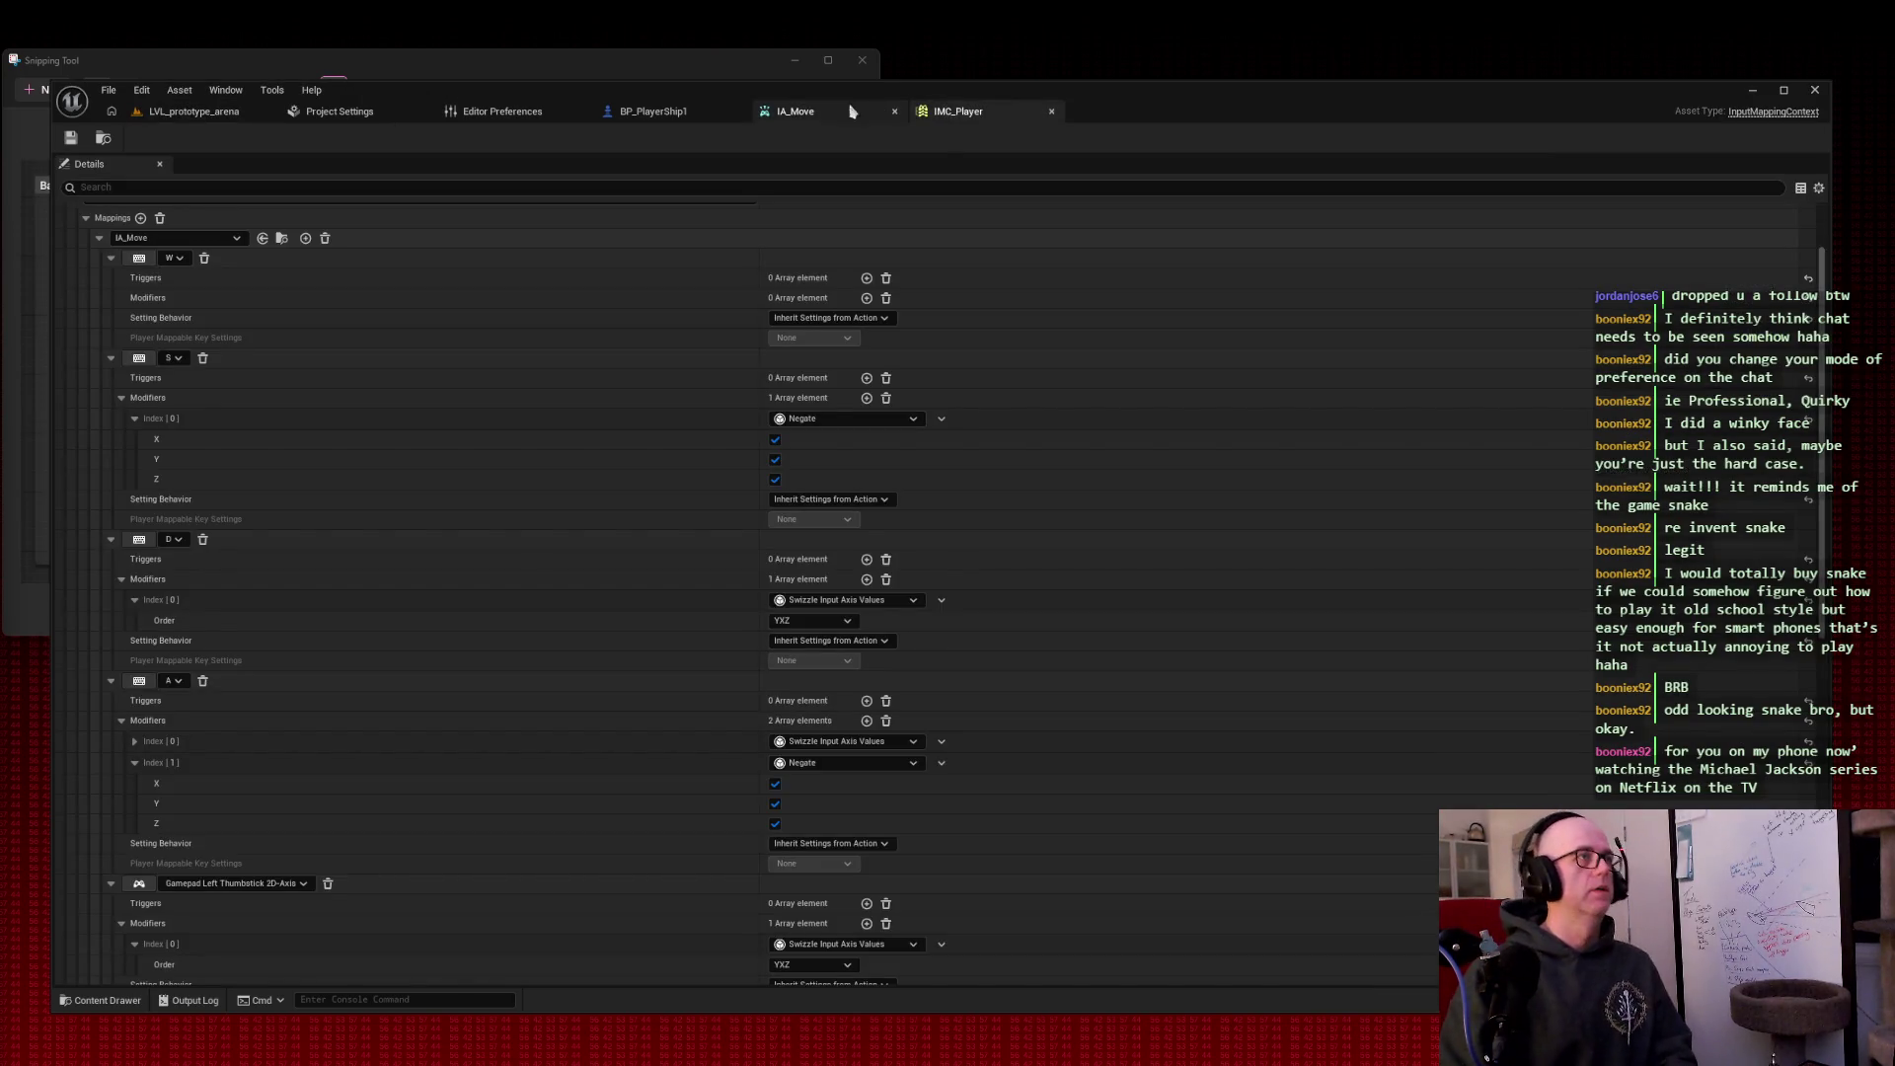
Step: Switch to the BP_PlayerShip1 tab to view its base movement EventGraph
{"action": "left_click", "coordinate": [653, 111]}
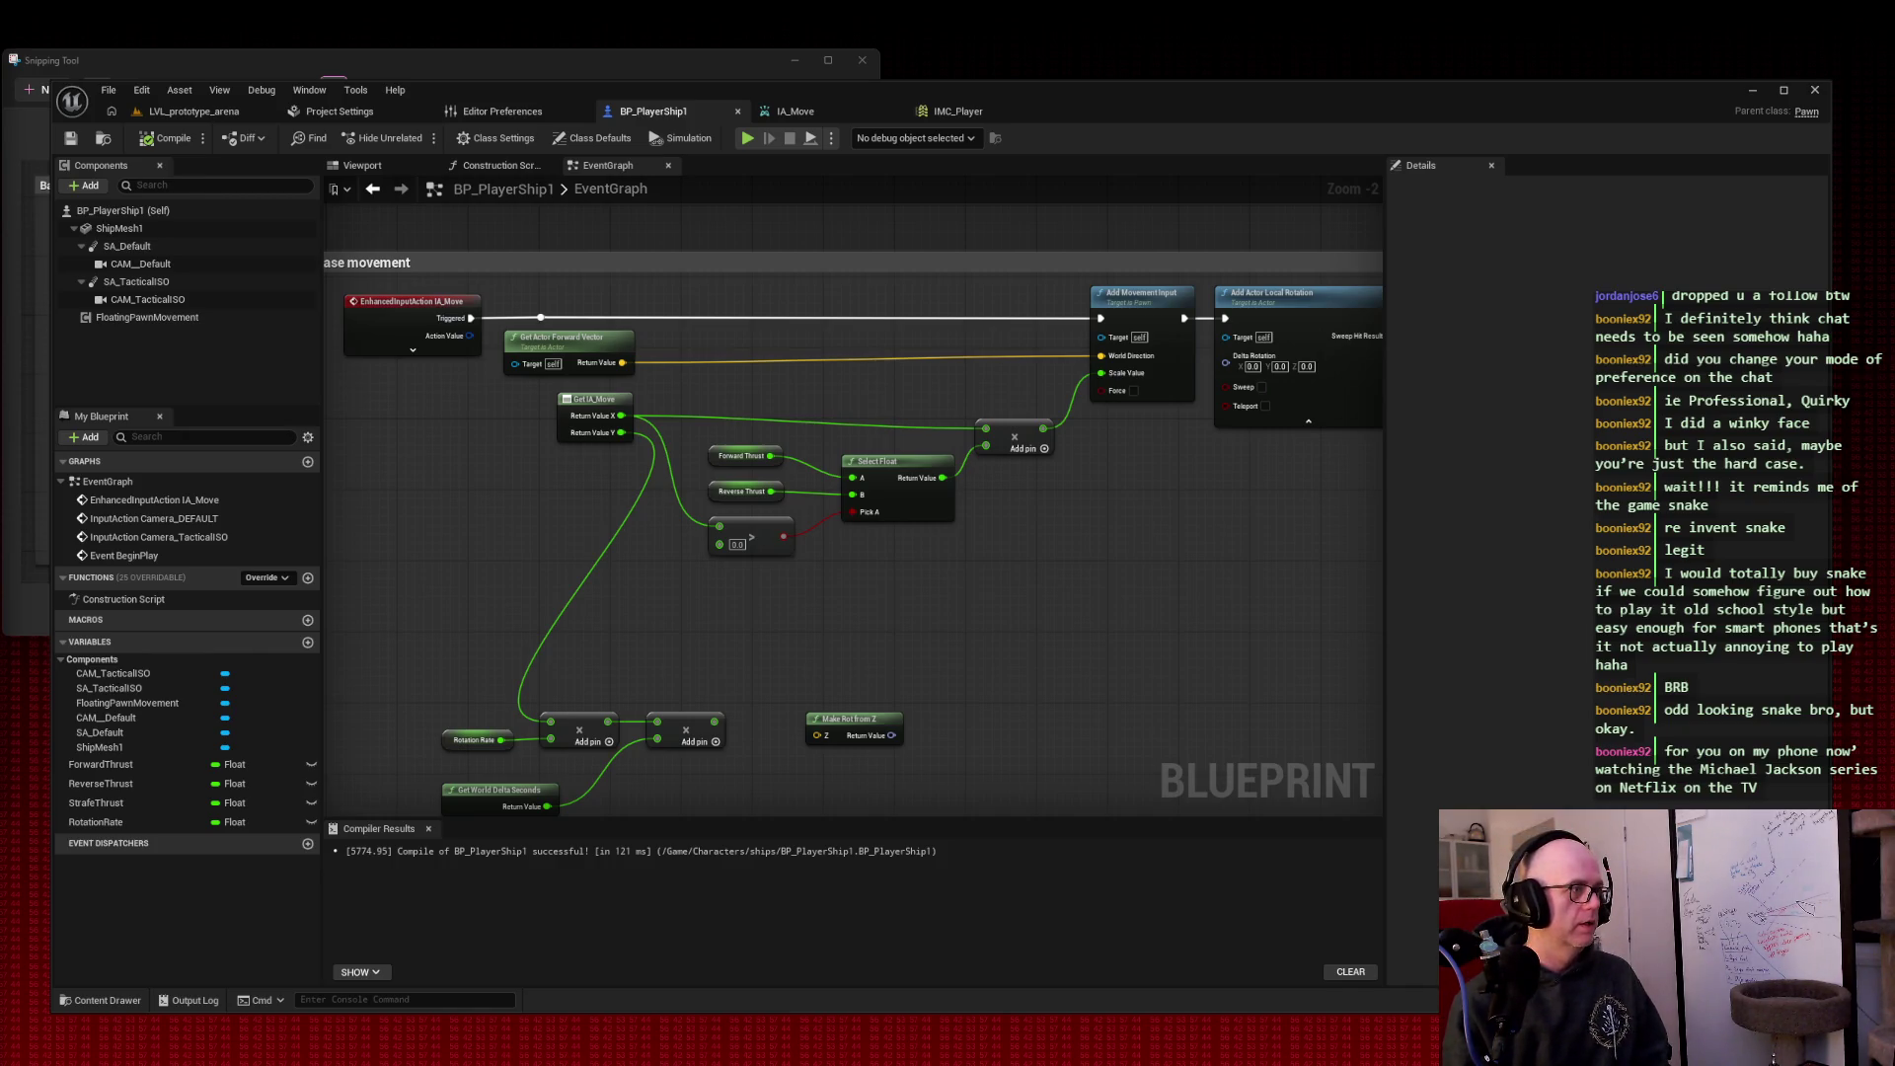
Step: Reposition the rotation nodes near the movement nodes and snip the movement comment header
{"action": "left_click_drag", "start_coordinate": [443, 646], "coordinate": [896, 812]}
{"action": "mouse_move", "coordinate": [495, 651]}
{"action": "left_mouse_down"}
{"action": "mouse_move", "coordinate": [843, 543]}
{"action": "mouse_move", "coordinate": [671, 538]}
{"action": "mouse_move", "coordinate": [689, 570]}
{"action": "left_mouse_up"}
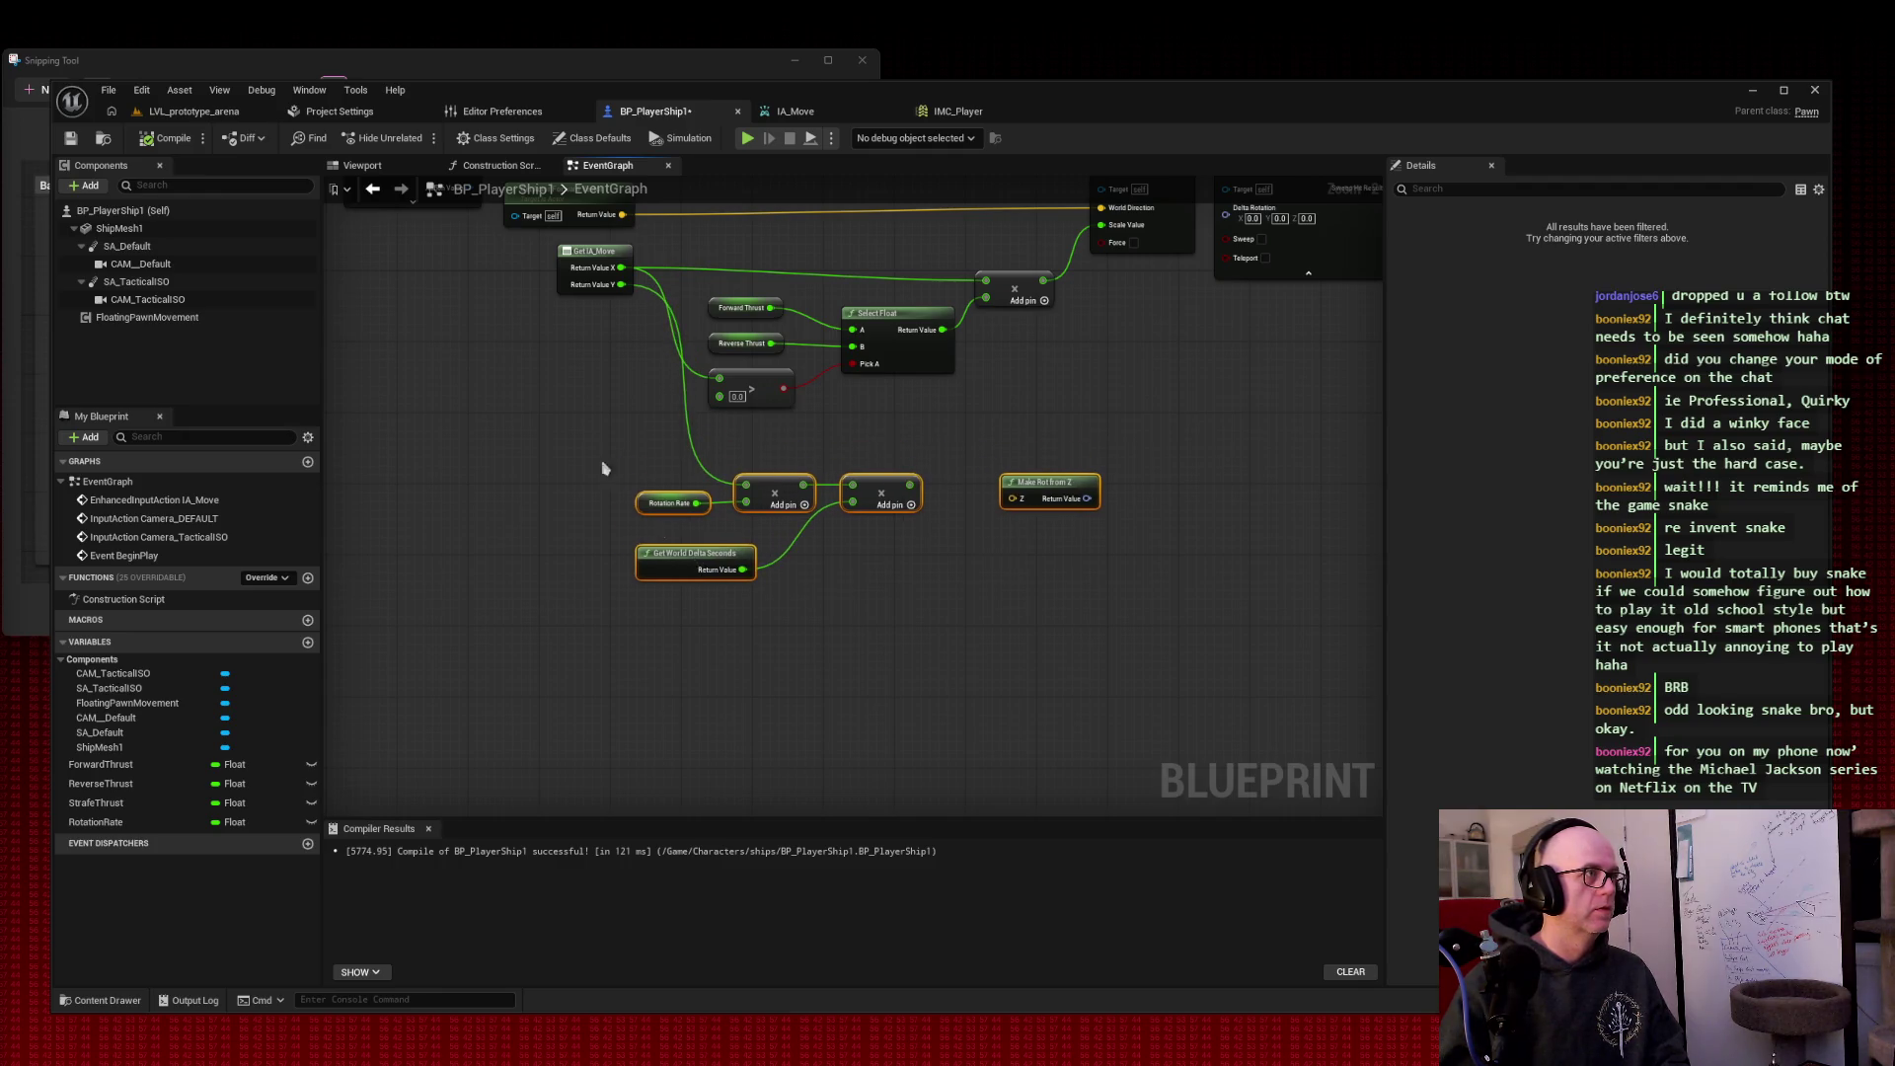
{"action": "left_click_drag", "start_coordinate": [619, 486], "coordinate": [550, 553]}
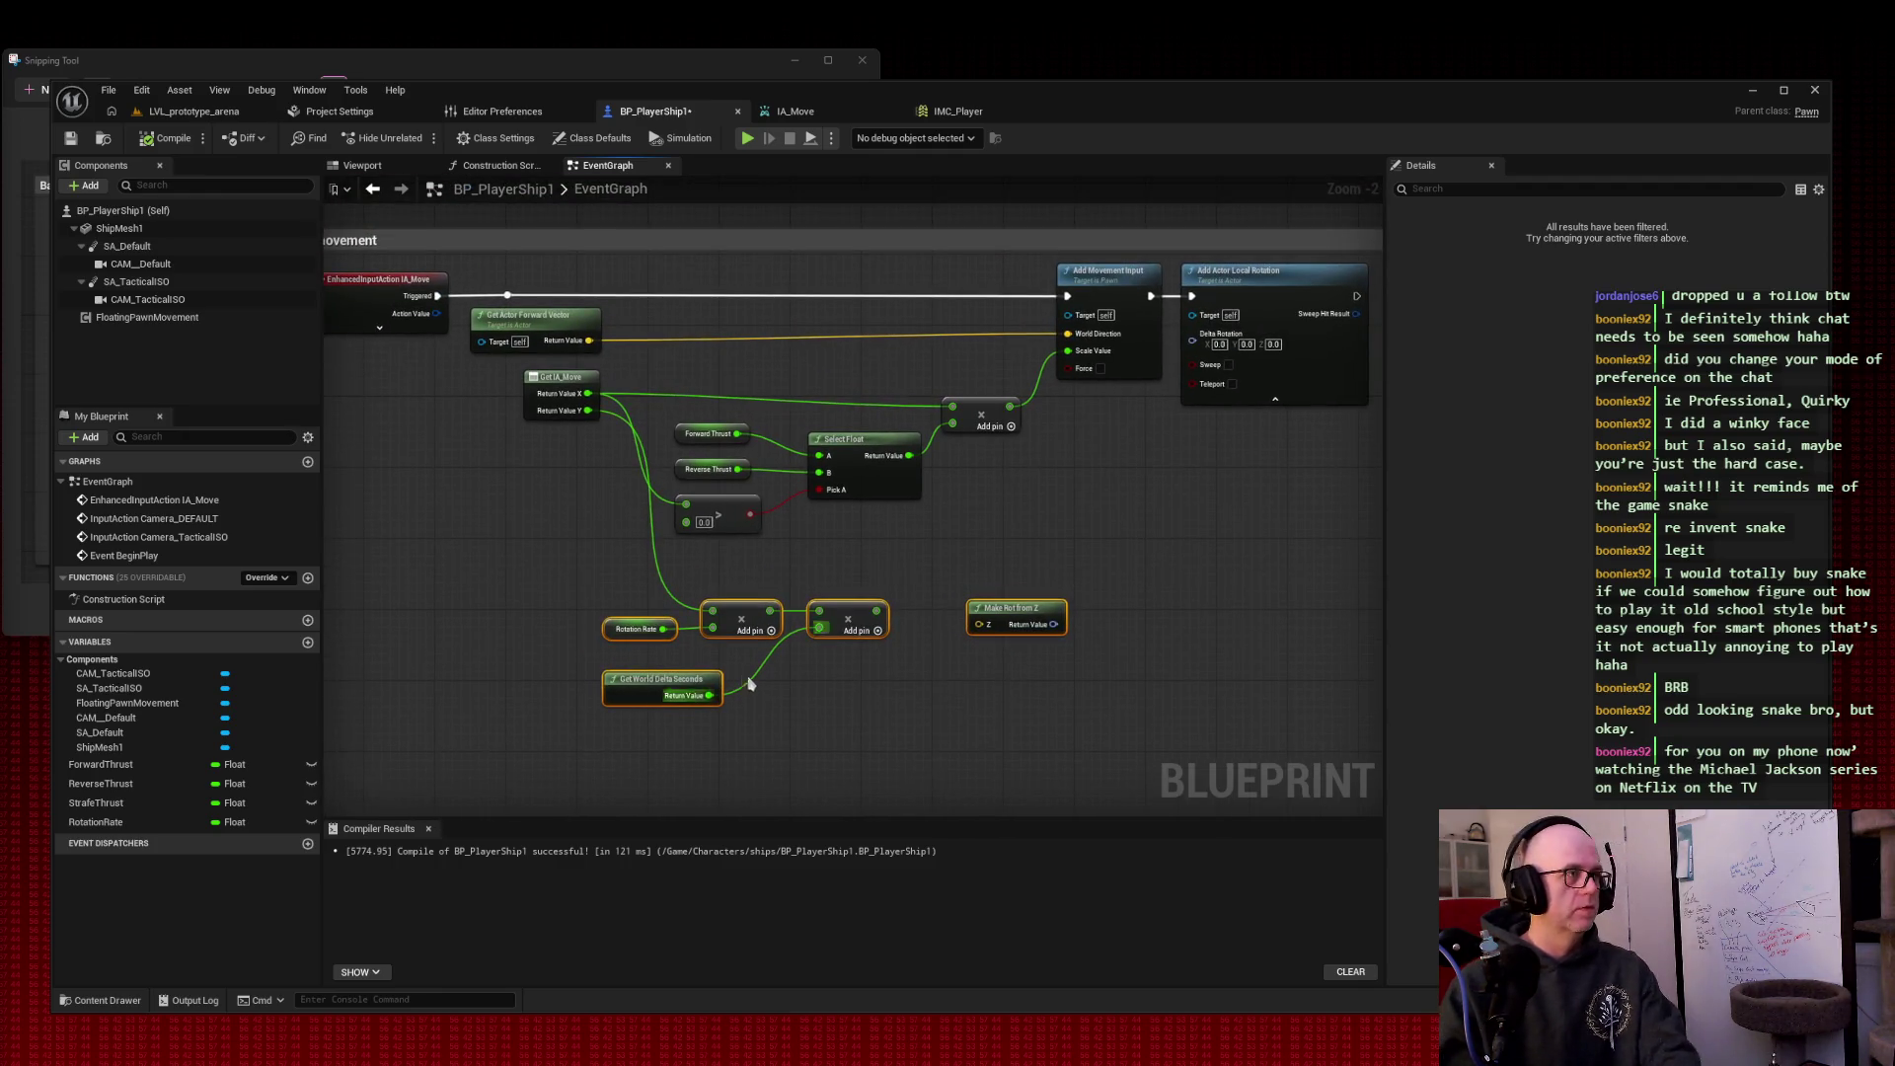
{"action": "left_click_drag", "start_coordinate": [695, 687], "coordinate": [632, 704]}
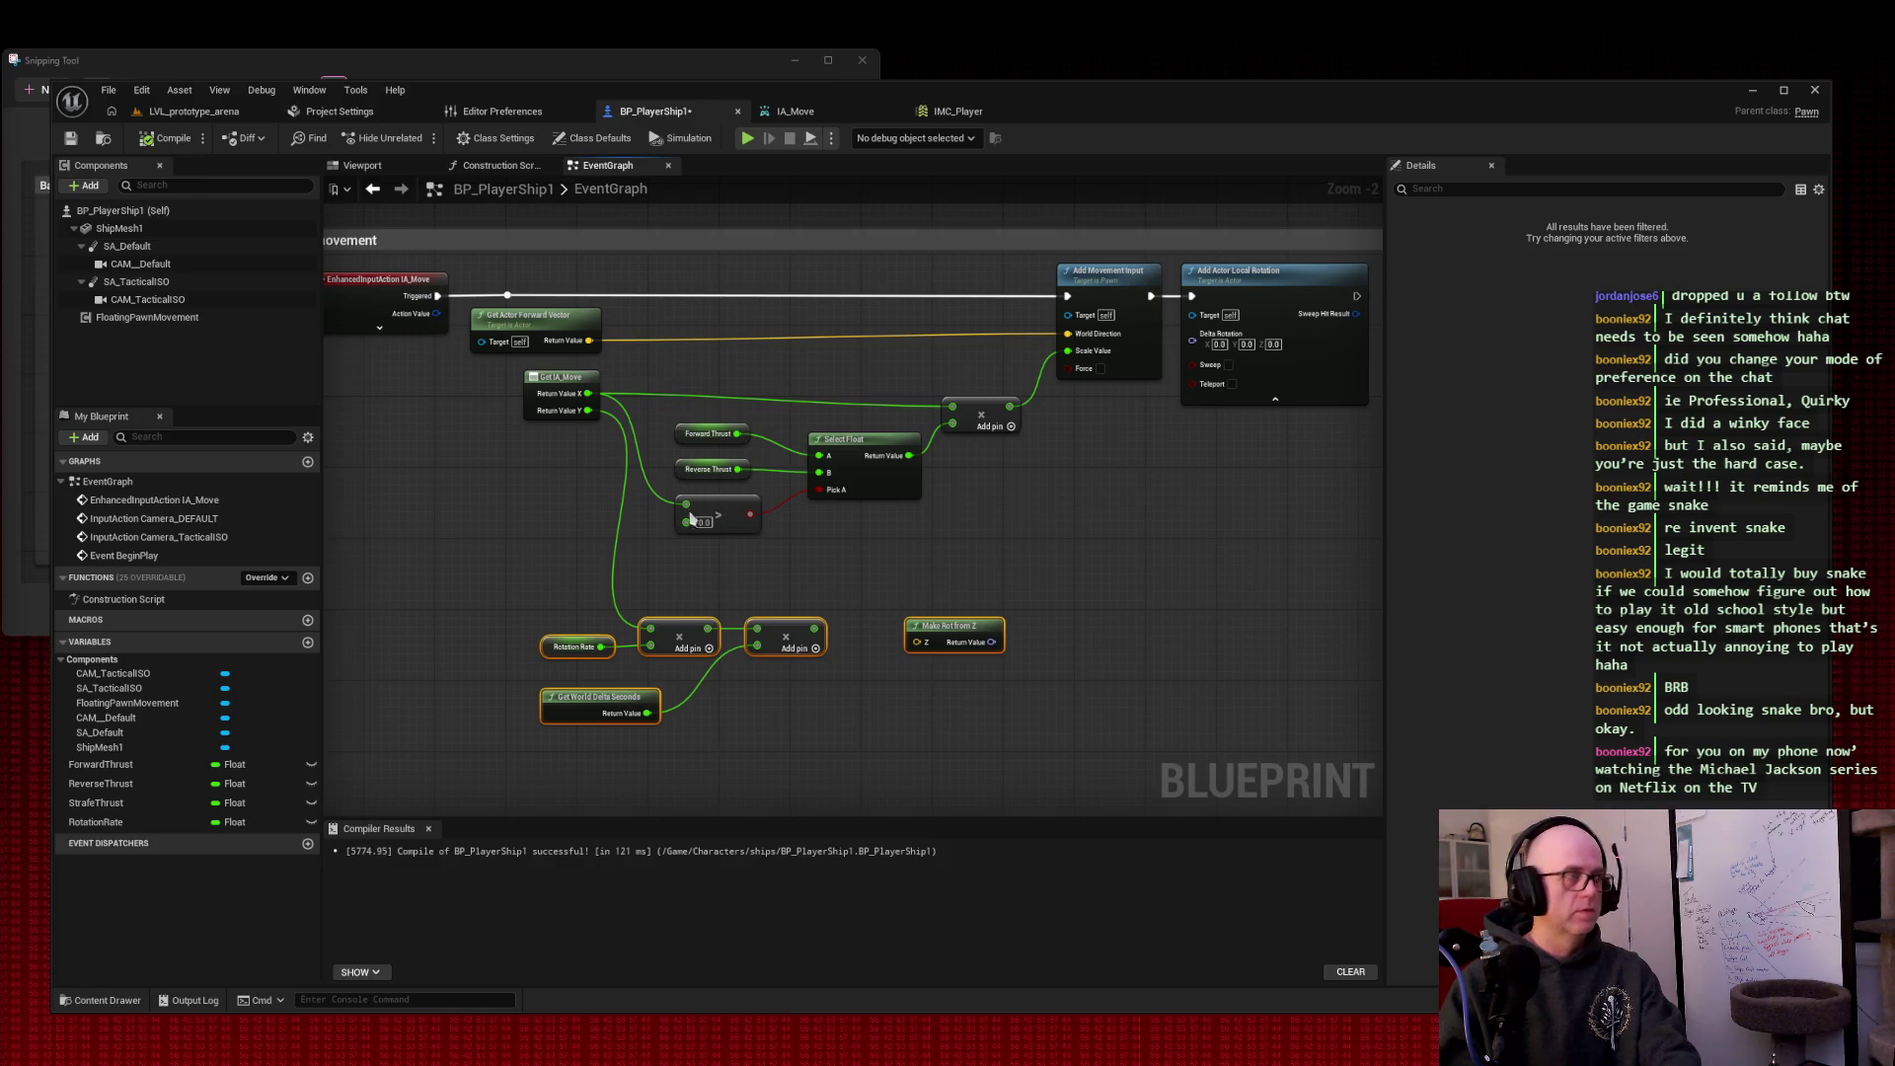
{"action": "key", "text": "super+shift+s"}
{"action": "left_click_drag", "start_coordinate": [318, 231], "coordinate": [590, 348]}
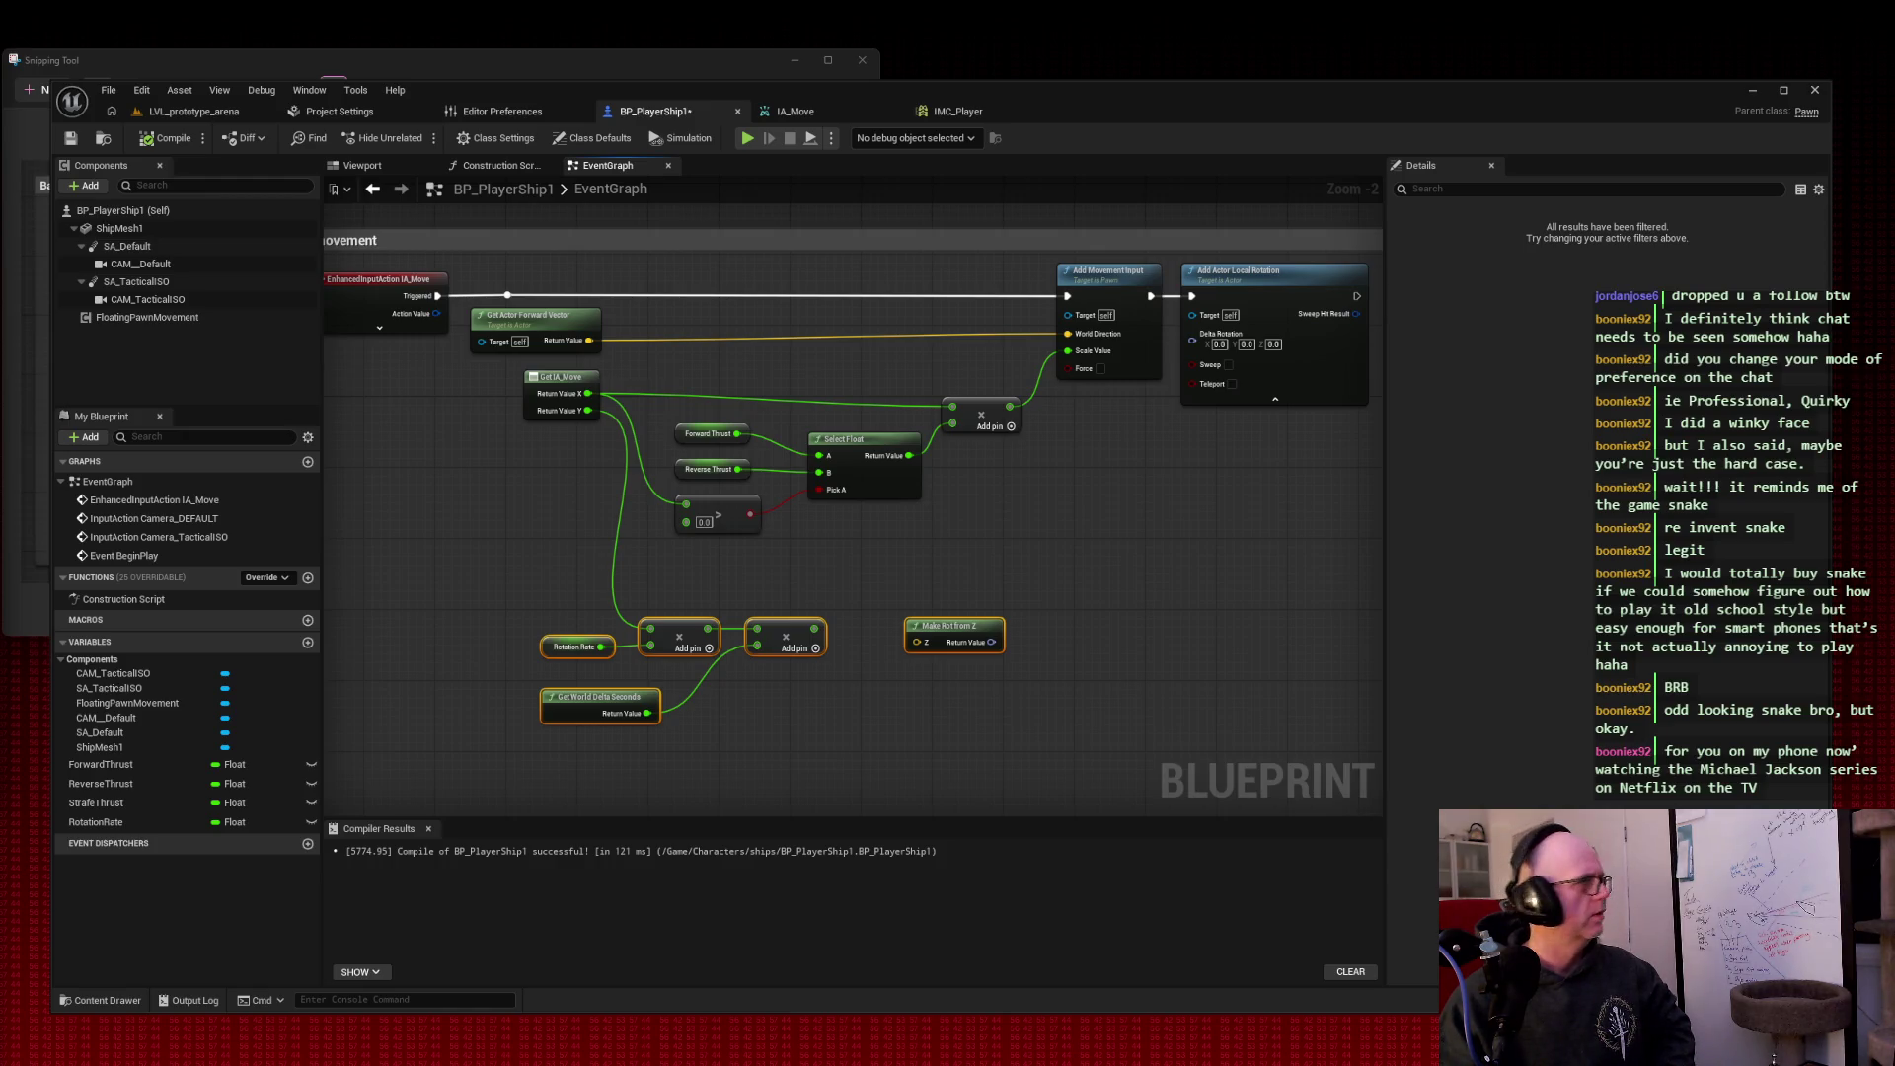
Step: Wire Add into Make Rot from Z's Z and its rotator into Delta Rotation, then compile and save
{"action": "left_click", "coordinate": [814, 631]}
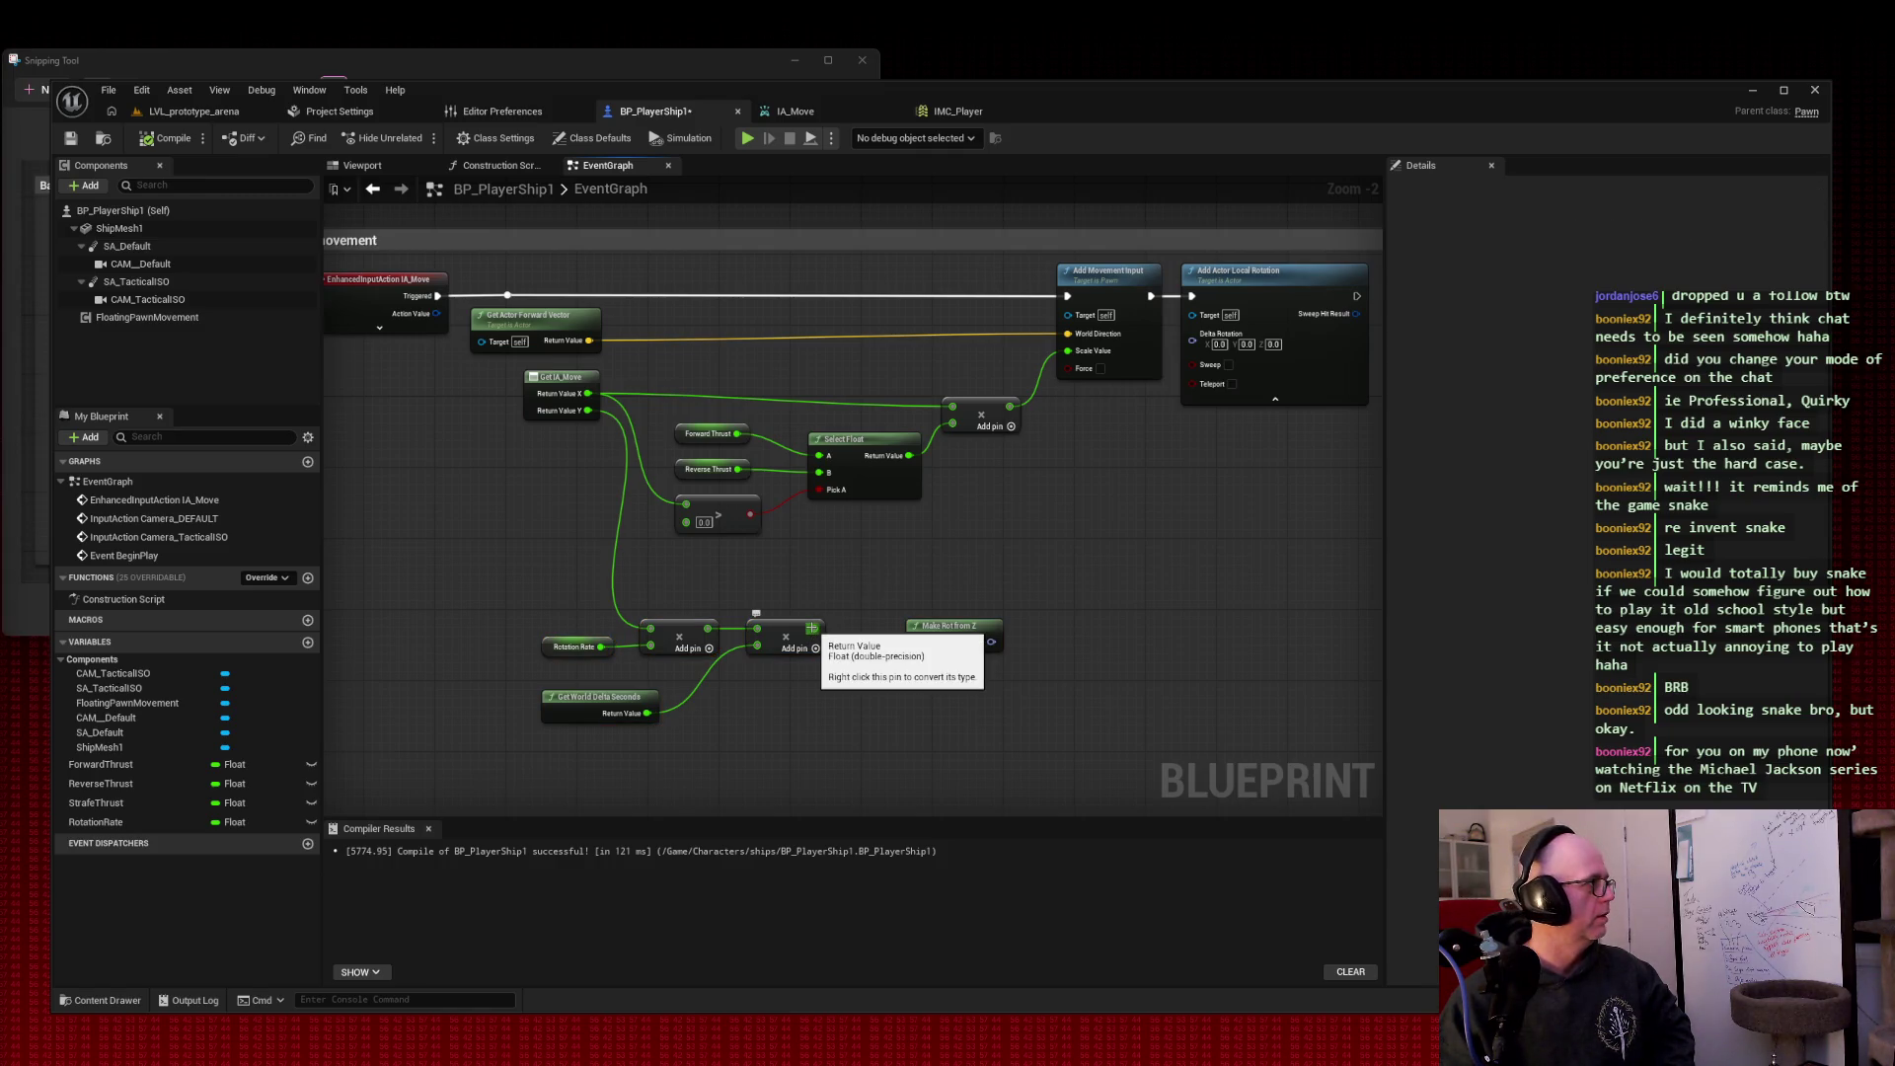
{"action": "mouse_move", "coordinate": [811, 628]}
{"action": "left_mouse_down"}
{"action": "mouse_move", "coordinate": [947, 582]}
{"action": "mouse_move", "coordinate": [918, 643]}
{"action": "mouse_move", "coordinate": [1060, 614]}
{"action": "mouse_move", "coordinate": [910, 624]}
{"action": "left_mouse_up"}
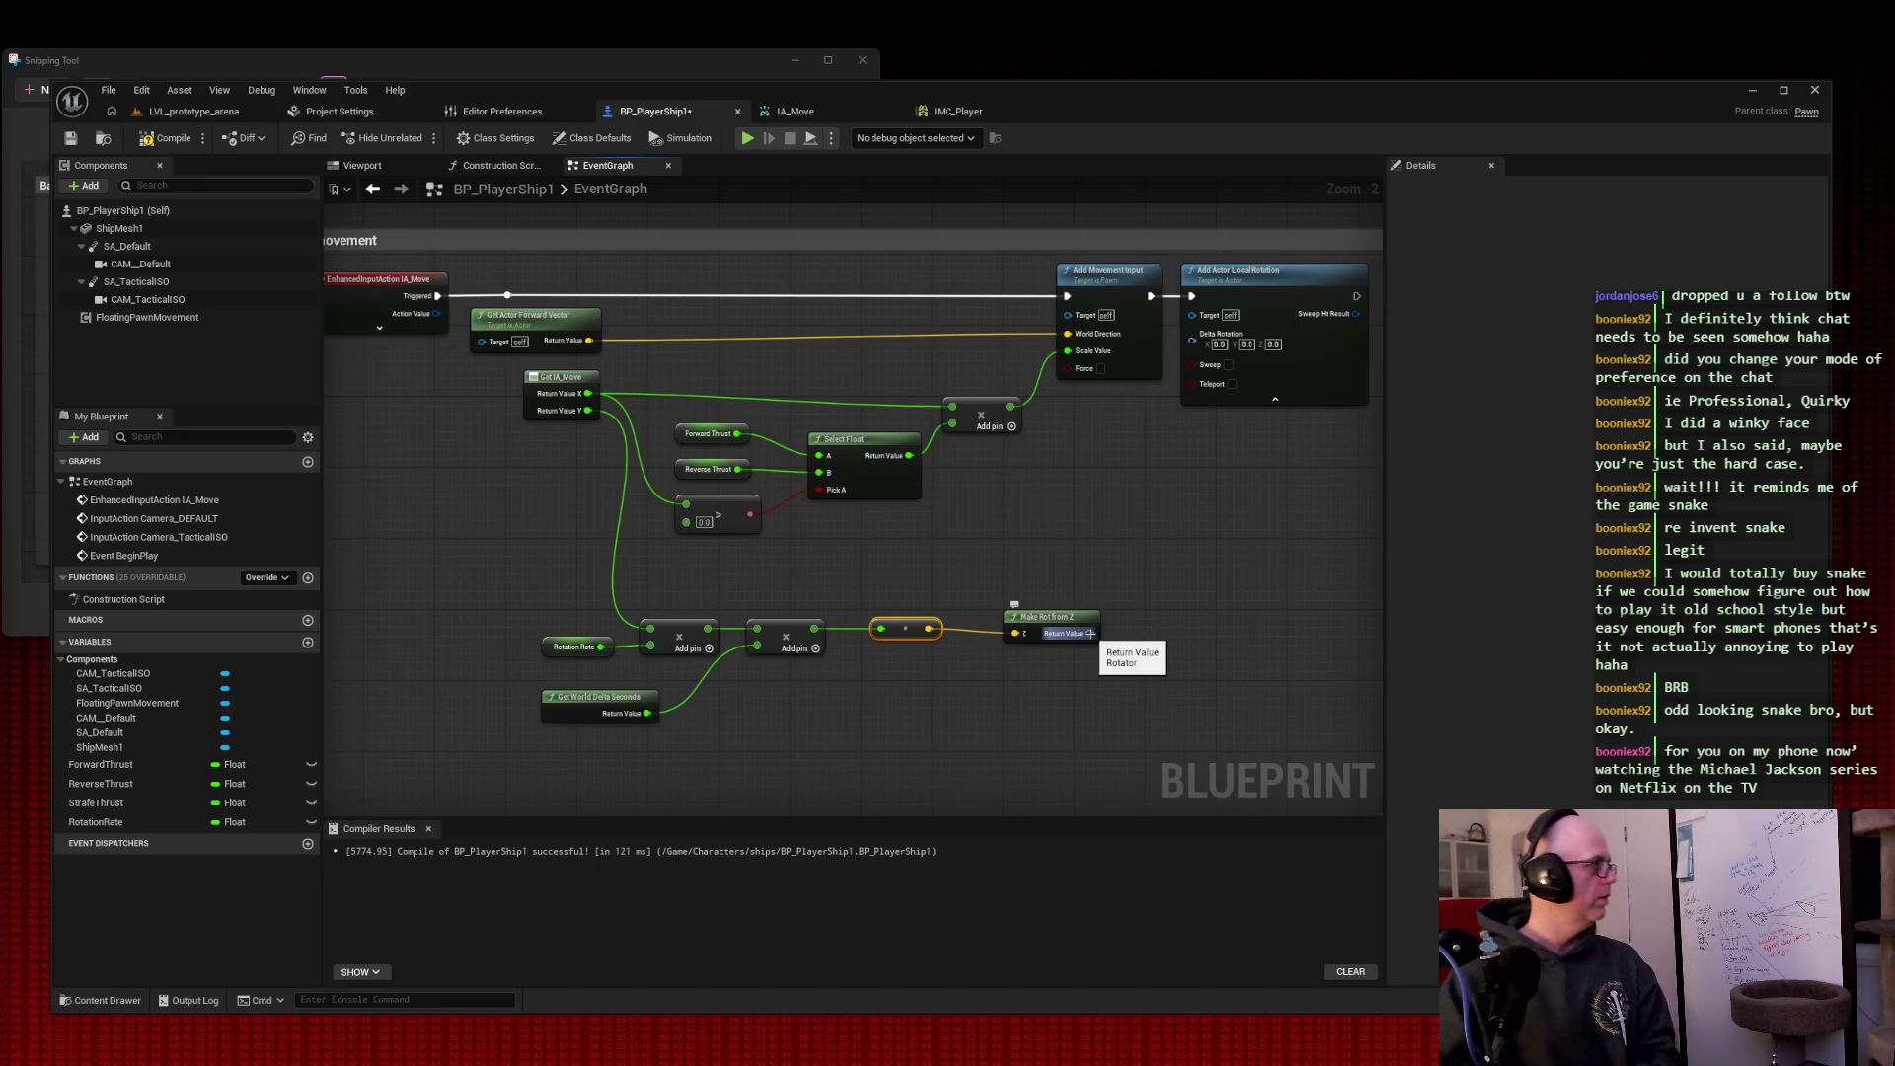
{"action": "mouse_move", "coordinate": [1088, 633]}
{"action": "left_mouse_down"}
{"action": "mouse_move", "coordinate": [1205, 423]}
{"action": "mouse_move", "coordinate": [1192, 336]}
{"action": "left_mouse_up"}
{"action": "left_click_drag", "start_coordinate": [1236, 272], "coordinate": [1308, 274]}
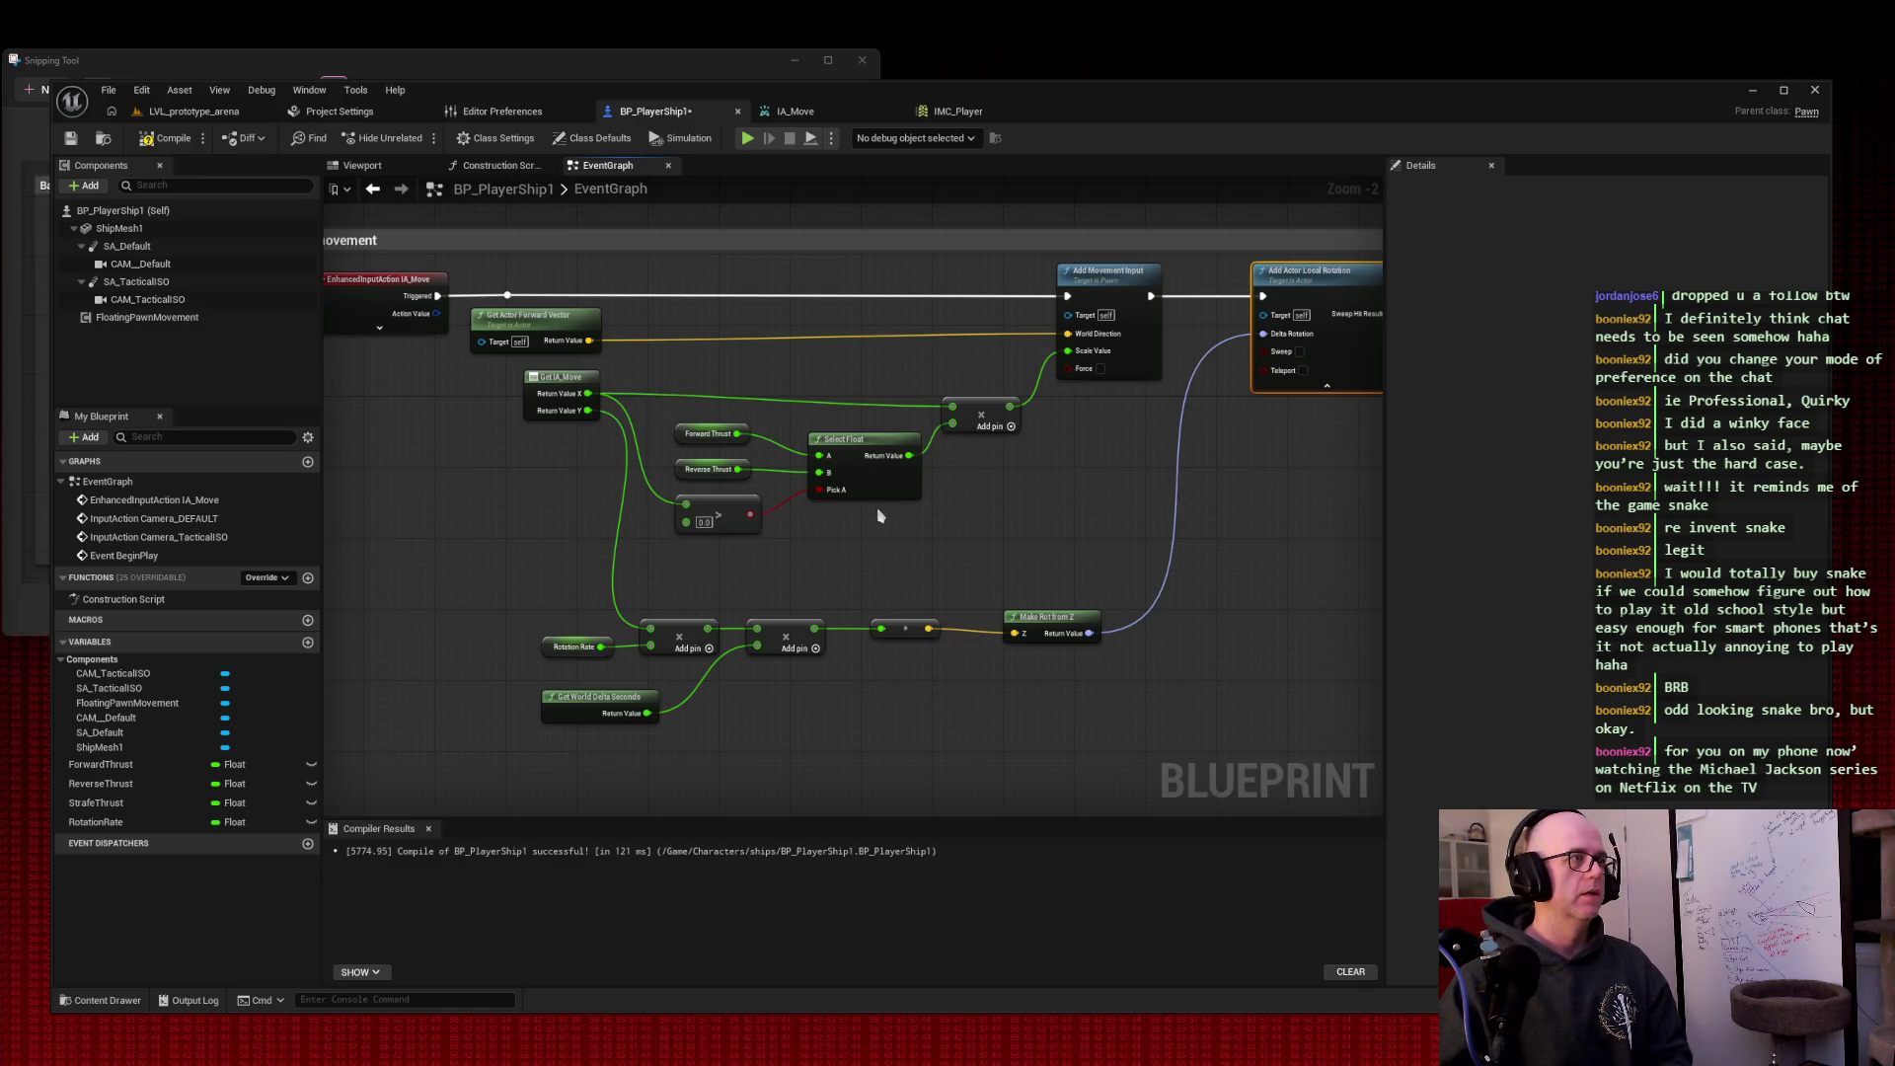
{"action": "left_click", "coordinate": [167, 138]}
{"action": "left_click", "coordinate": [70, 139]}
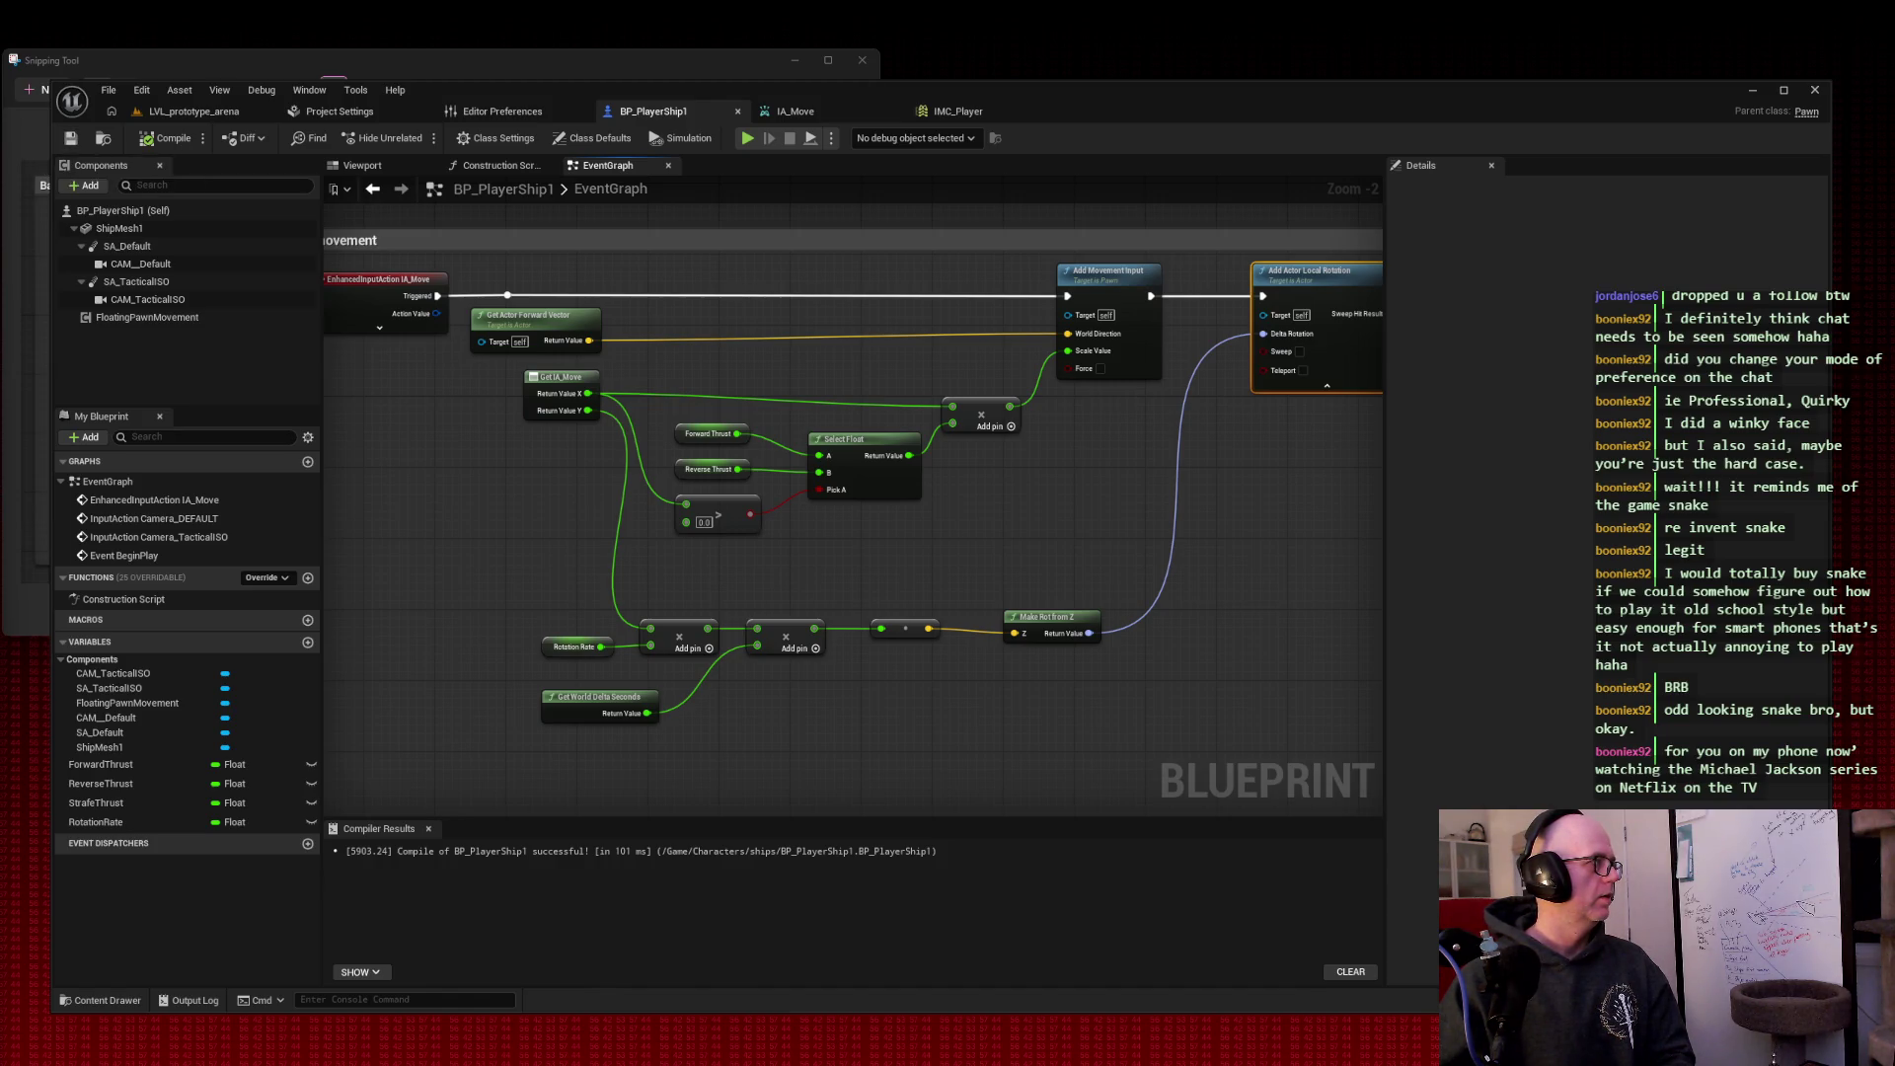
{"action": "left_click", "coordinate": [193, 112]}
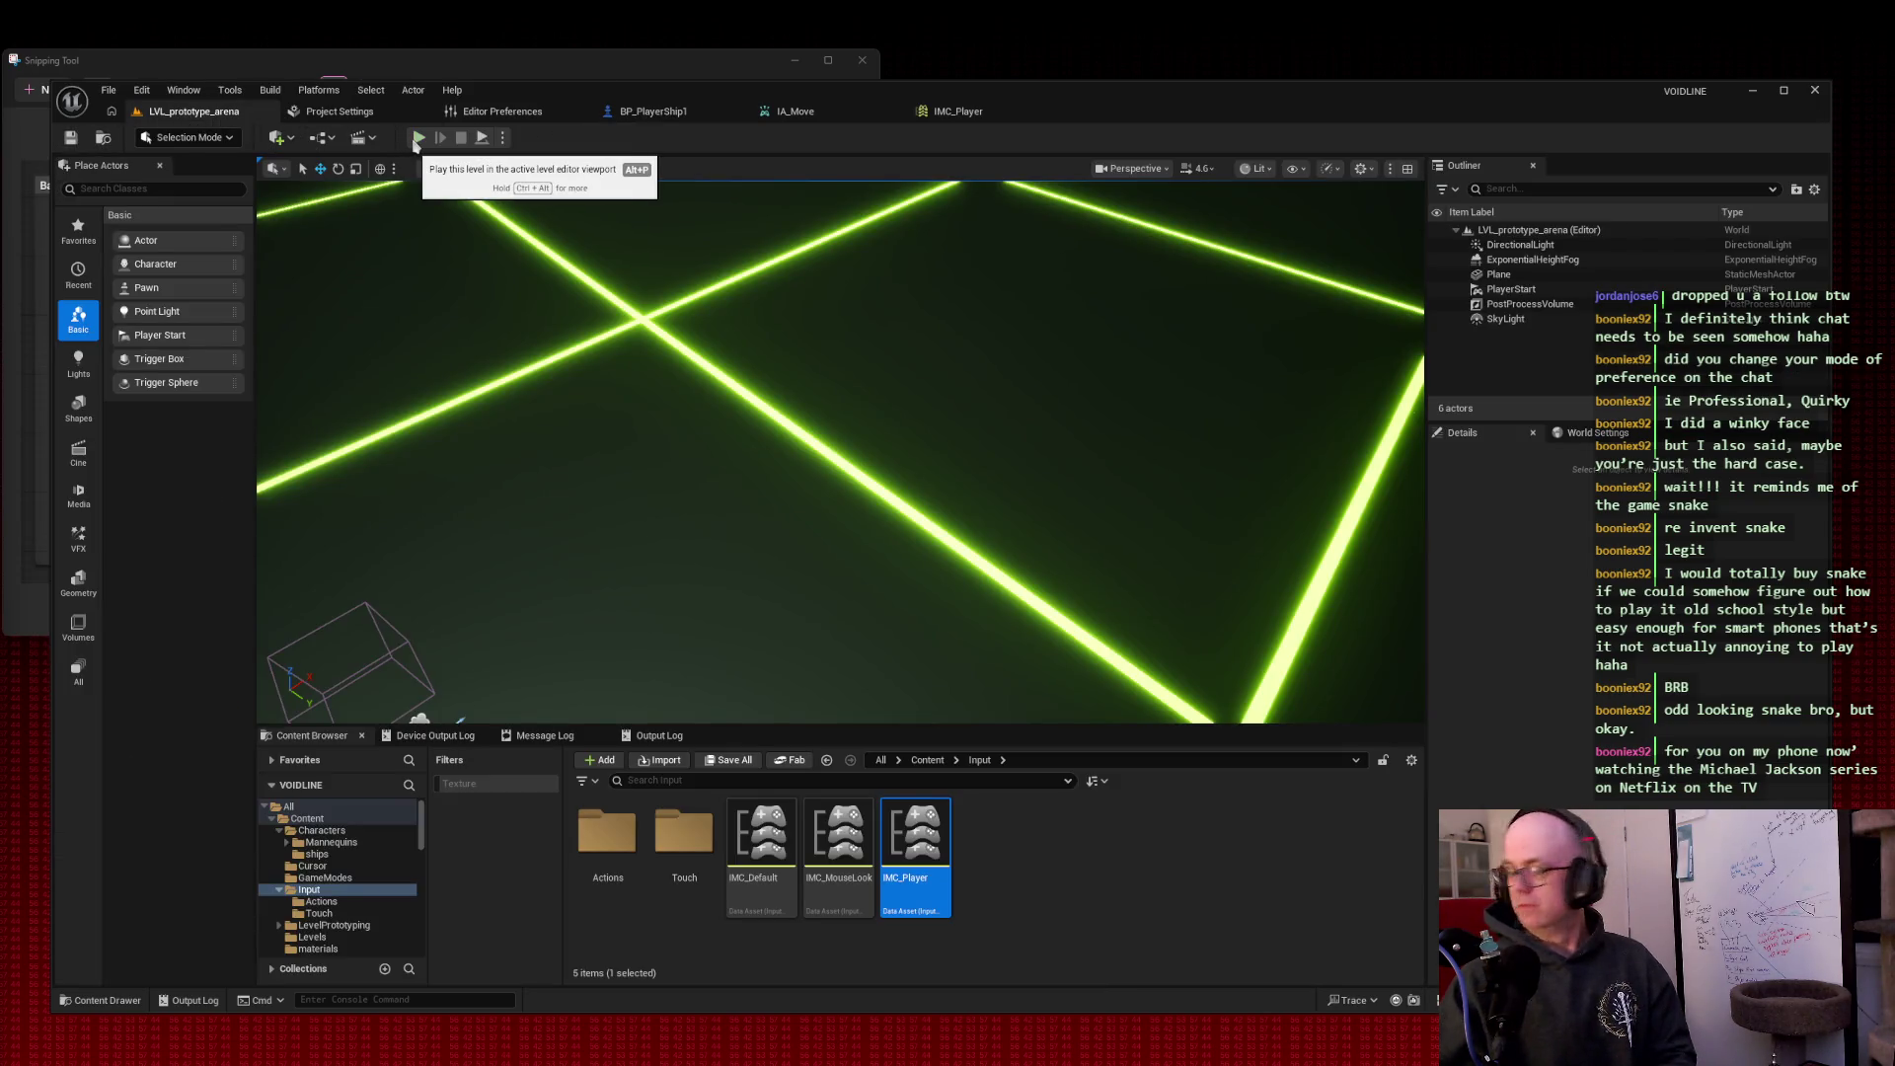
Step: Play-test the ship's rotation, snip the game view, then stop and reopen BP_PlayerShip1
{"action": "left_click", "coordinate": [416, 138]}
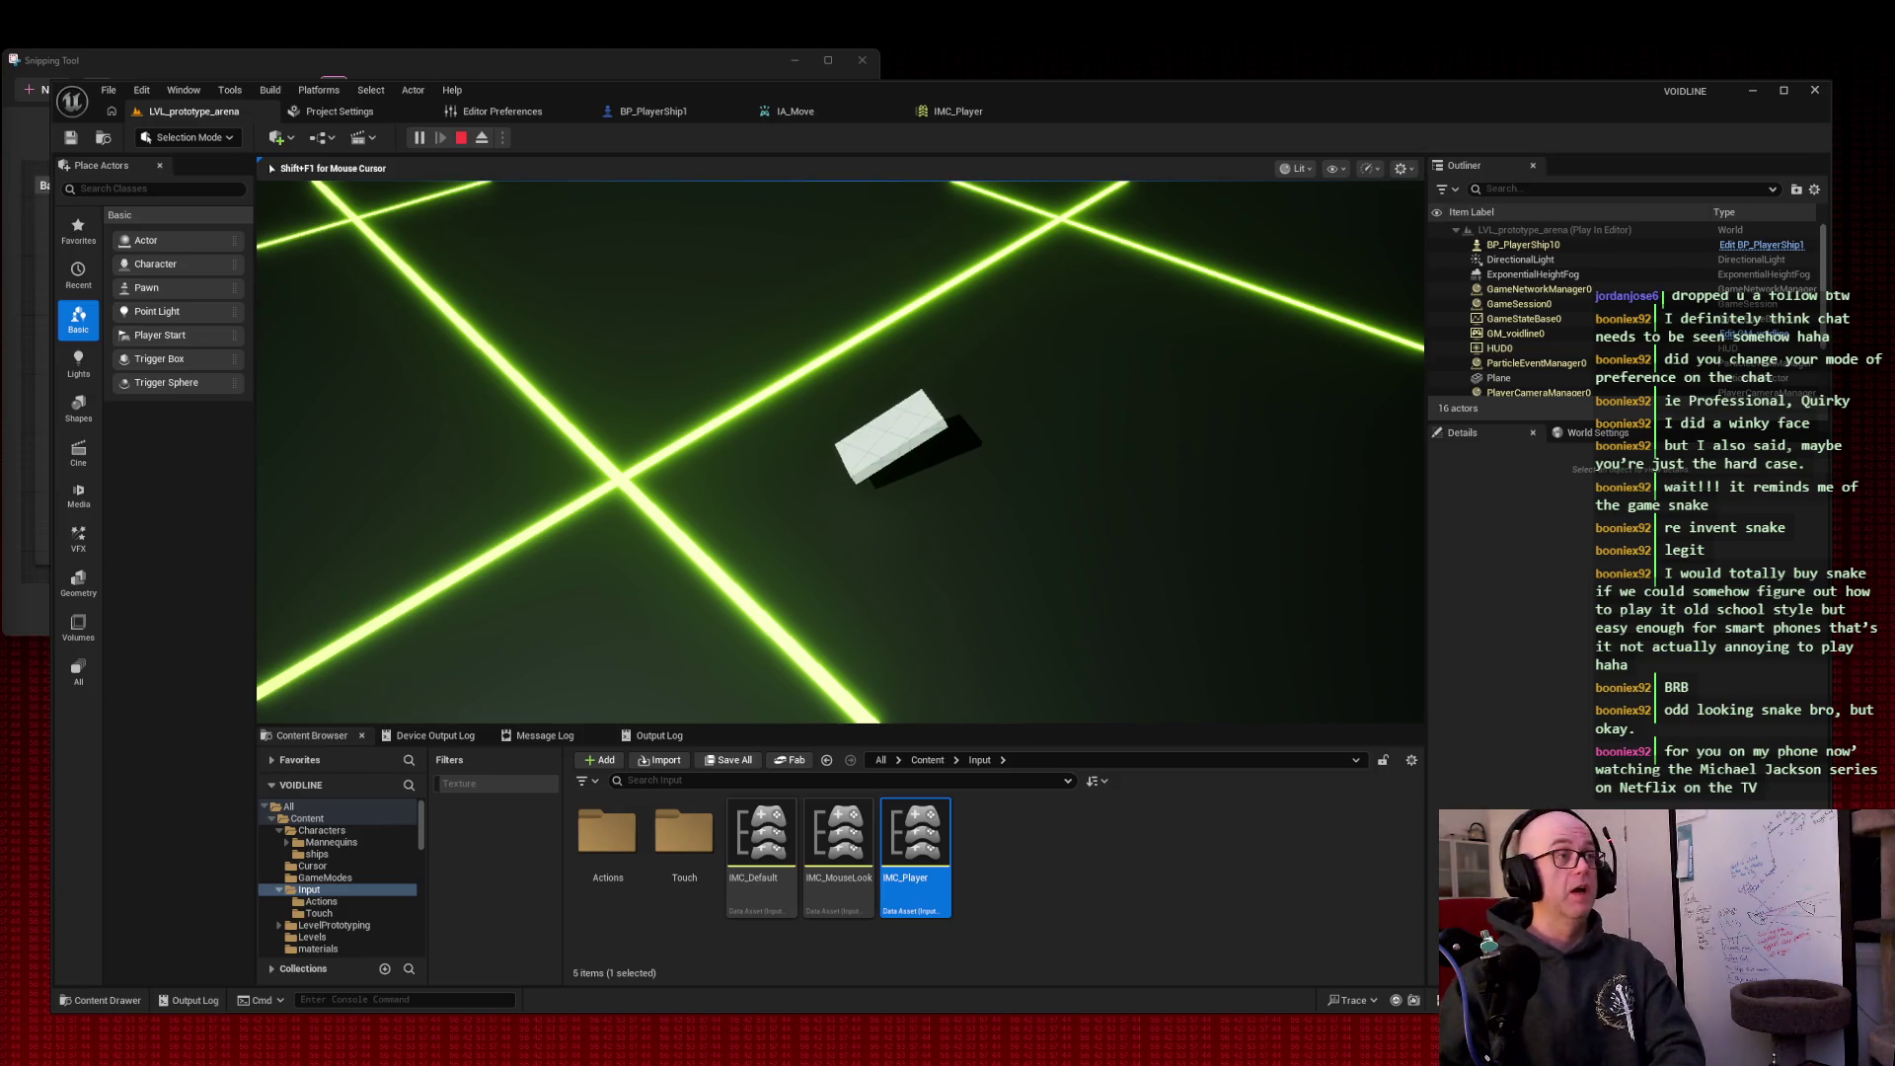
{"action": "key", "text": "super+shift+s"}
{"action": "left_click_drag", "start_coordinate": [640, 271], "coordinate": [1168, 643]}
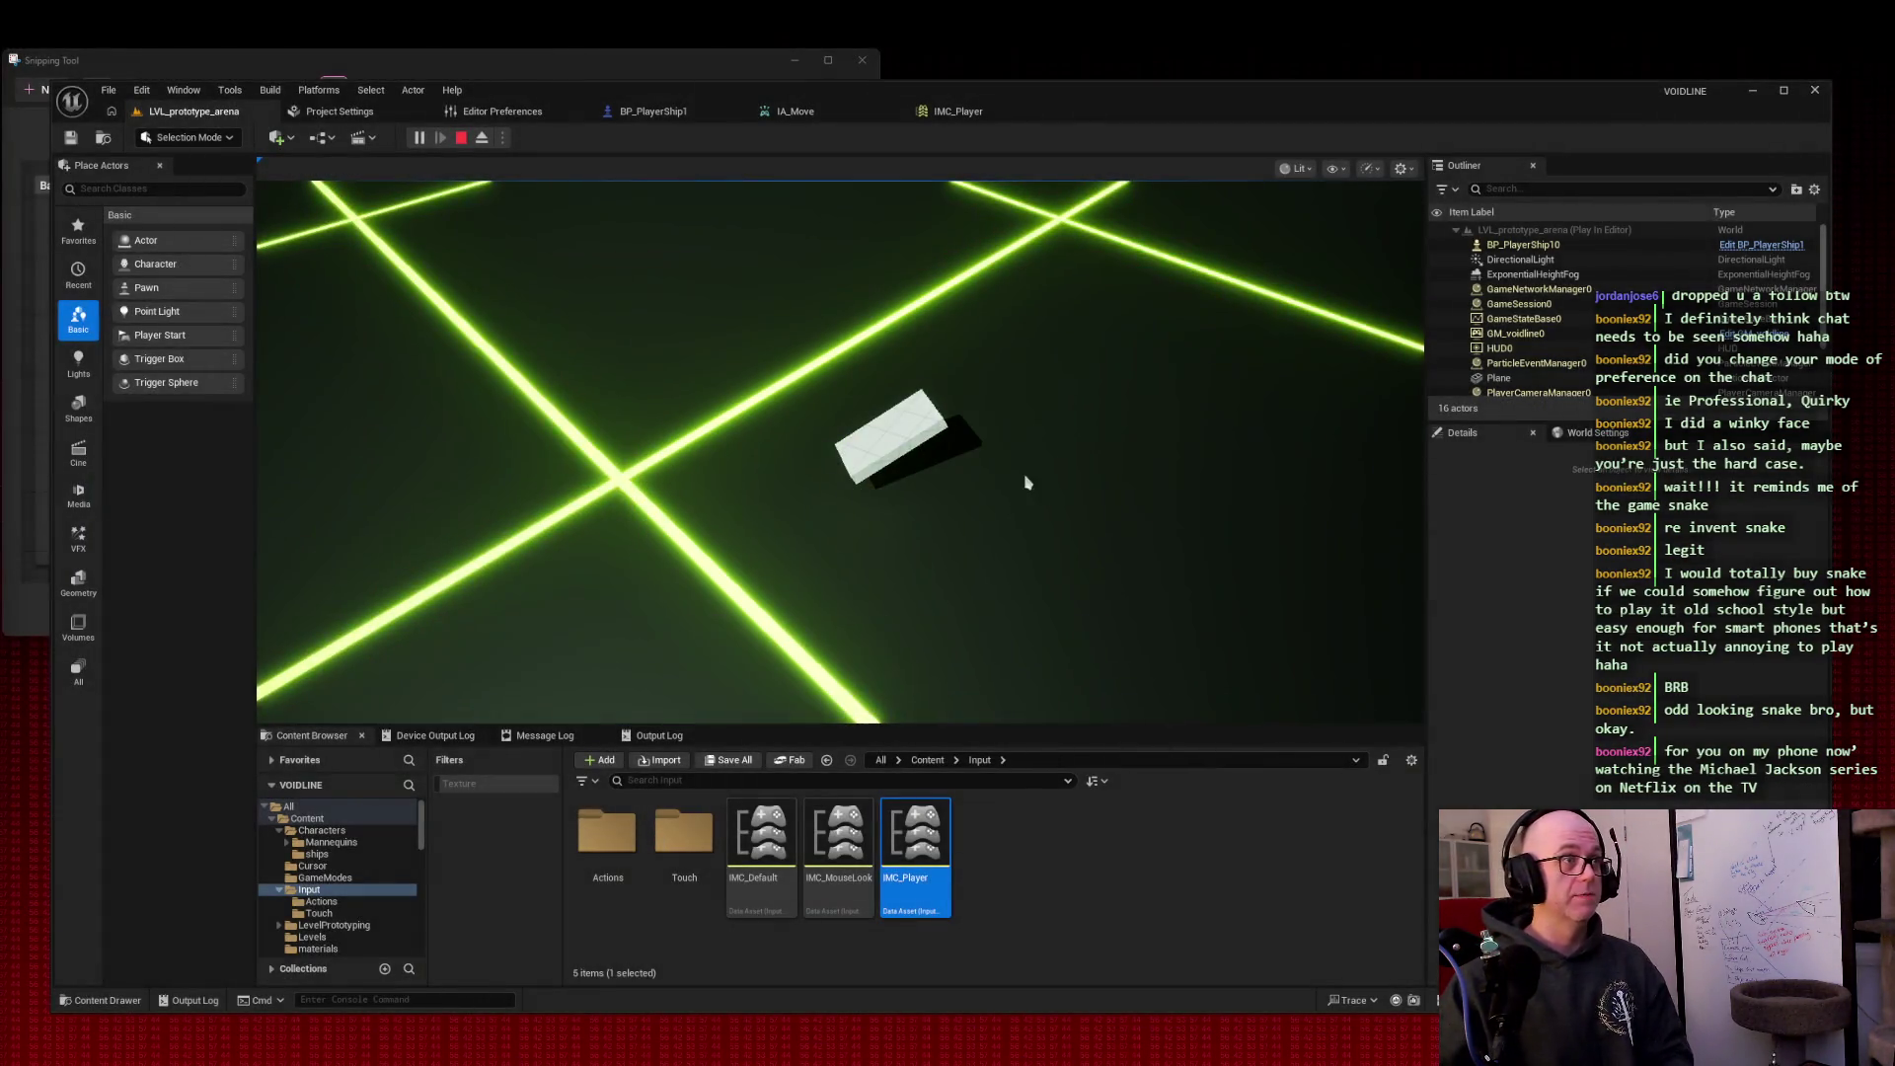
{"action": "key", "text": "Escape"}
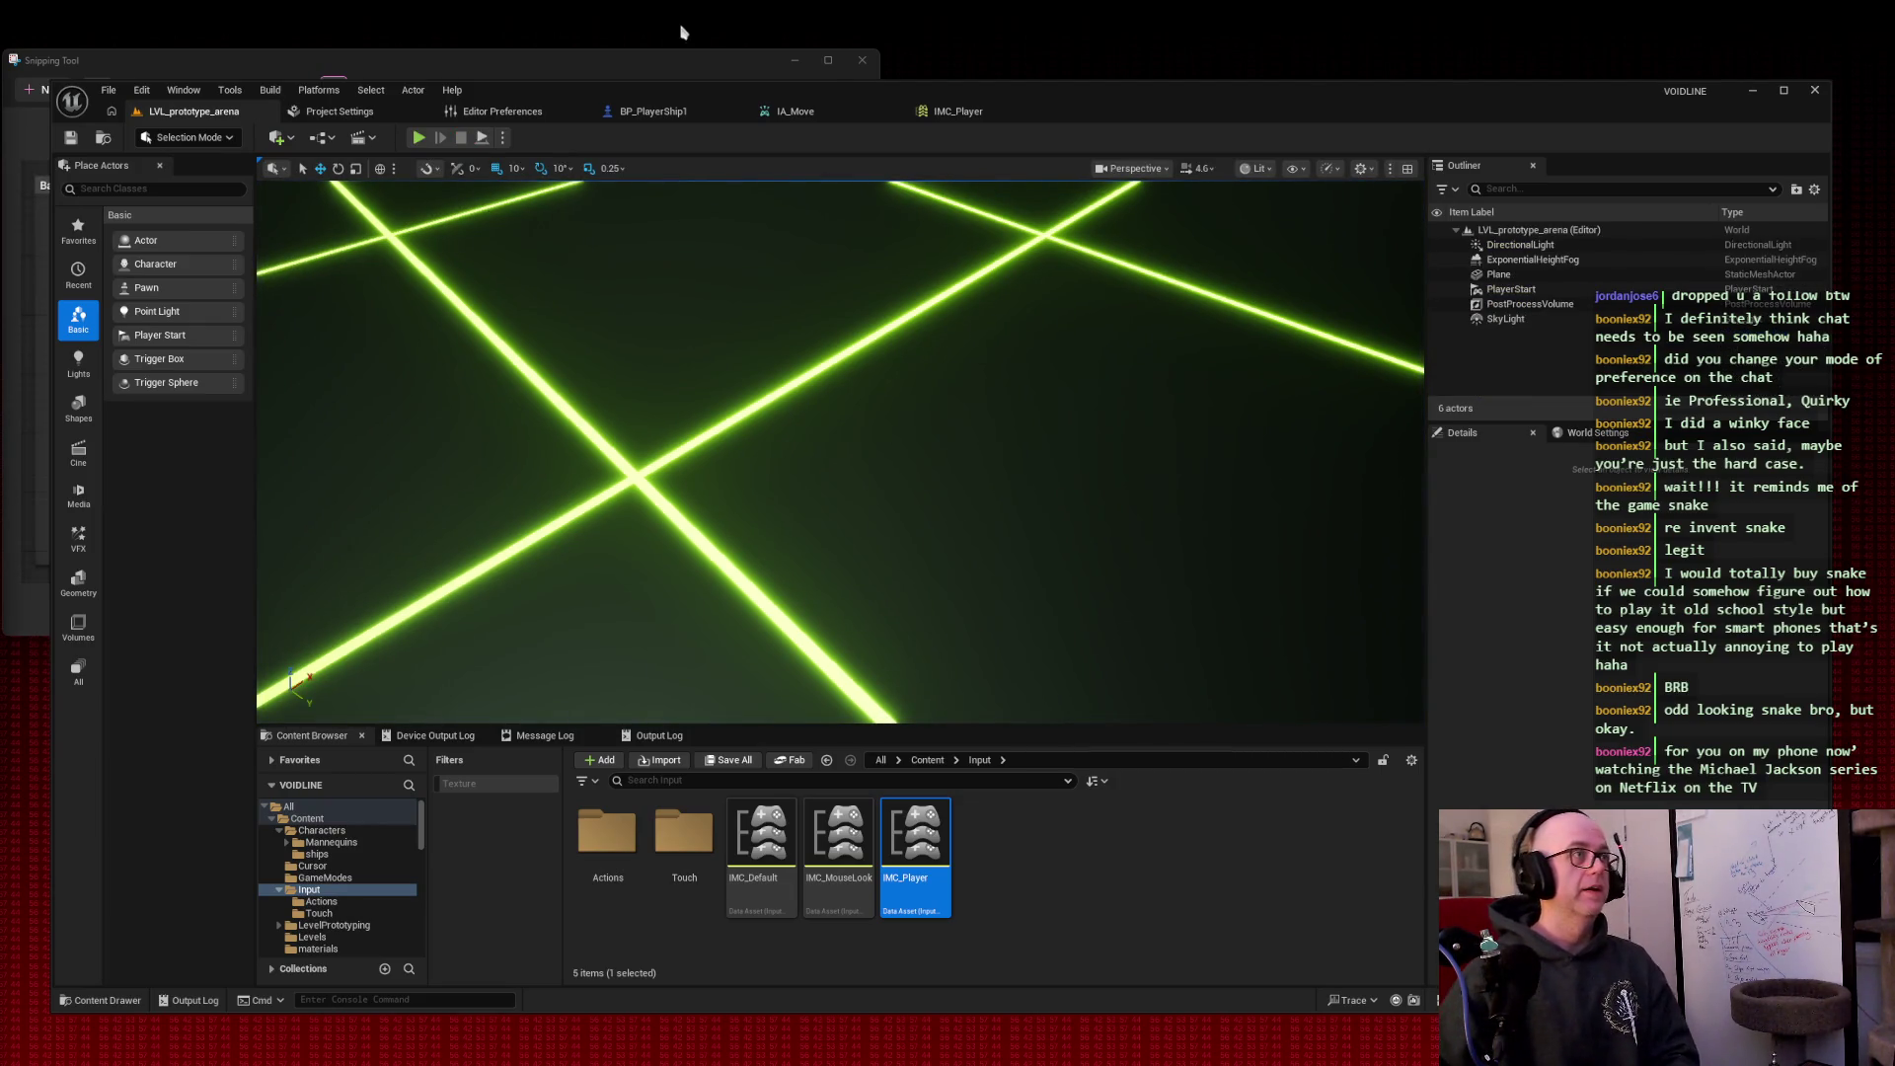
{"action": "left_click", "coordinate": [665, 110]}
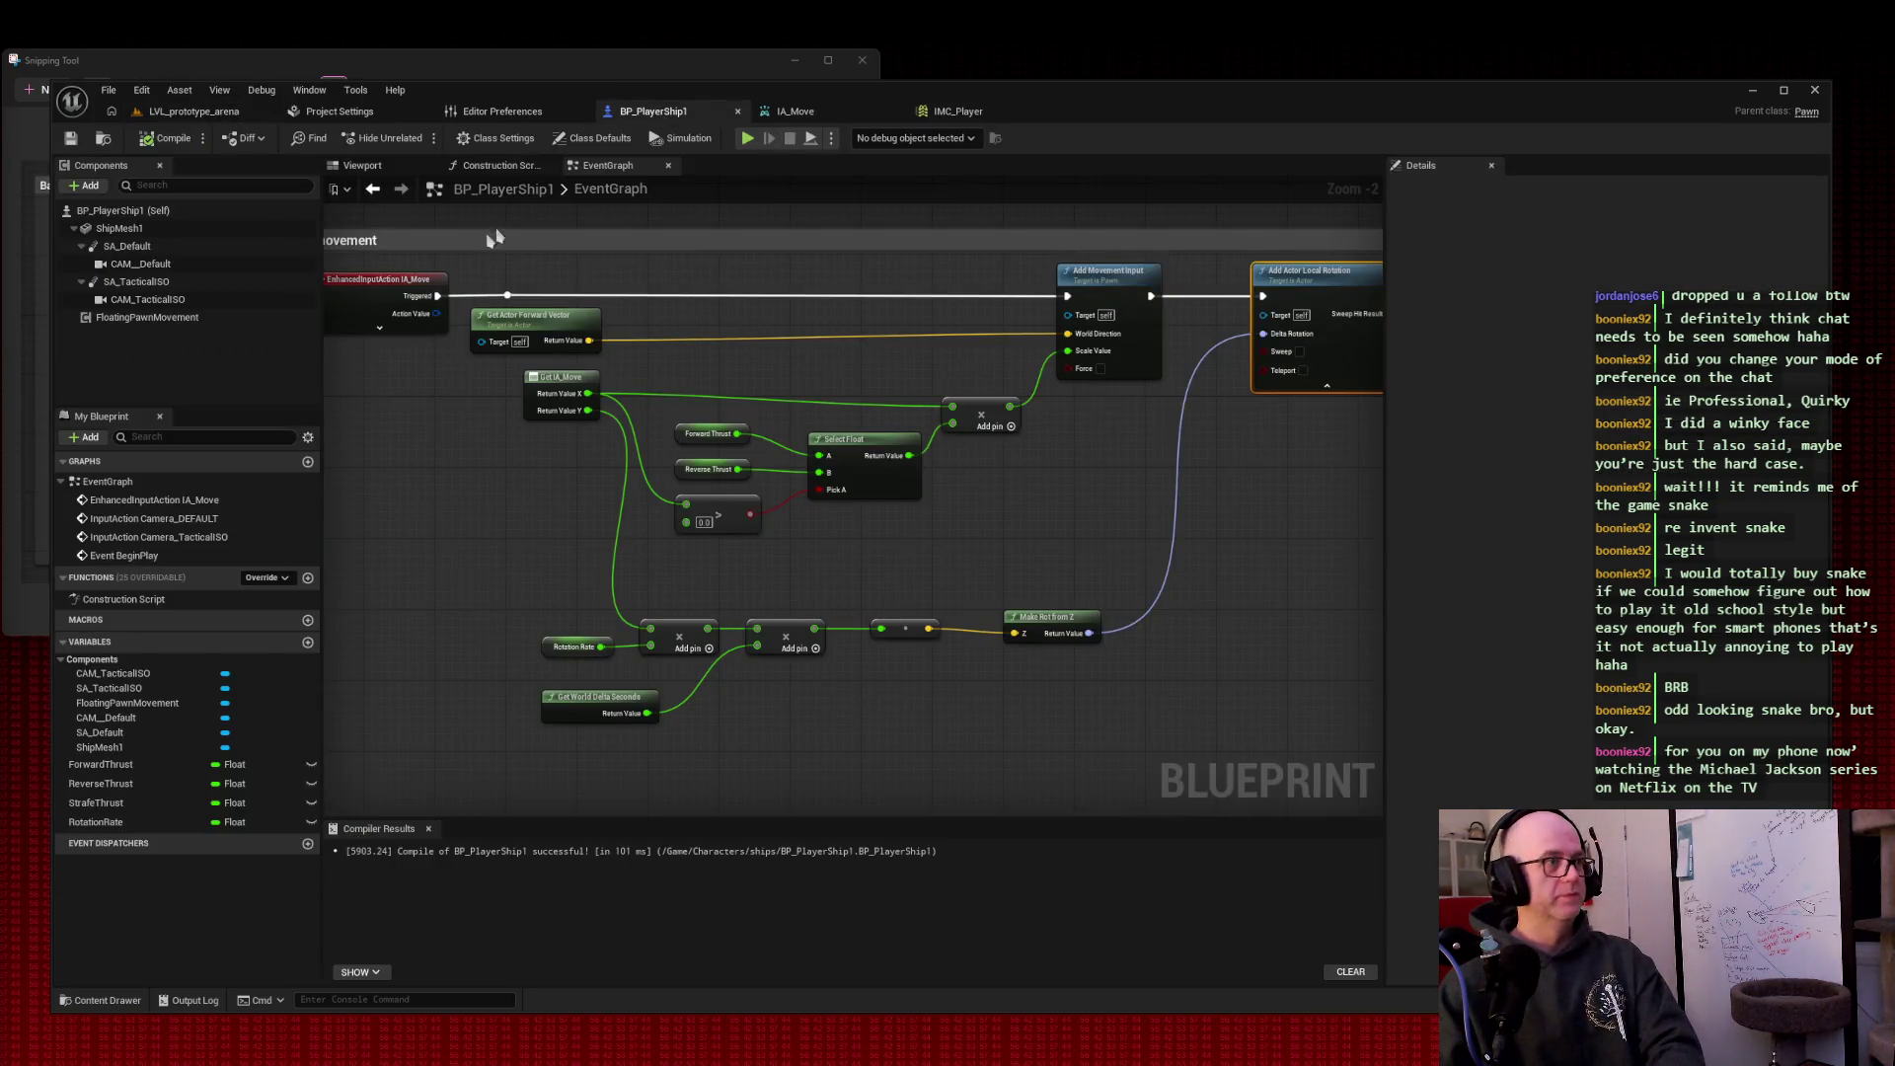
Step: Snip the event graph, then replace the Make Rot from Z node with a Make Rotator node
{"action": "key", "text": "super+shift+s"}
{"action": "left_click_drag", "start_coordinate": [288, 210], "coordinate": [1395, 723]}
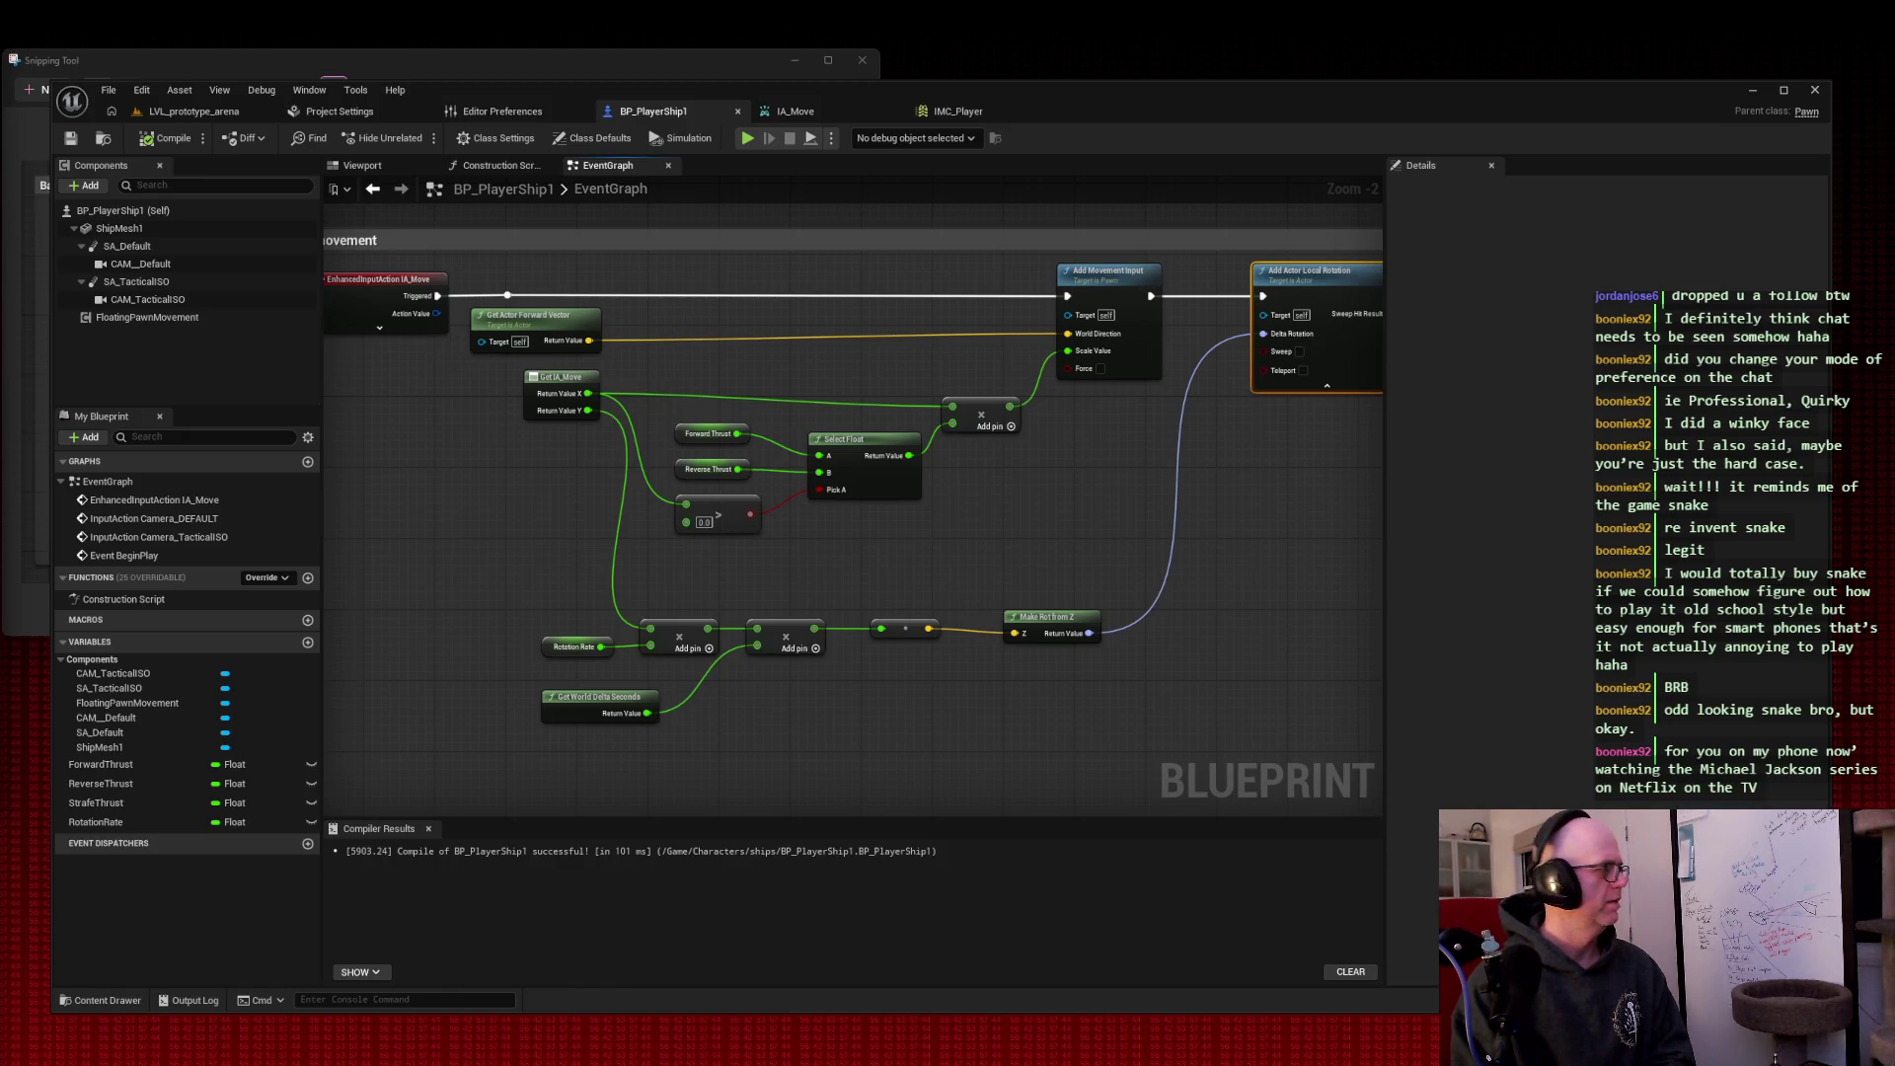
{"action": "left_click", "coordinate": [1048, 617]}
{"action": "key", "text": "Delete"}
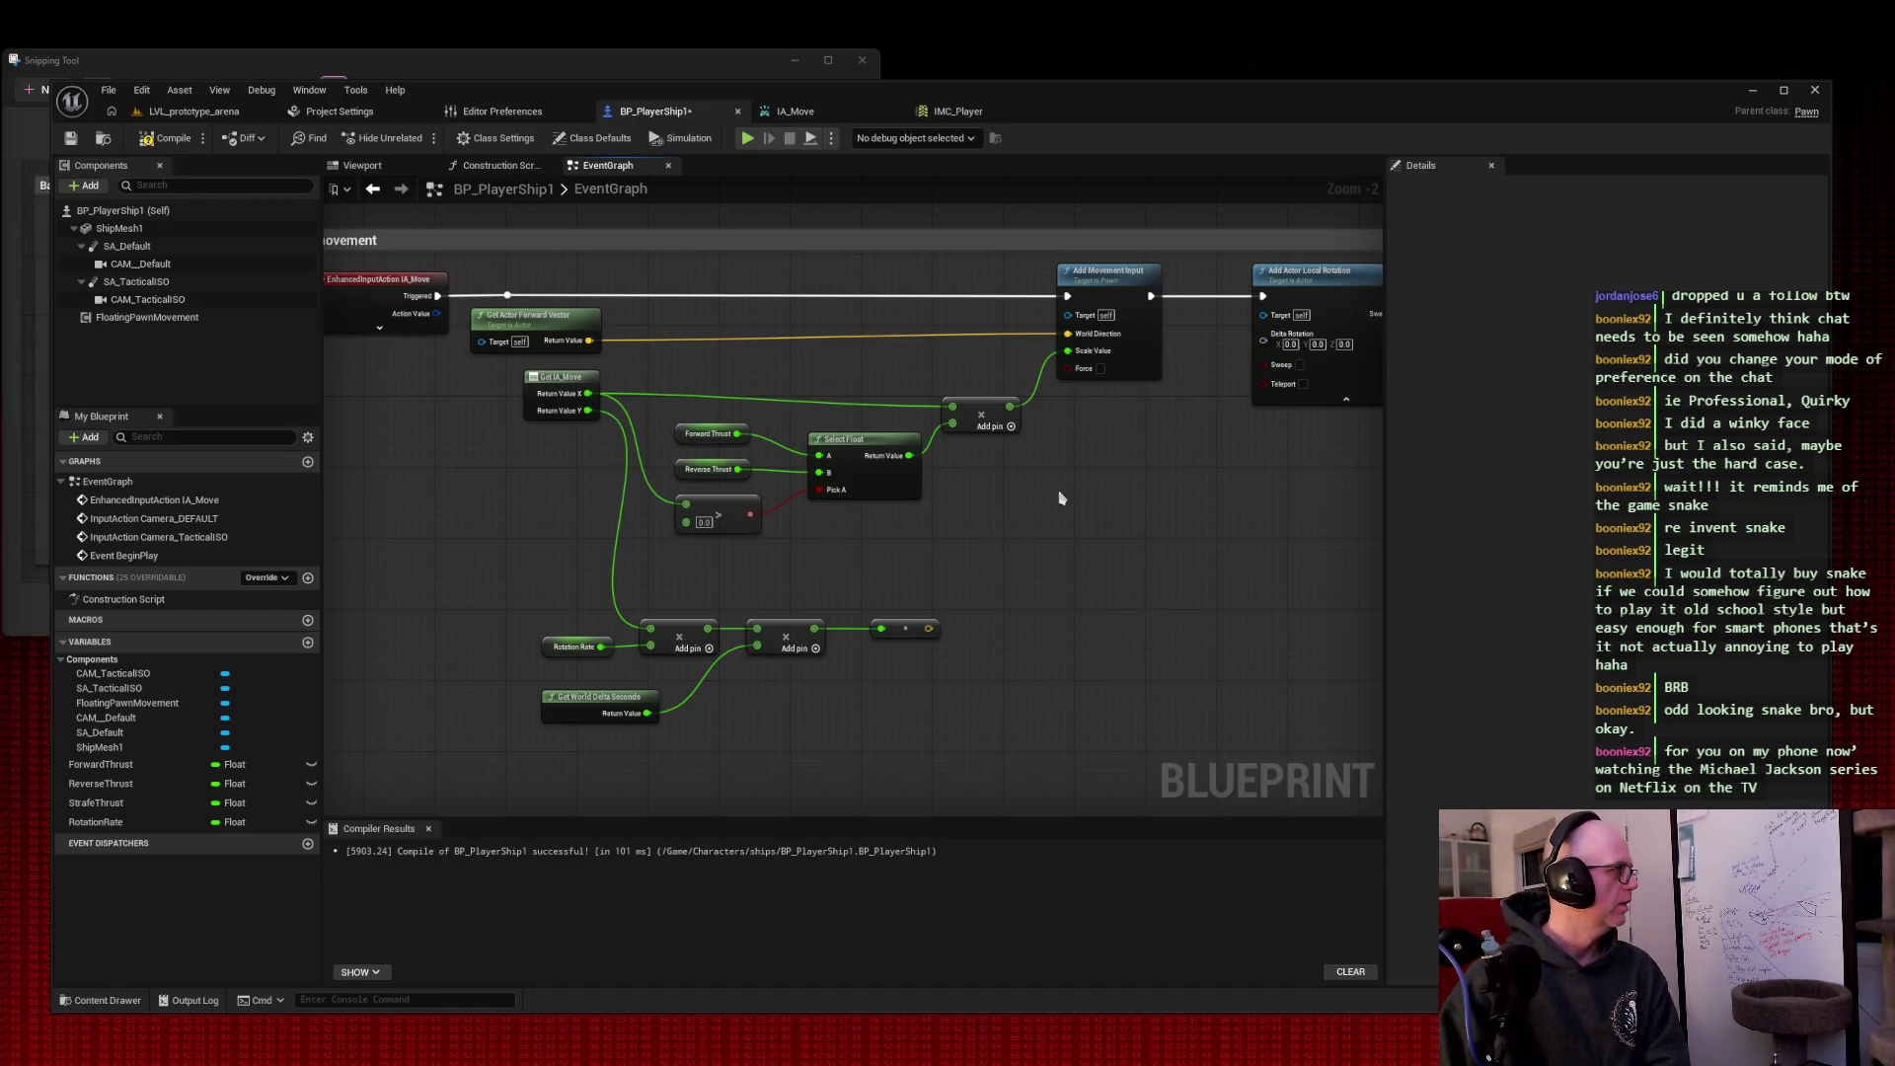
{"action": "right_click", "coordinate": [1060, 498]}
{"action": "type", "text": "make rotator"}
{"action": "key", "text": "Return"}
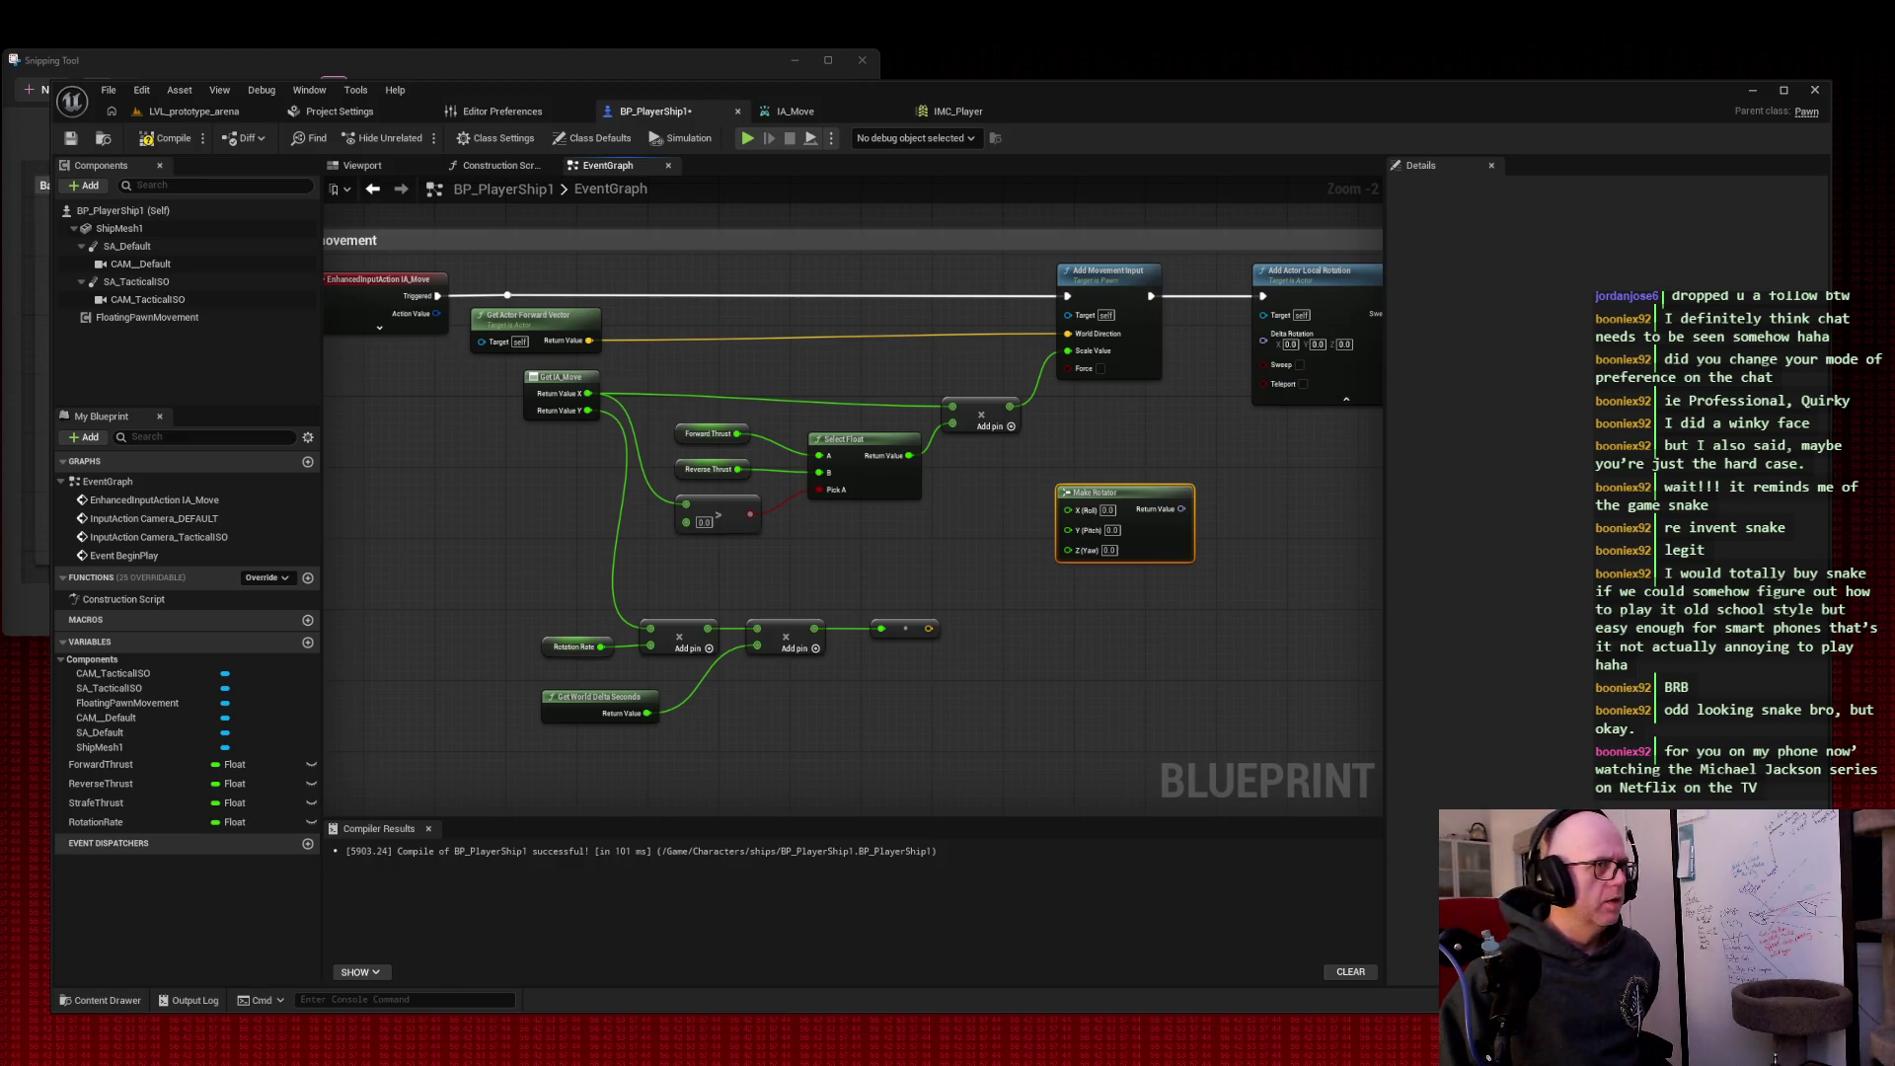
Step: Wire Make Rotator into Delta Rotation and the second Add result into Z (Yaw), then play the arena level
{"action": "left_click_drag", "start_coordinate": [1181, 508], "coordinate": [1263, 334]}
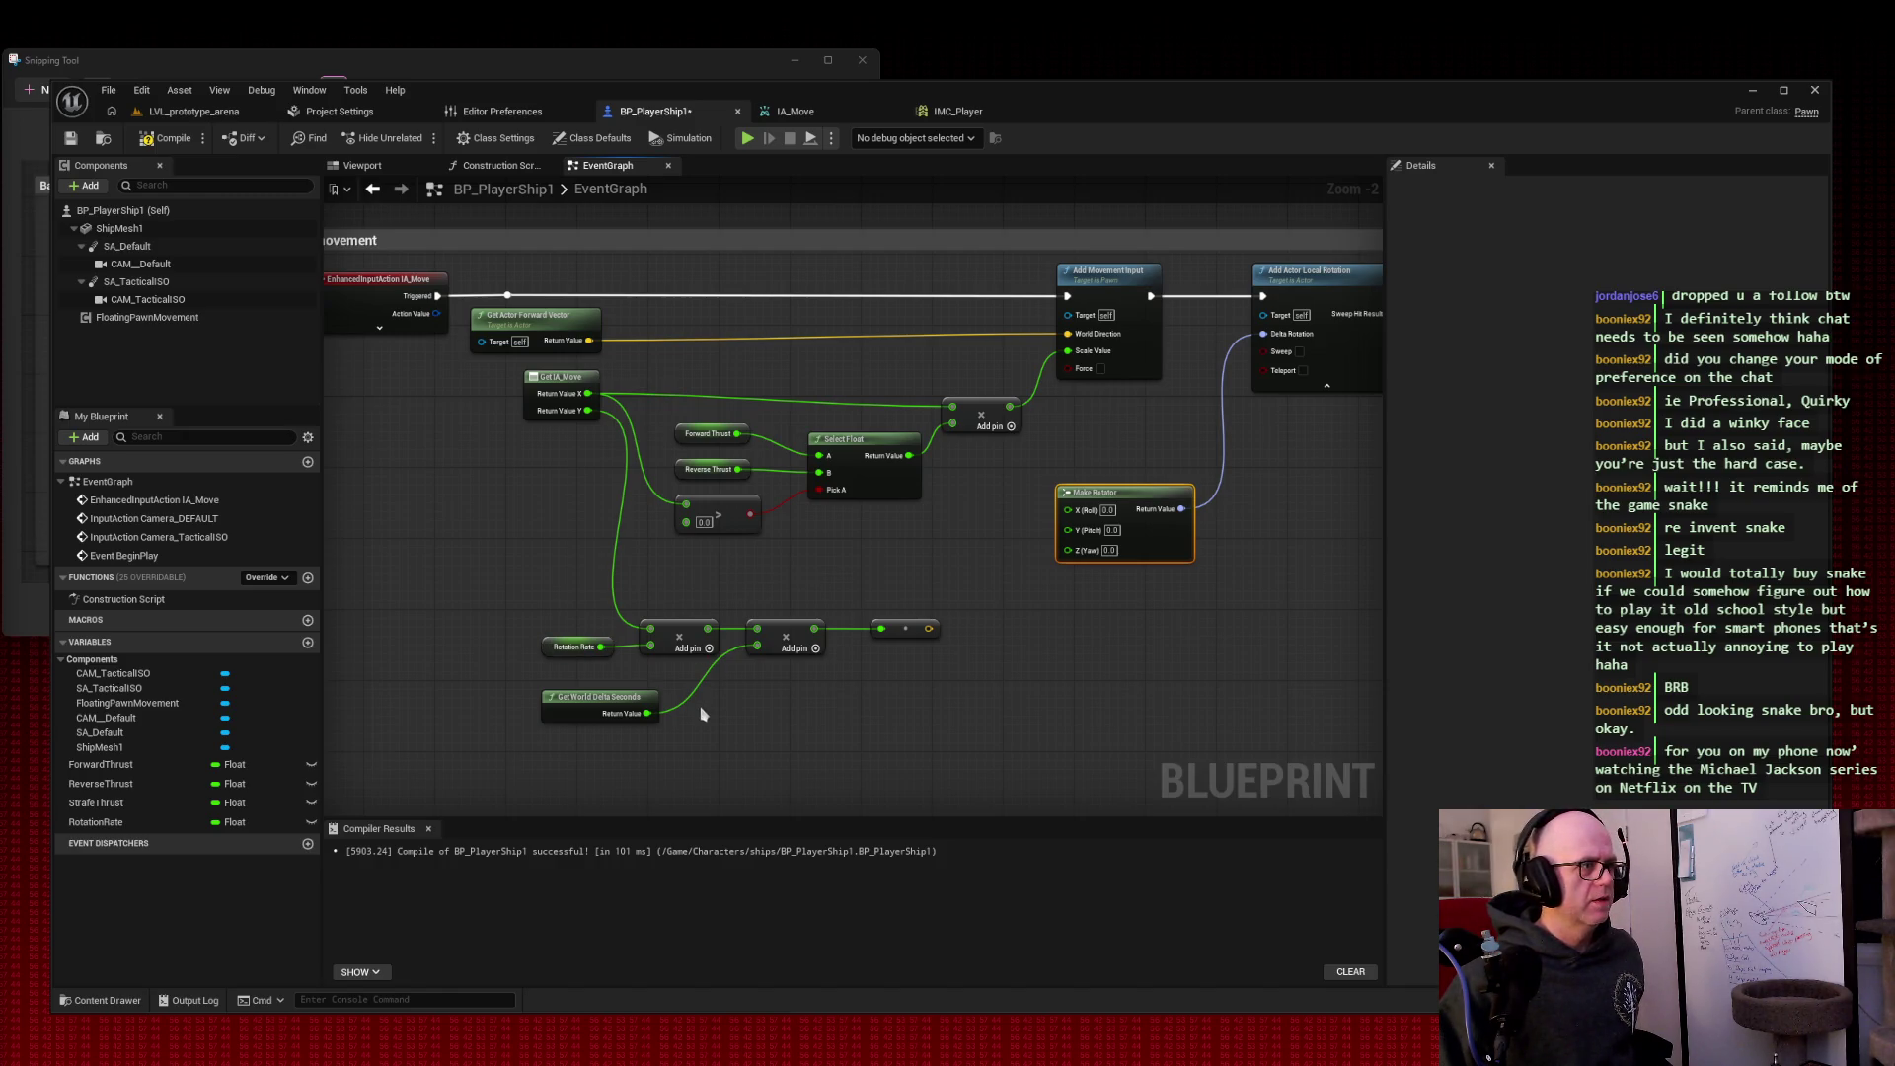
{"action": "mouse_move", "coordinate": [1038, 543]}
{"action": "left_mouse_down"}
{"action": "mouse_move", "coordinate": [1076, 523]}
{"action": "mouse_move", "coordinate": [1081, 558]}
{"action": "left_mouse_up"}
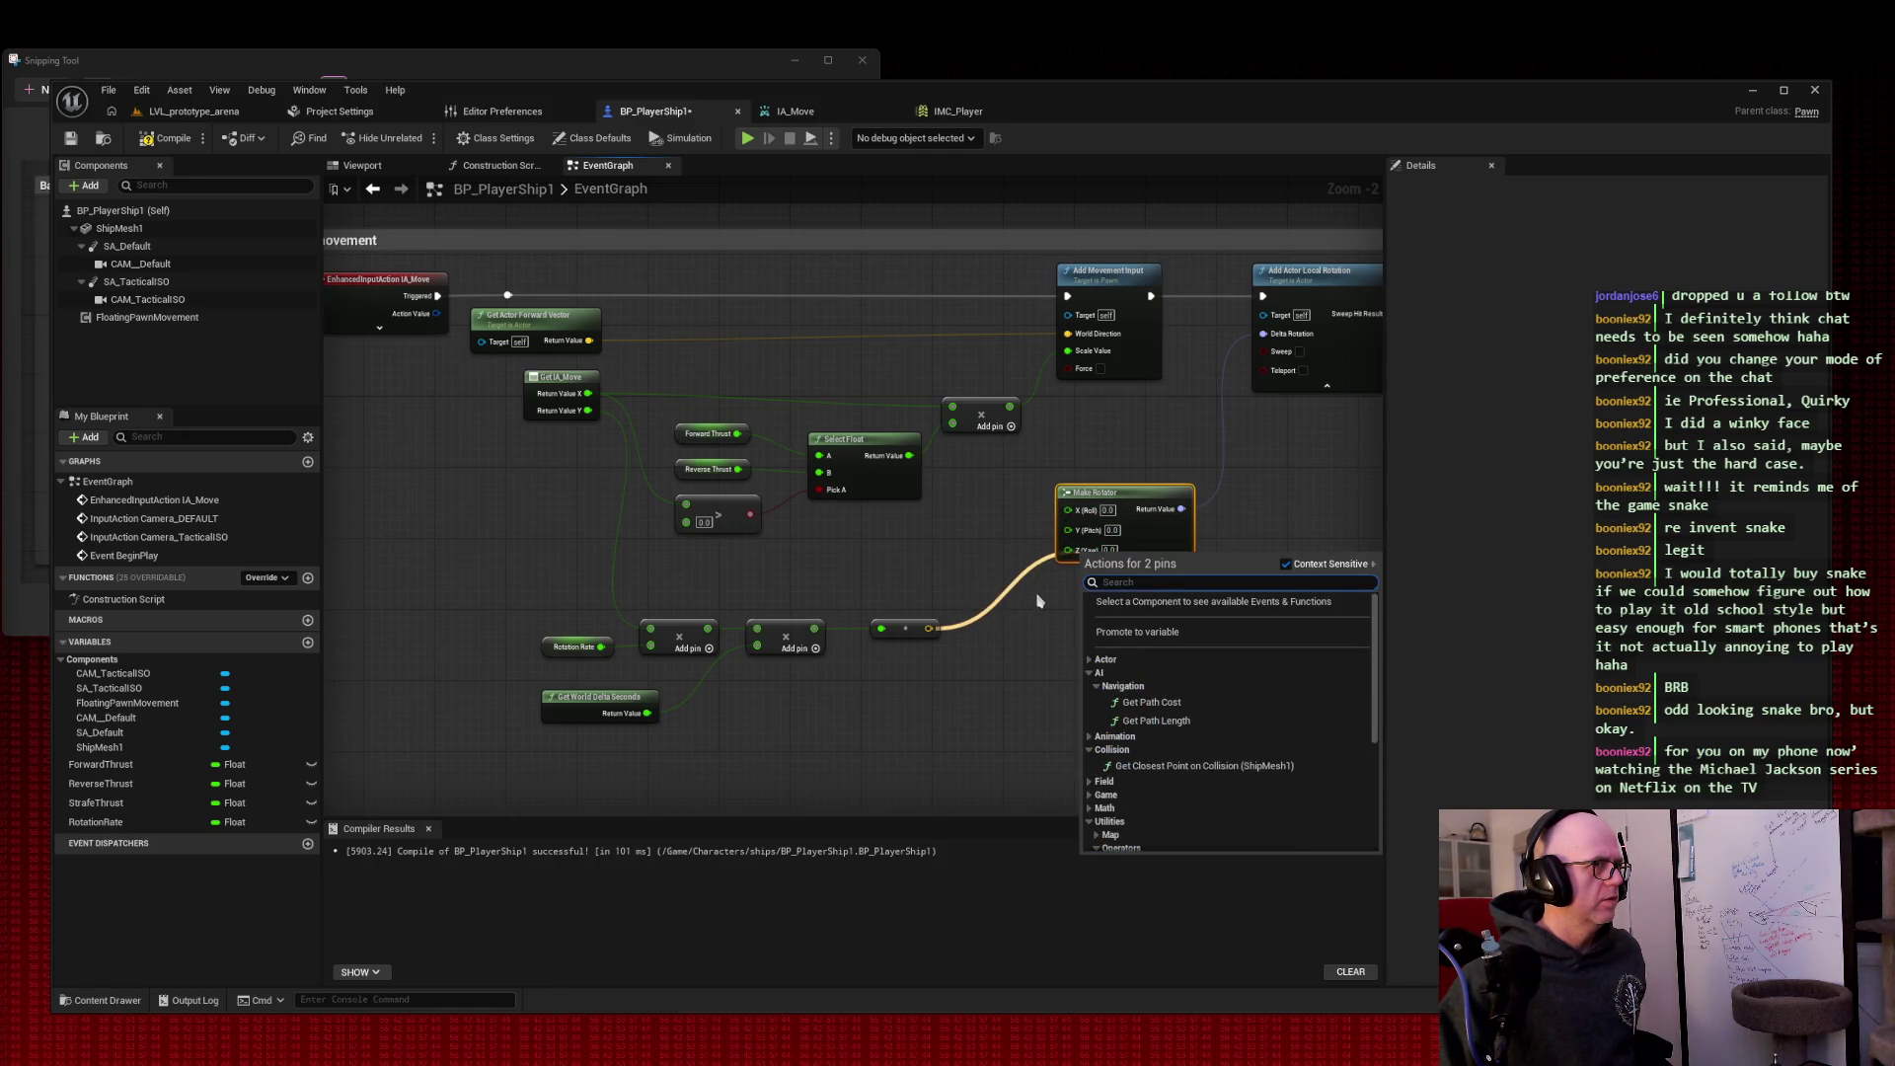
{"action": "left_click", "coordinate": [1016, 562]}
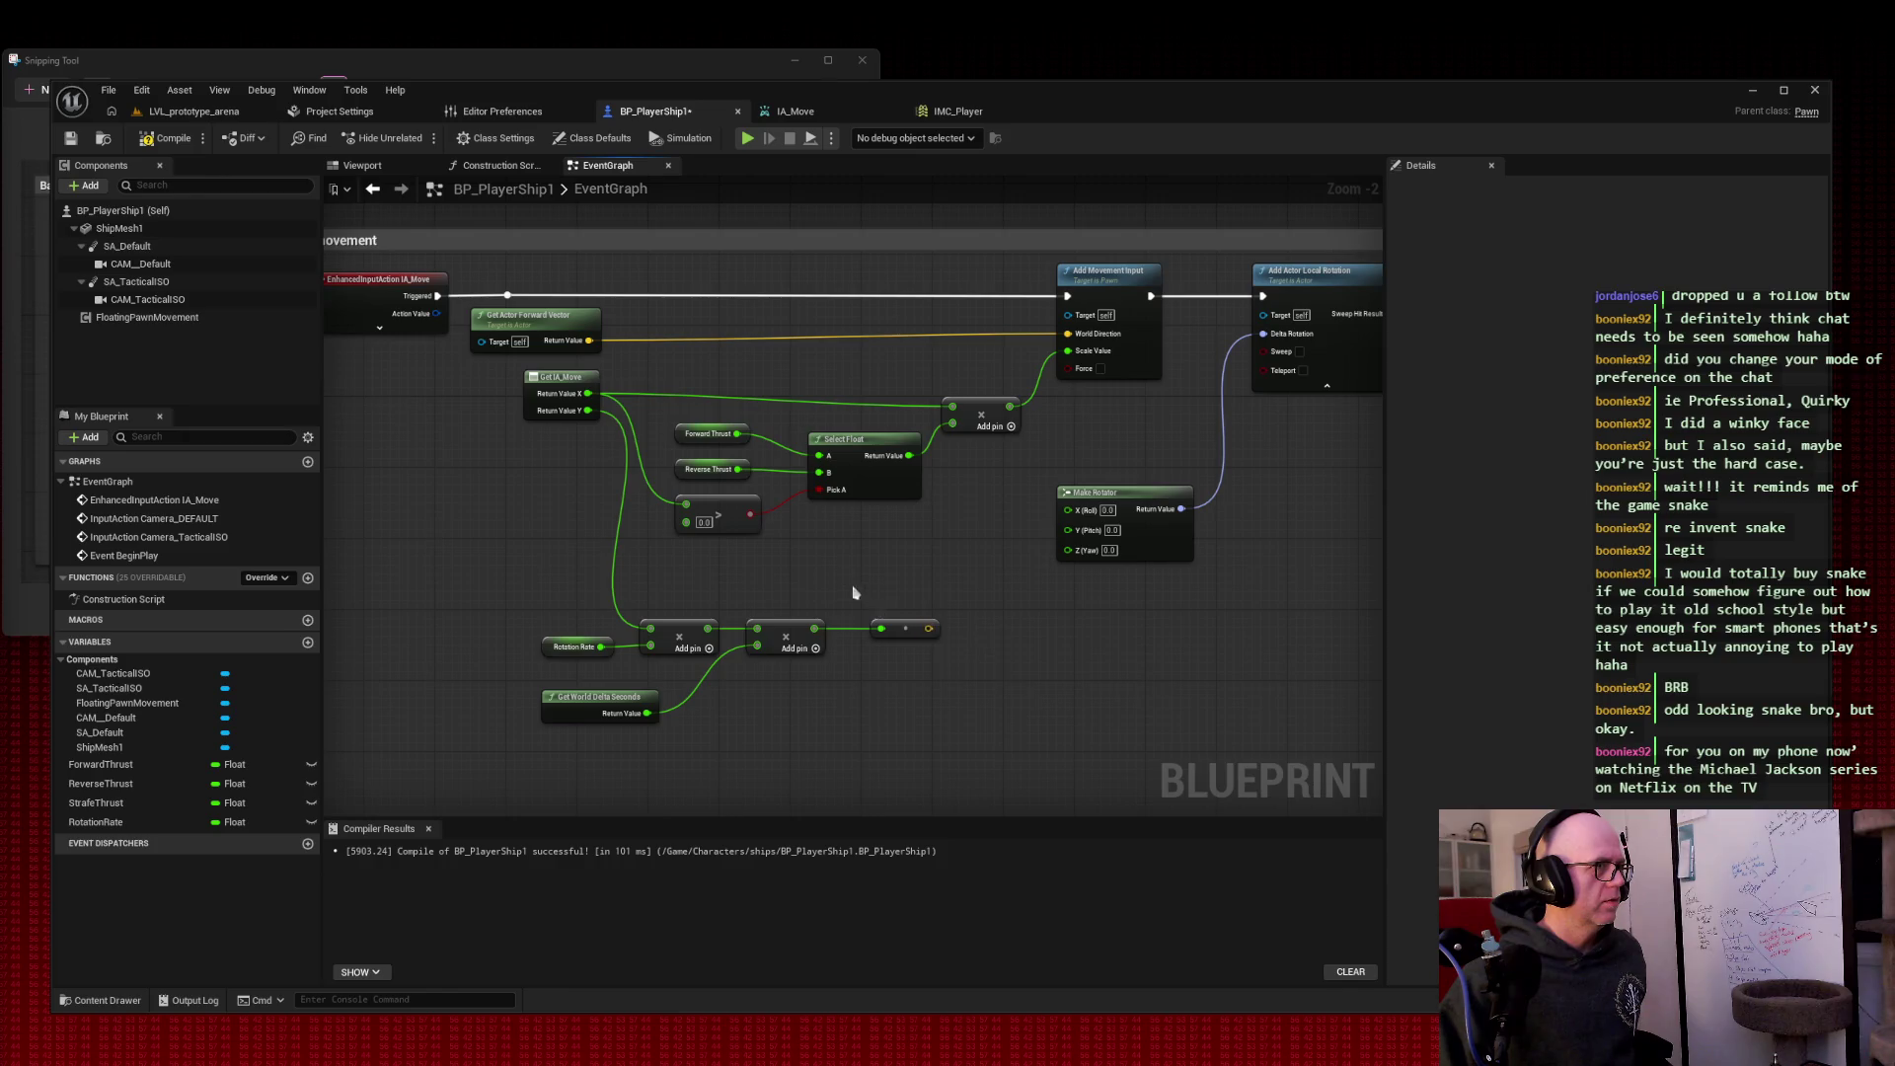
{"action": "key", "text": "Escape"}
{"action": "left_click_drag", "start_coordinate": [814, 629], "coordinate": [1068, 548]}
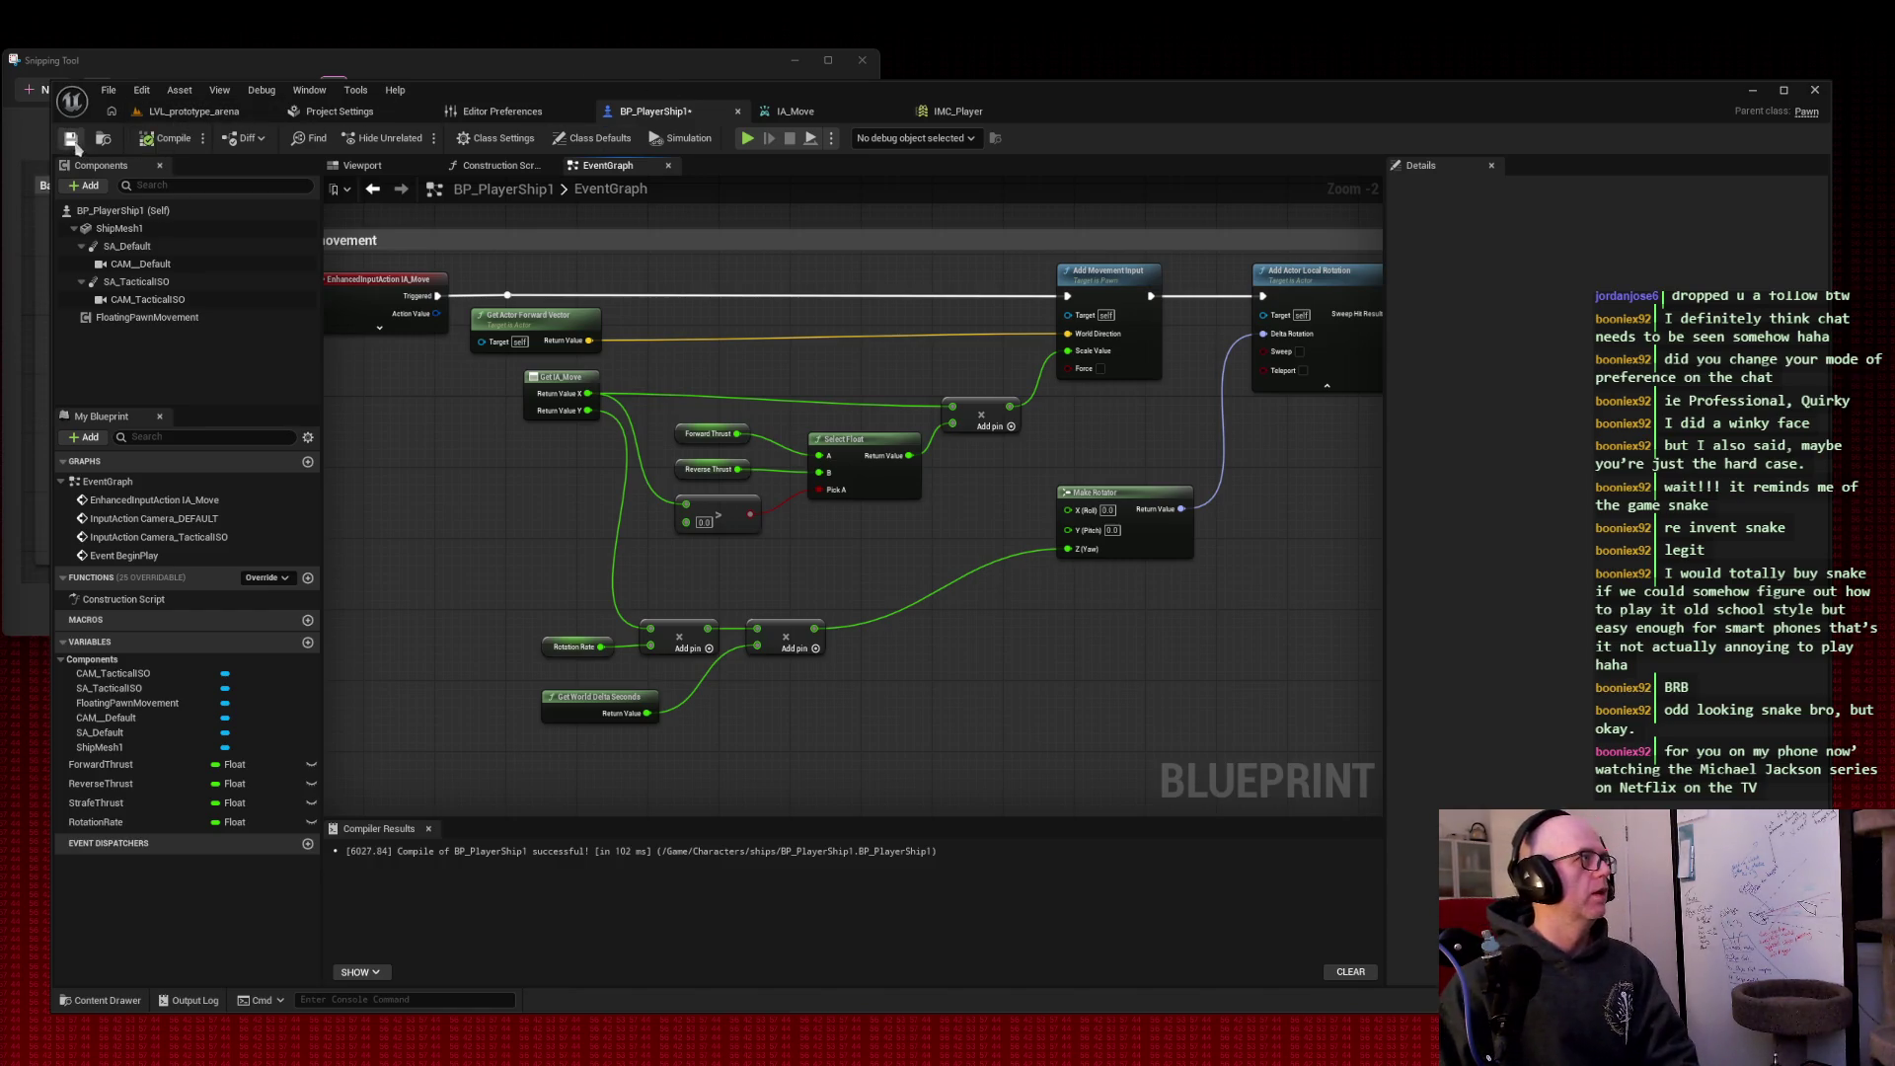
{"action": "left_click", "coordinate": [205, 115]}
{"action": "left_click", "coordinate": [419, 137]}
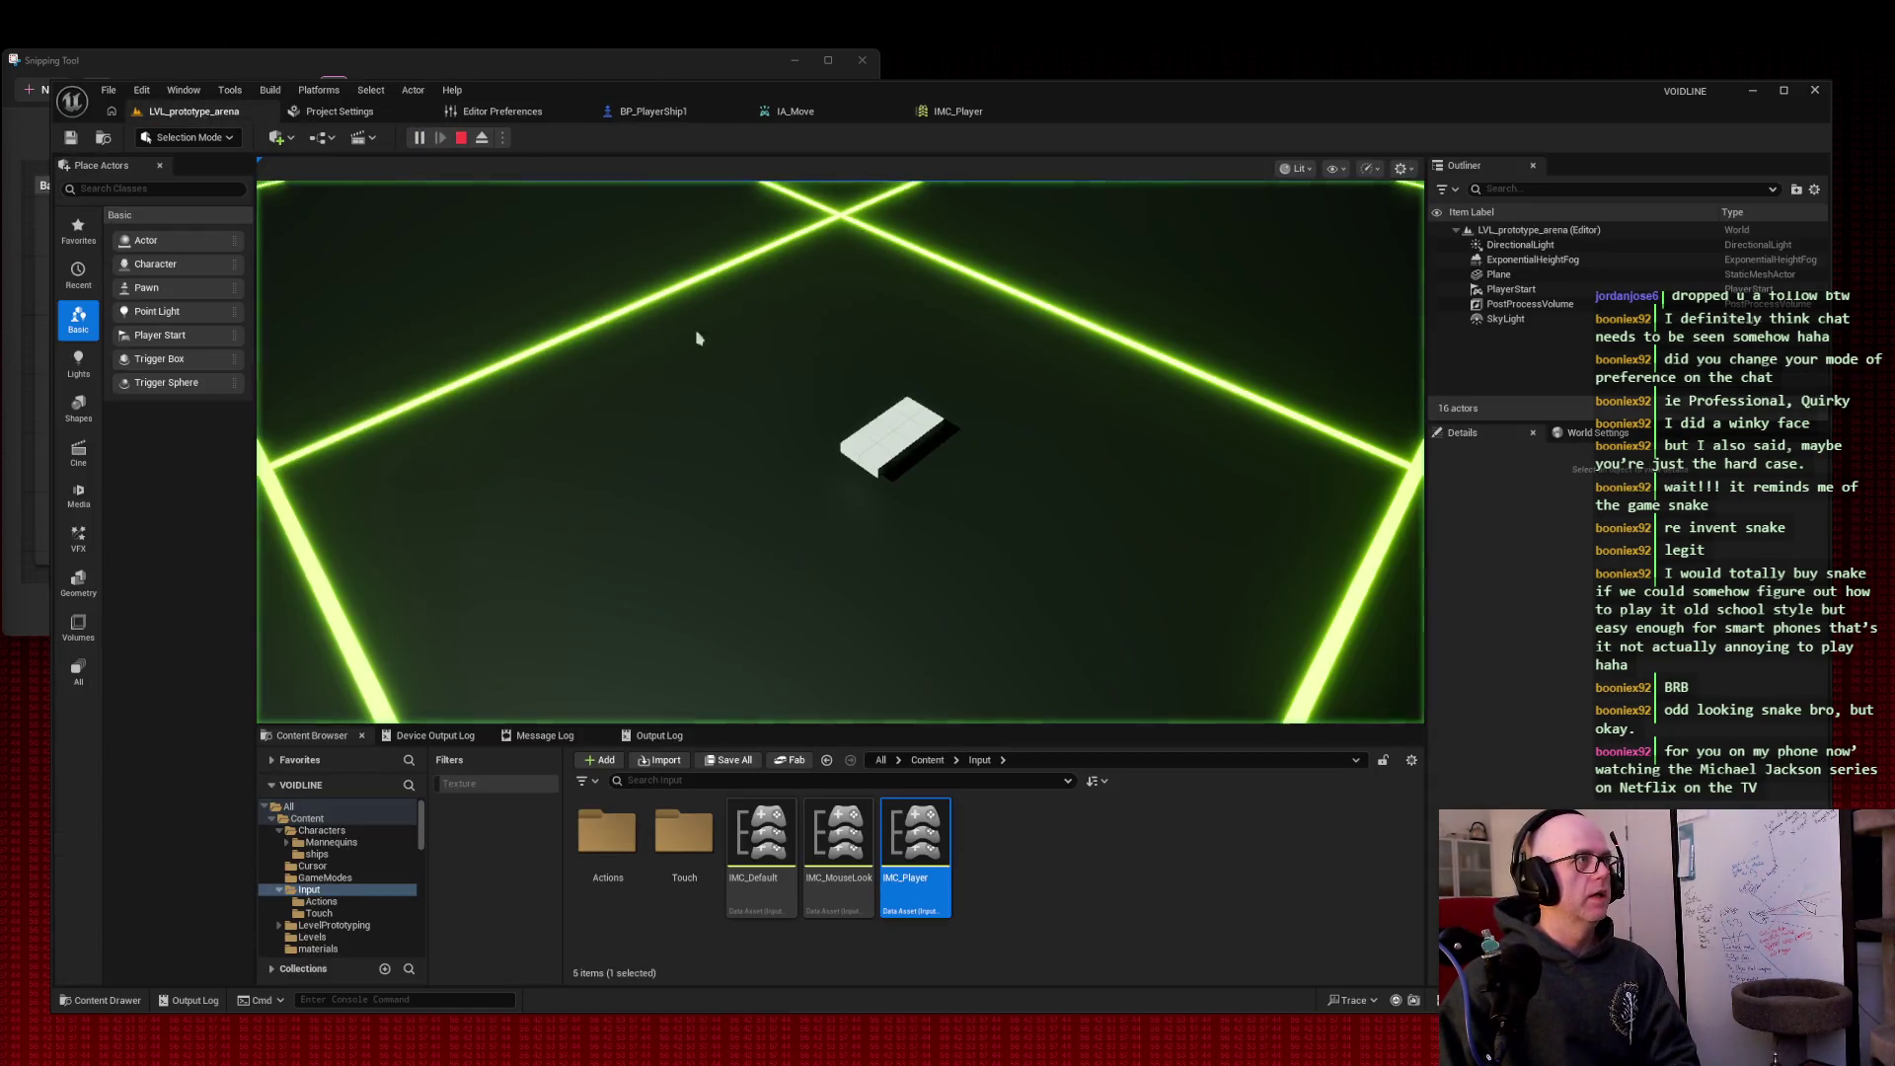
Step: Drive the ship with W to test turning, stop the play-test, and return to BP_PlayerShip1
{"action": "key", "text": "w"}
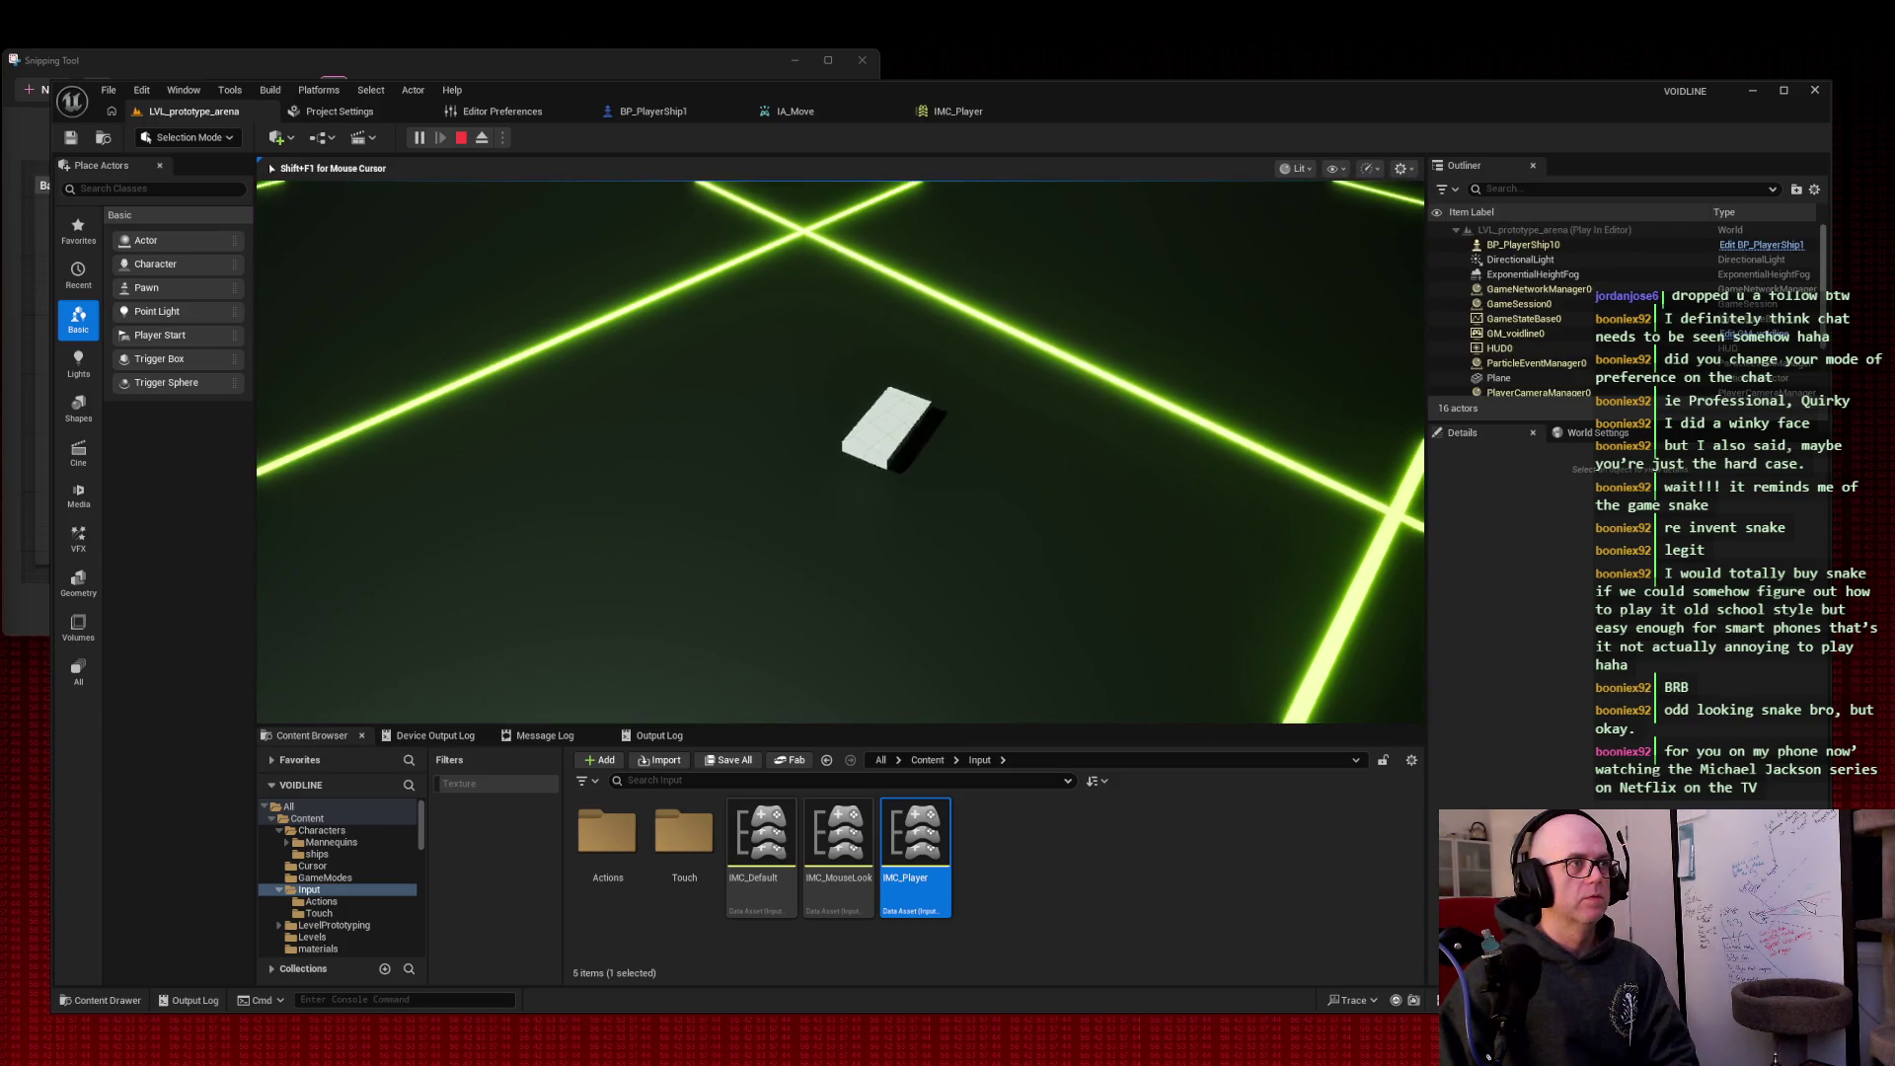
{"action": "key", "text": "w"}
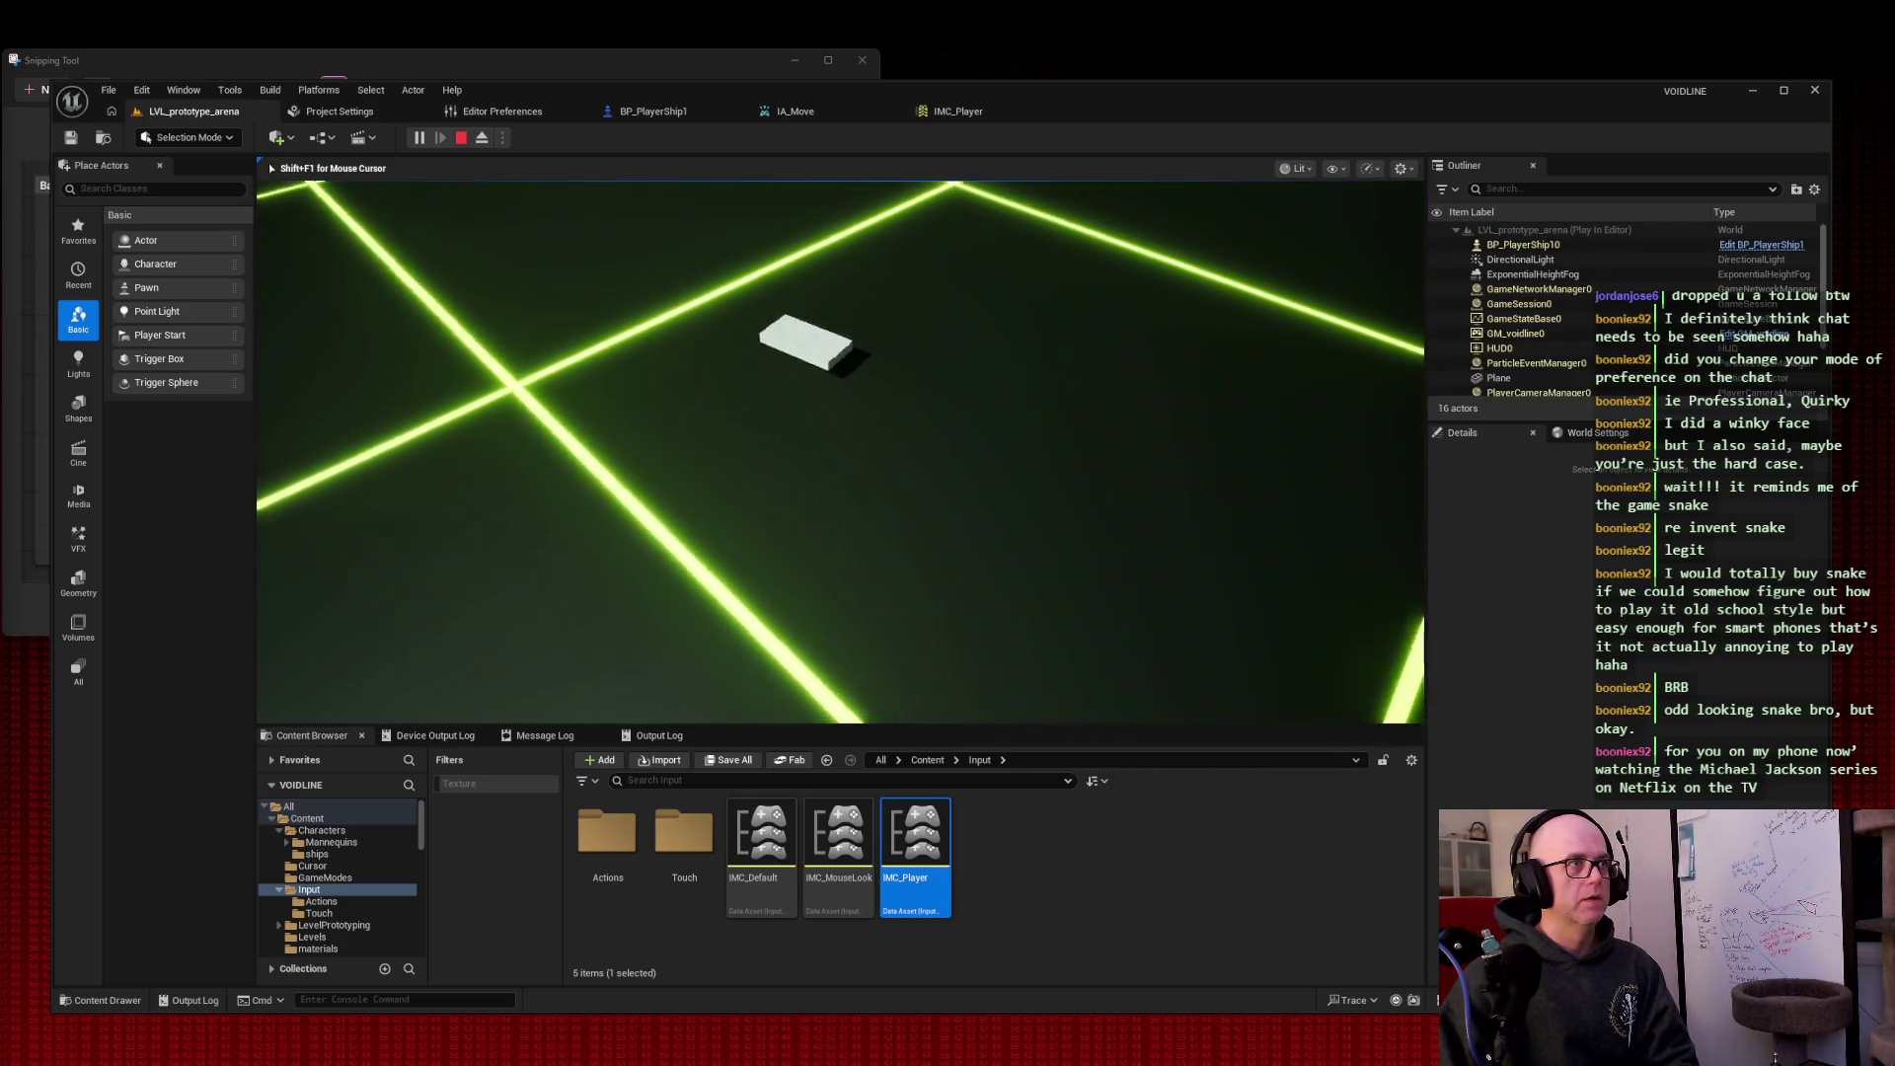
{"action": "key", "text": "w"}
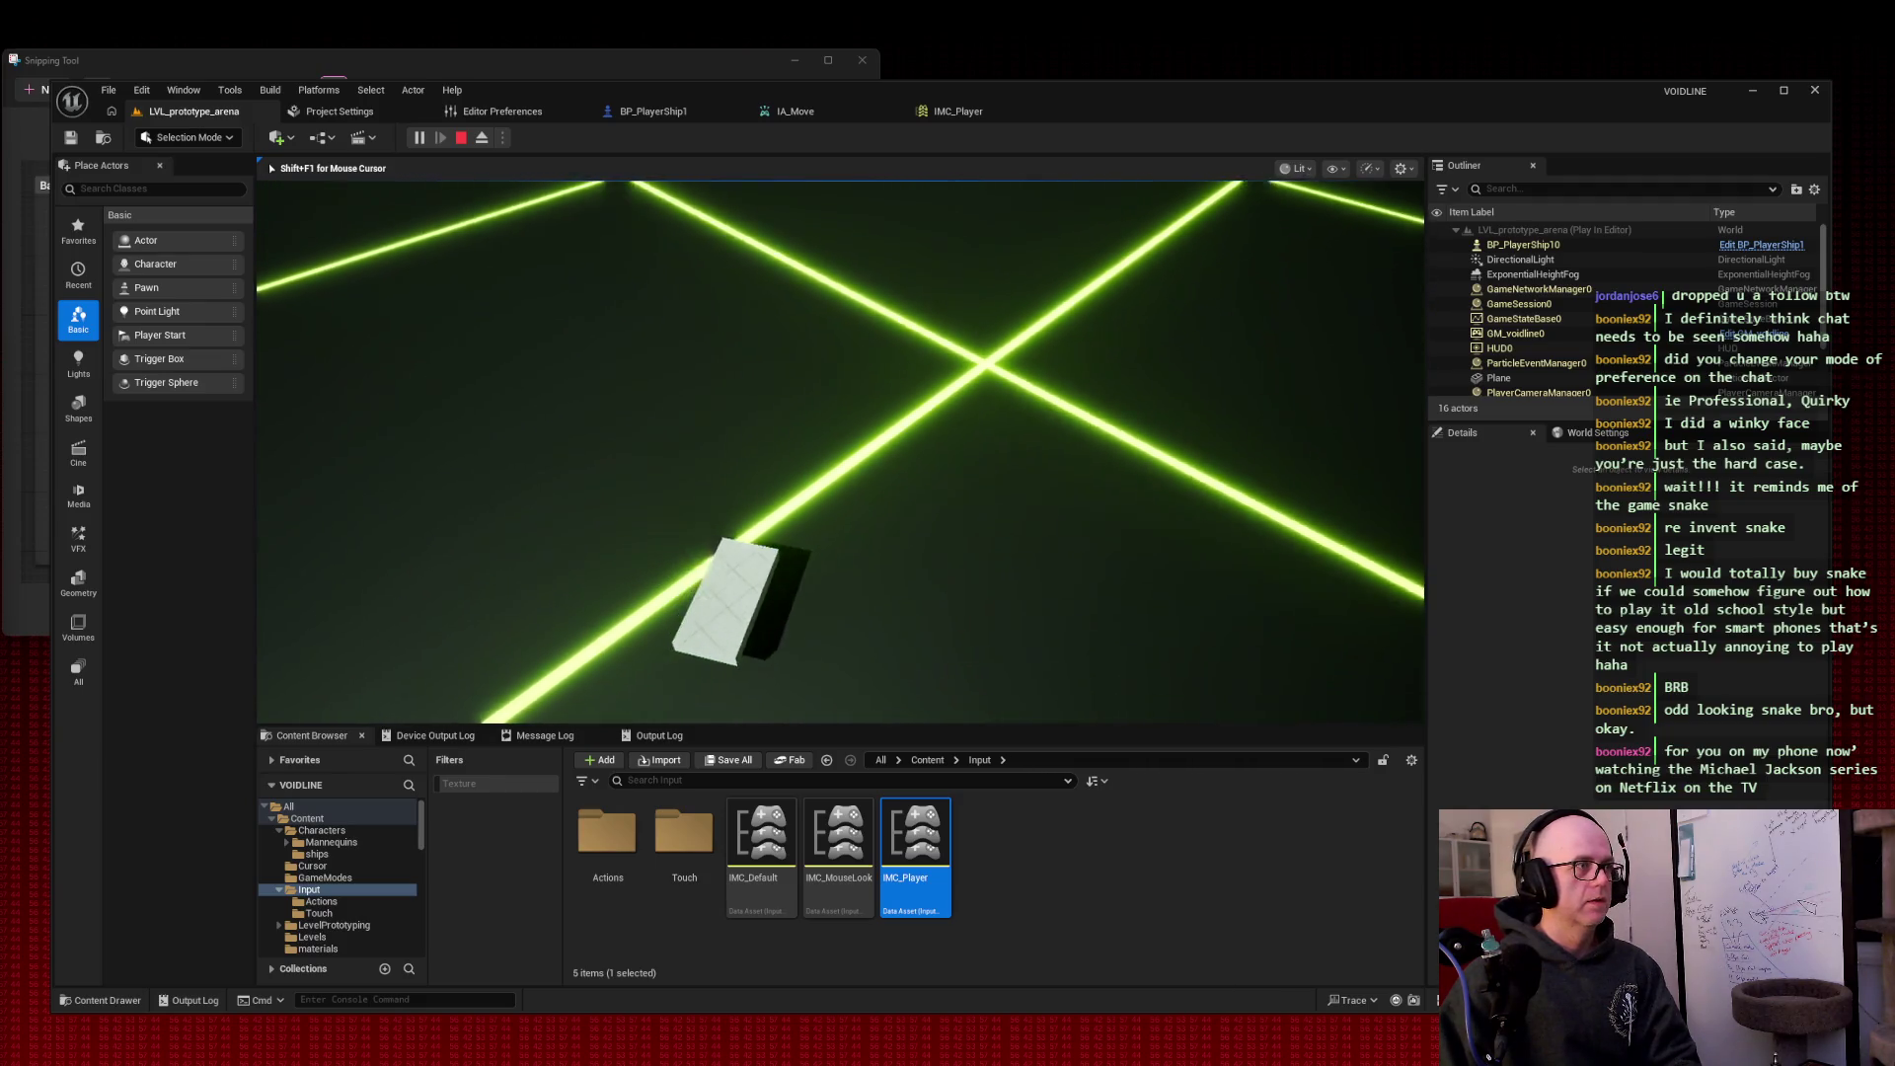
{"action": "key", "text": "w"}
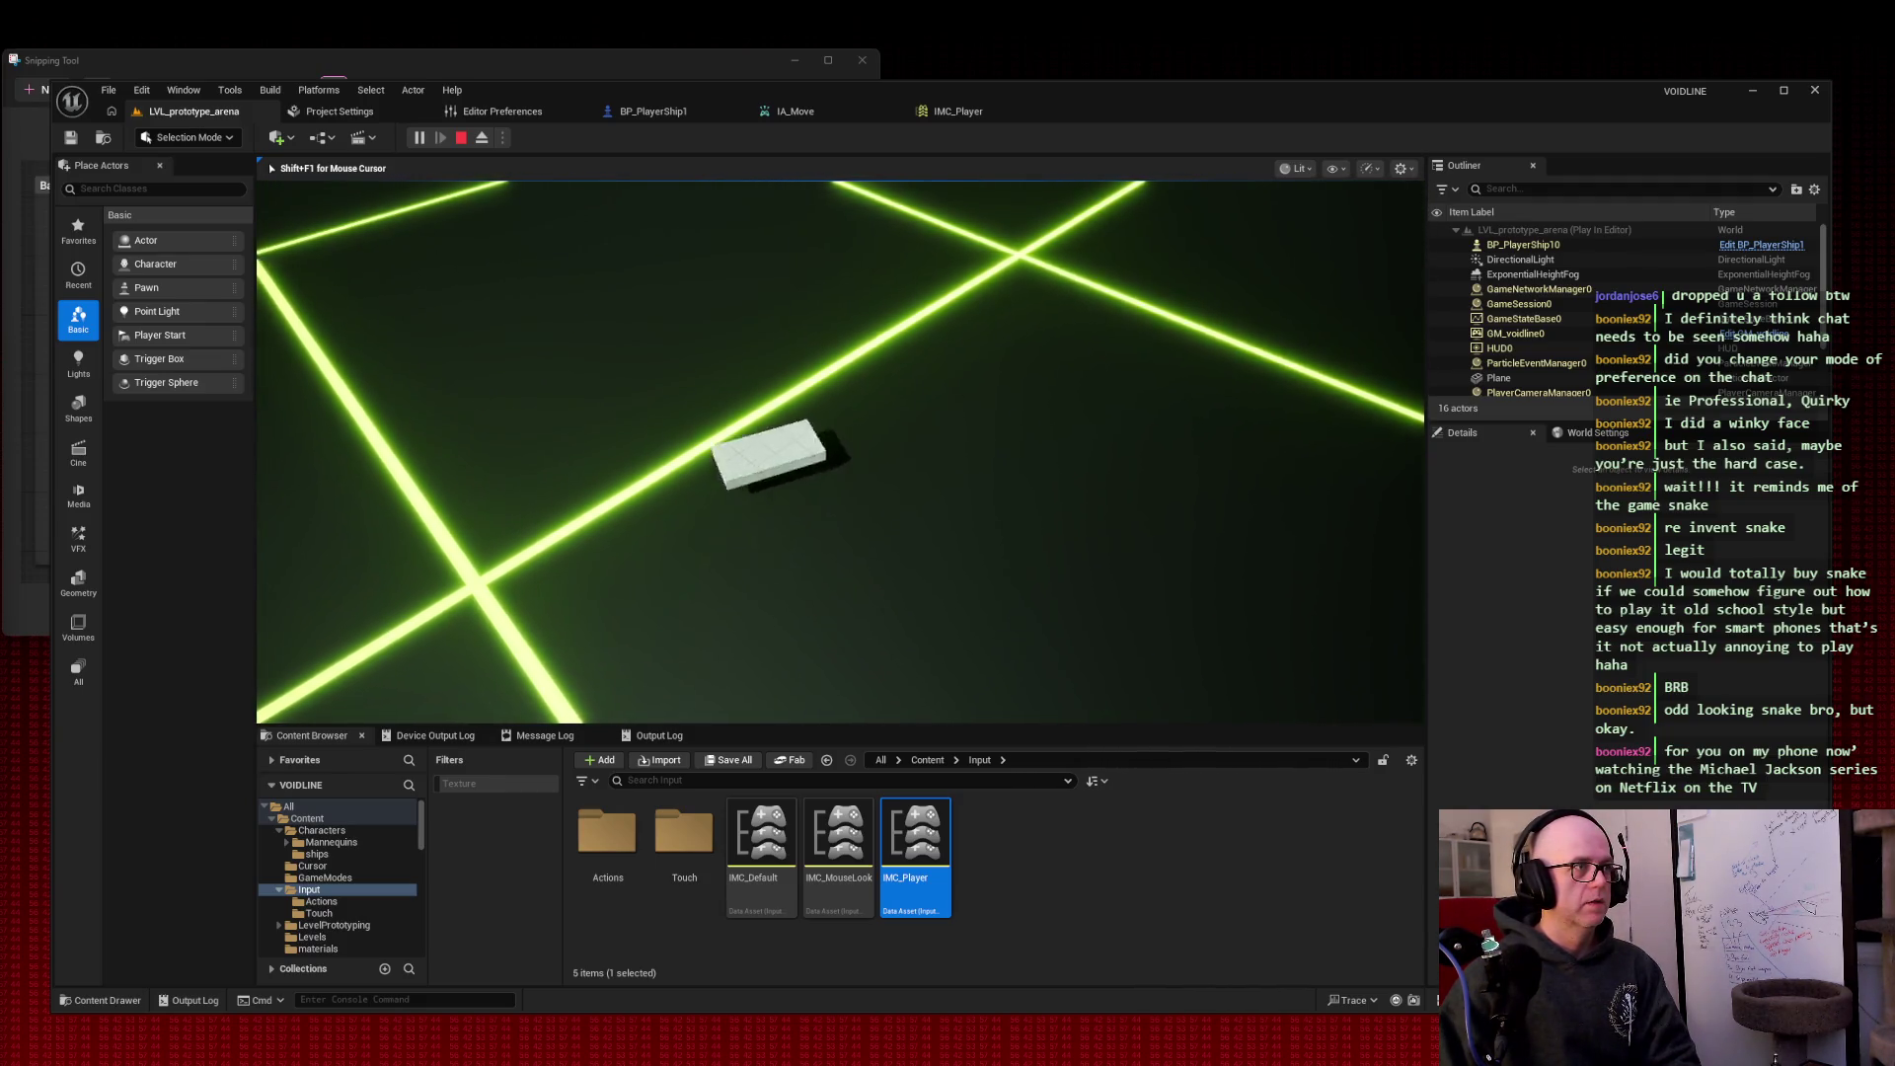
{"action": "key", "text": "w"}
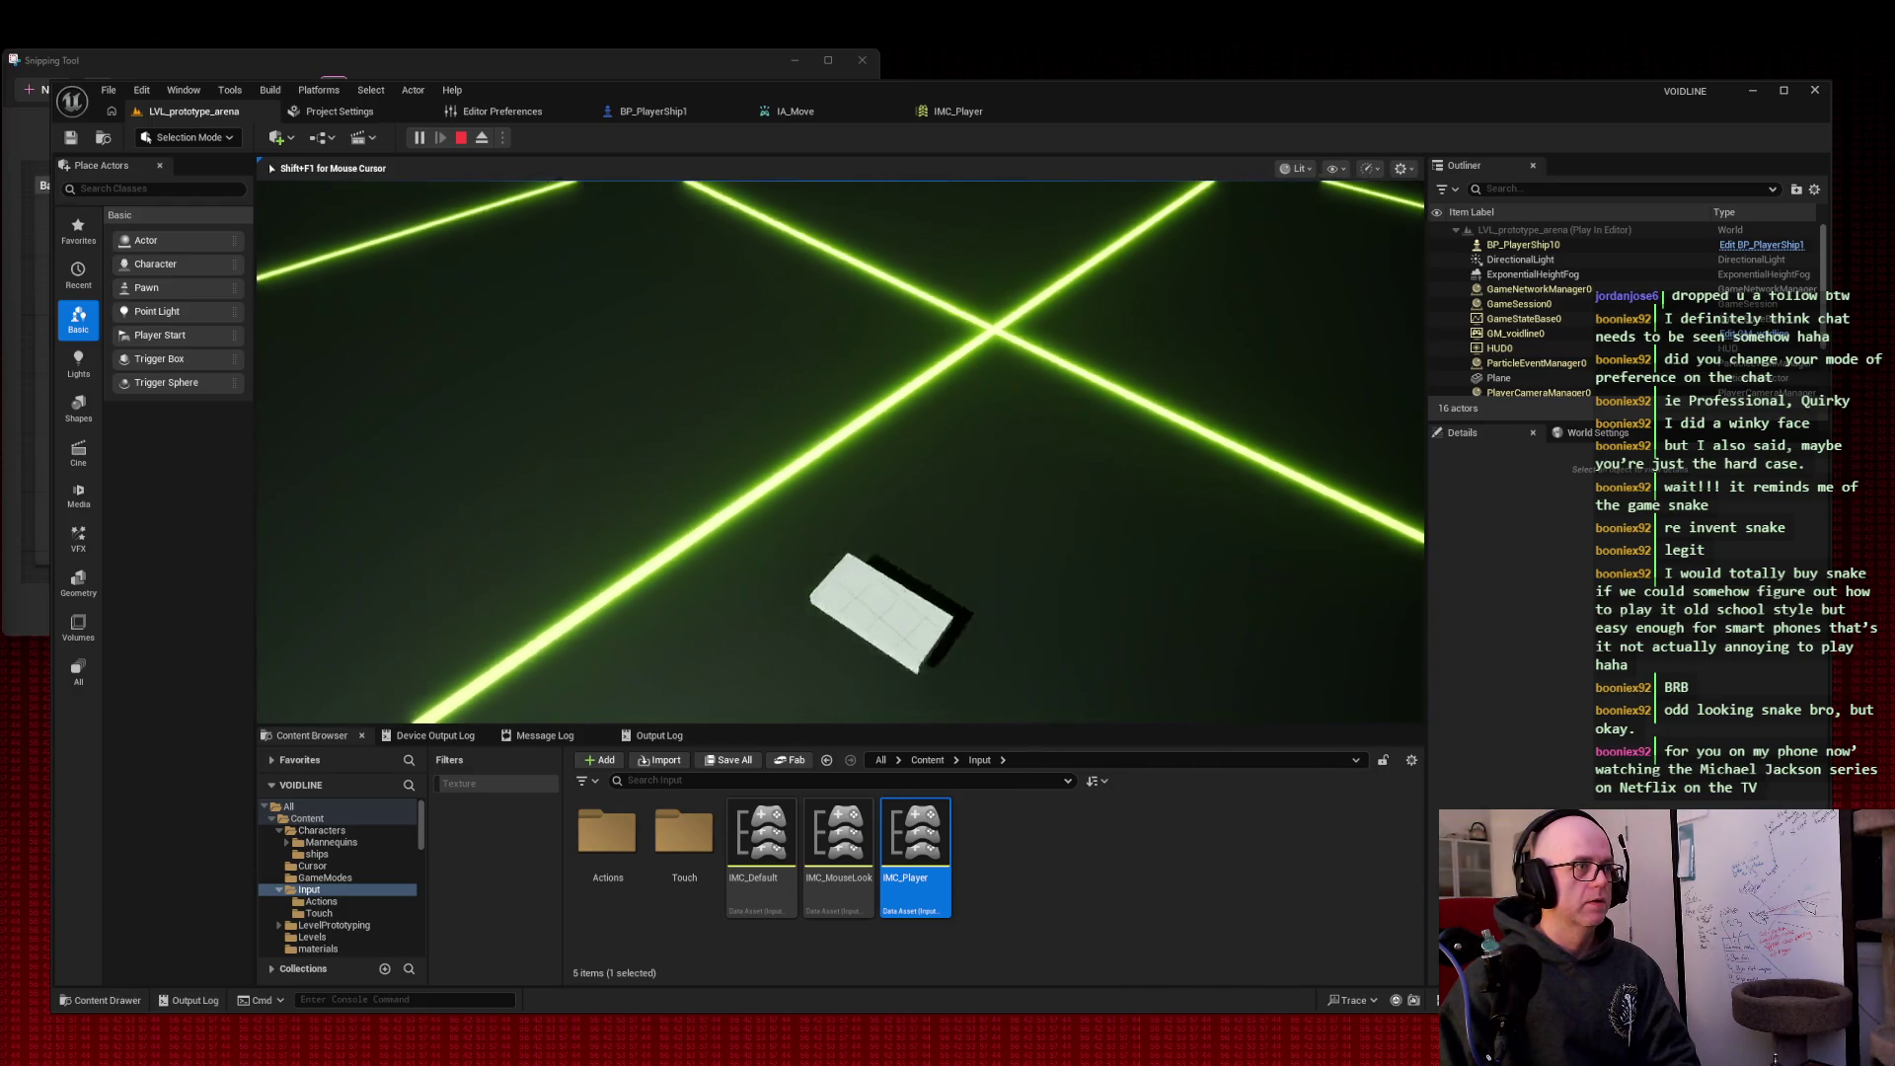
{"action": "key", "text": "w"}
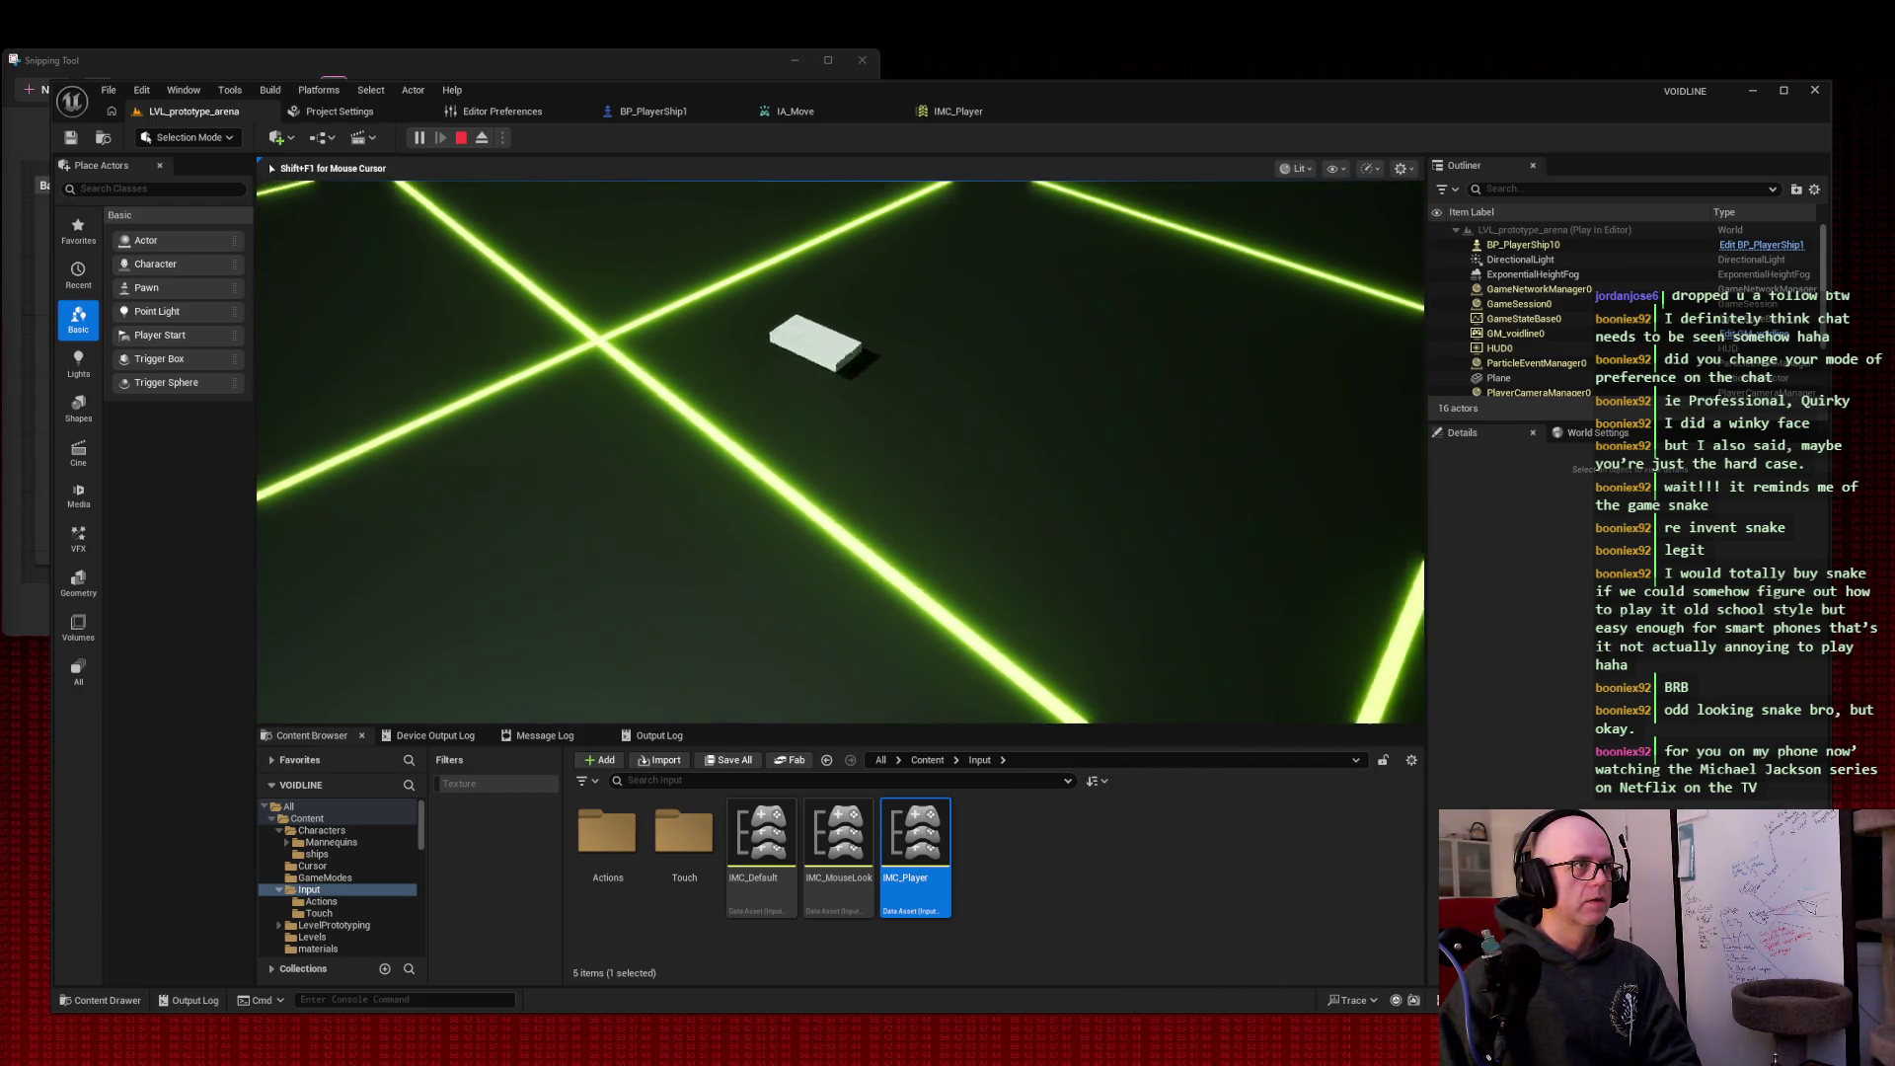
{"action": "key", "text": "w"}
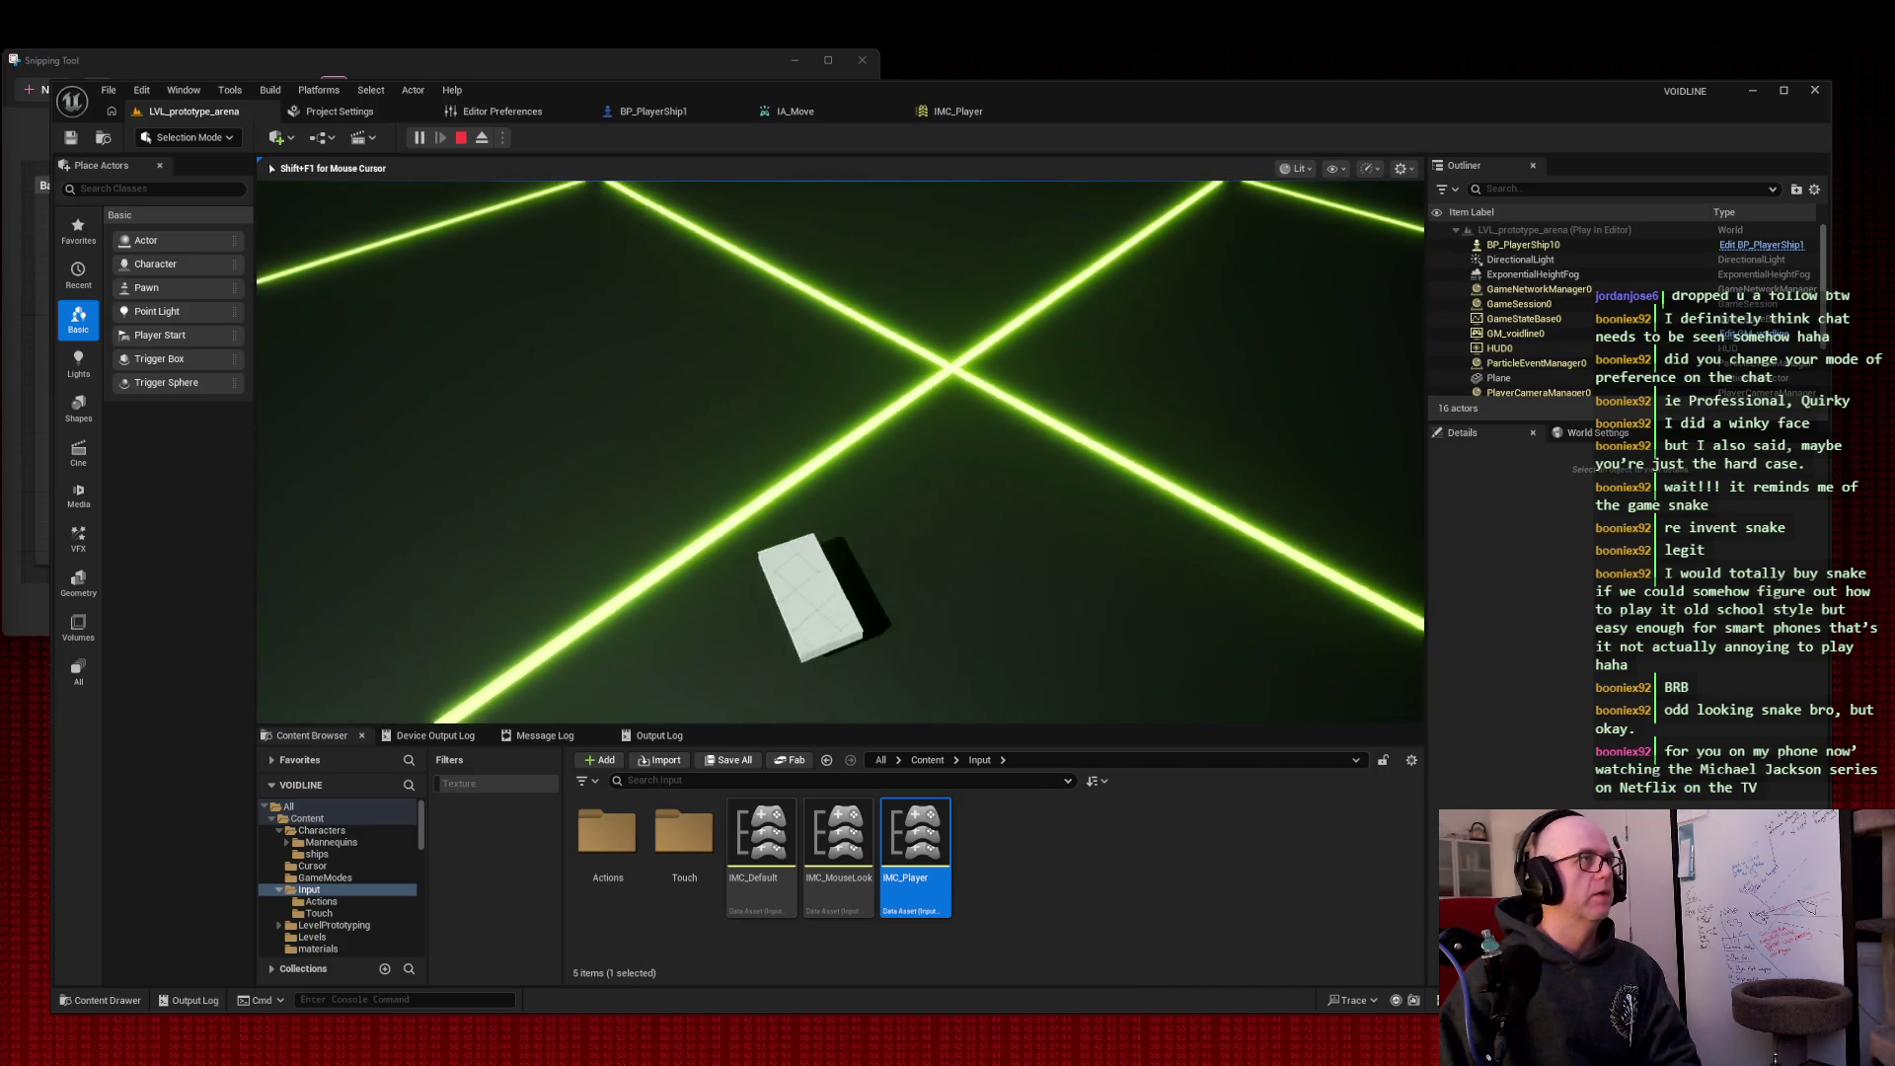
{"action": "key", "text": "Escape"}
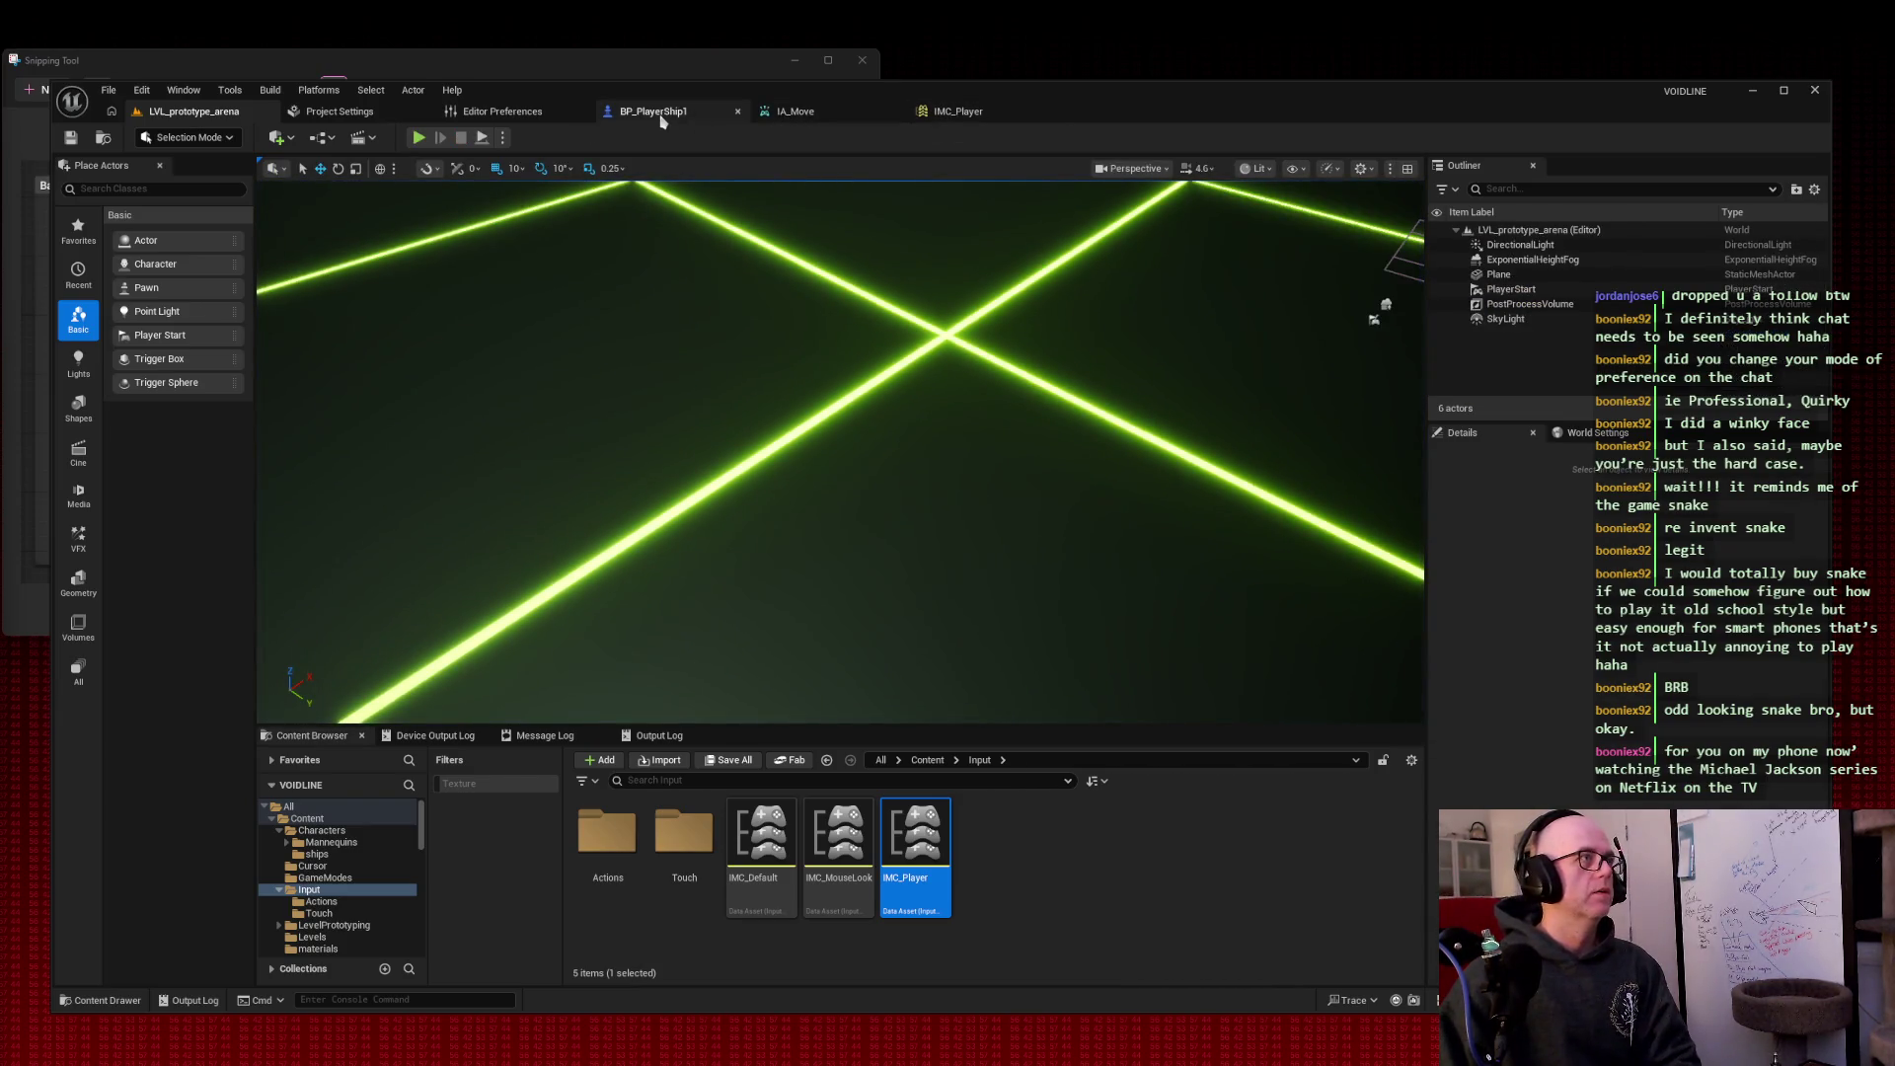
{"action": "left_click", "coordinate": [657, 112]}
Step: Compile and save BP_PlayerShip1, then snip the movement graph area
{"action": "left_click", "coordinate": [166, 138]}
{"action": "left_click", "coordinate": [71, 138]}
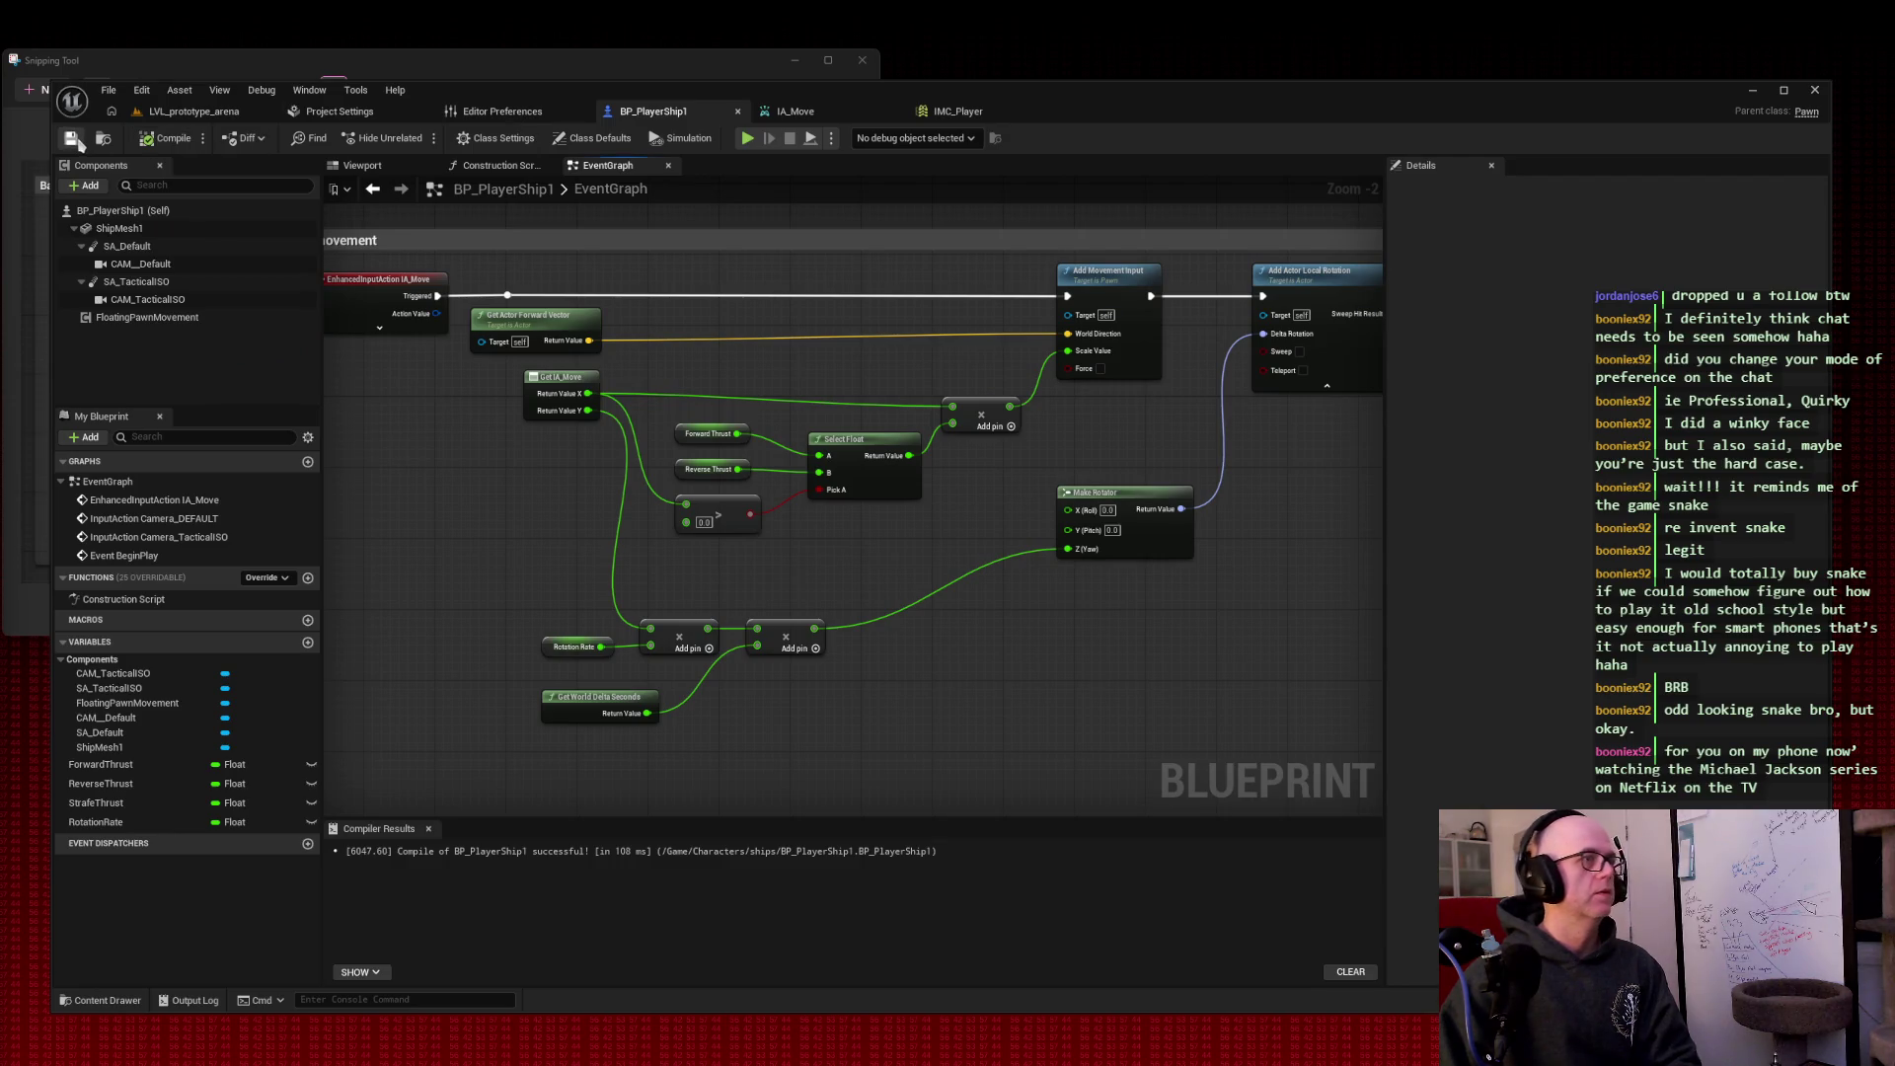
{"action": "mouse_move", "coordinate": [984, 499]}
{"action": "left_mouse_down"}
{"action": "mouse_move", "coordinate": [960, 507]}
{"action": "mouse_move", "coordinate": [951, 487]}
{"action": "left_mouse_up"}
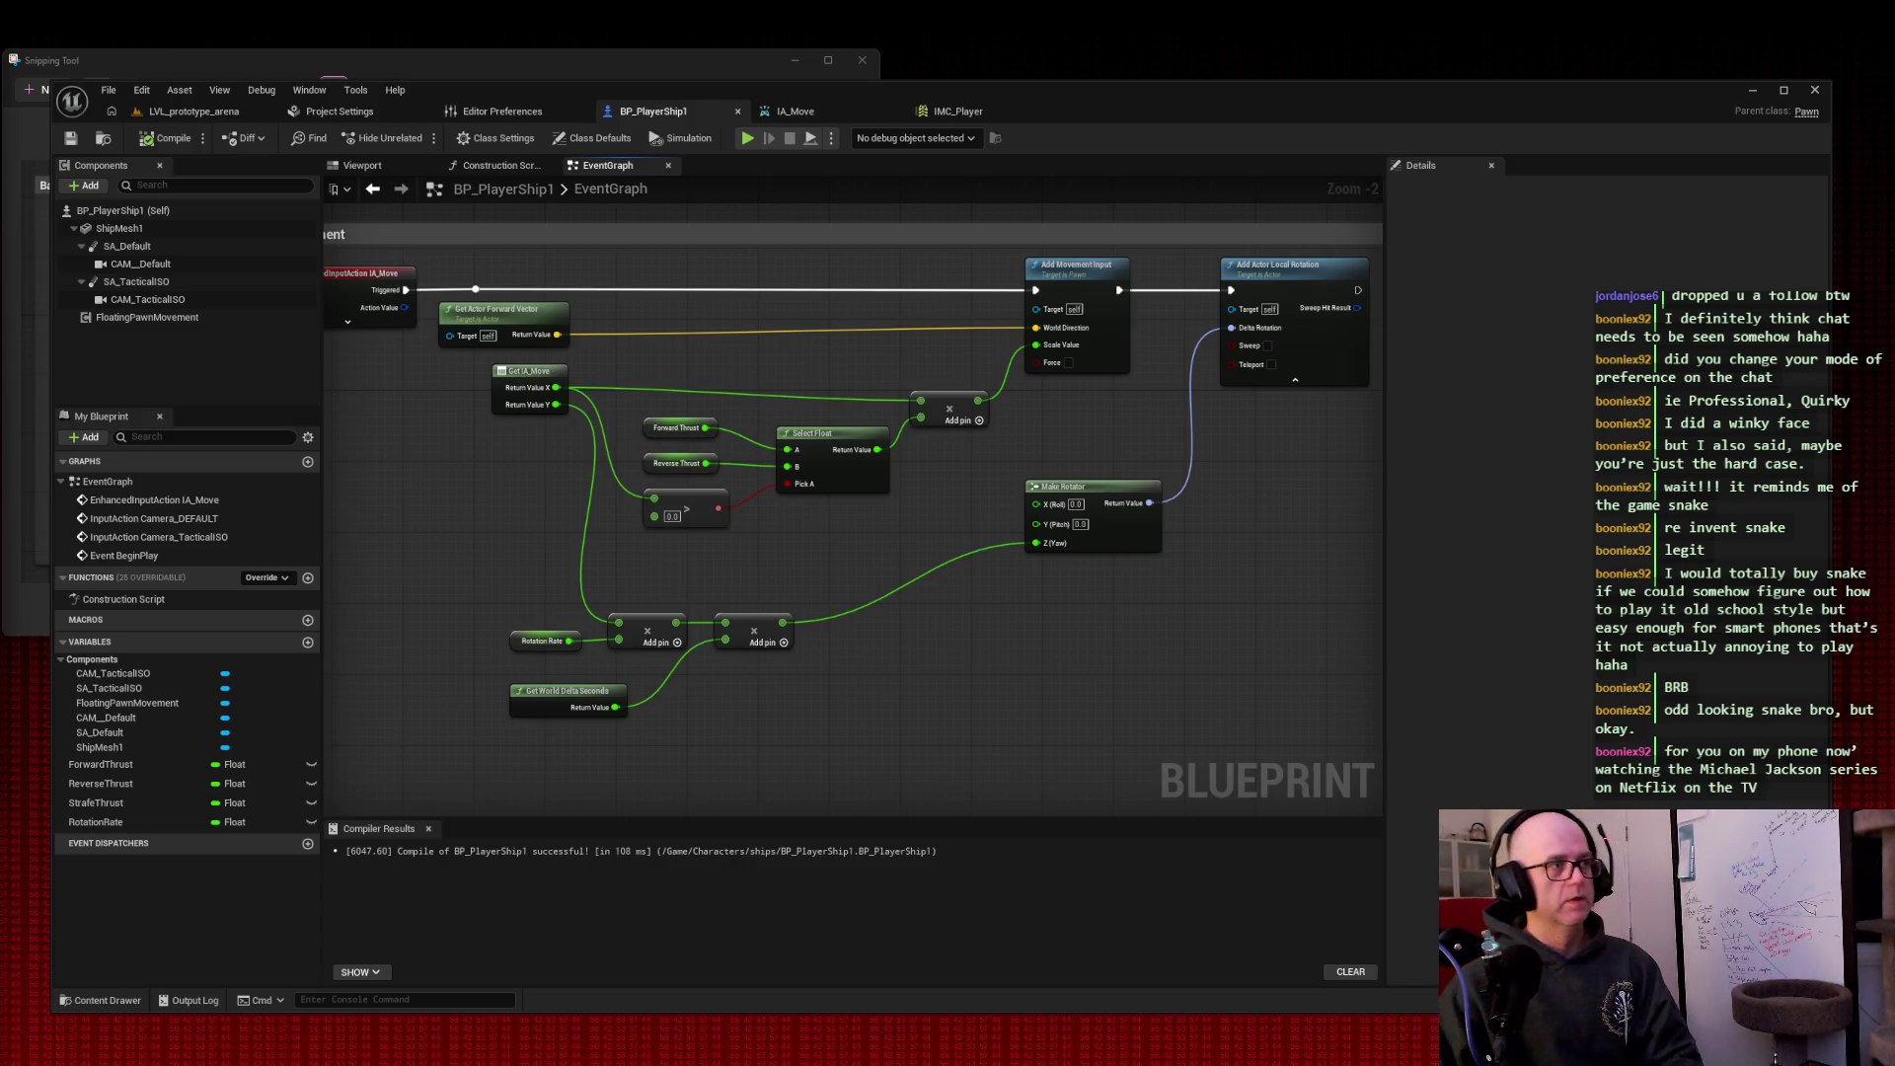
{"action": "key", "text": "super+shift+s"}
{"action": "mouse_move", "coordinate": [312, 211]}
{"action": "left_mouse_down"}
{"action": "mouse_move", "coordinate": [1300, 790]}
{"action": "mouse_move", "coordinate": [1383, 801]}
{"action": "left_mouse_up"}
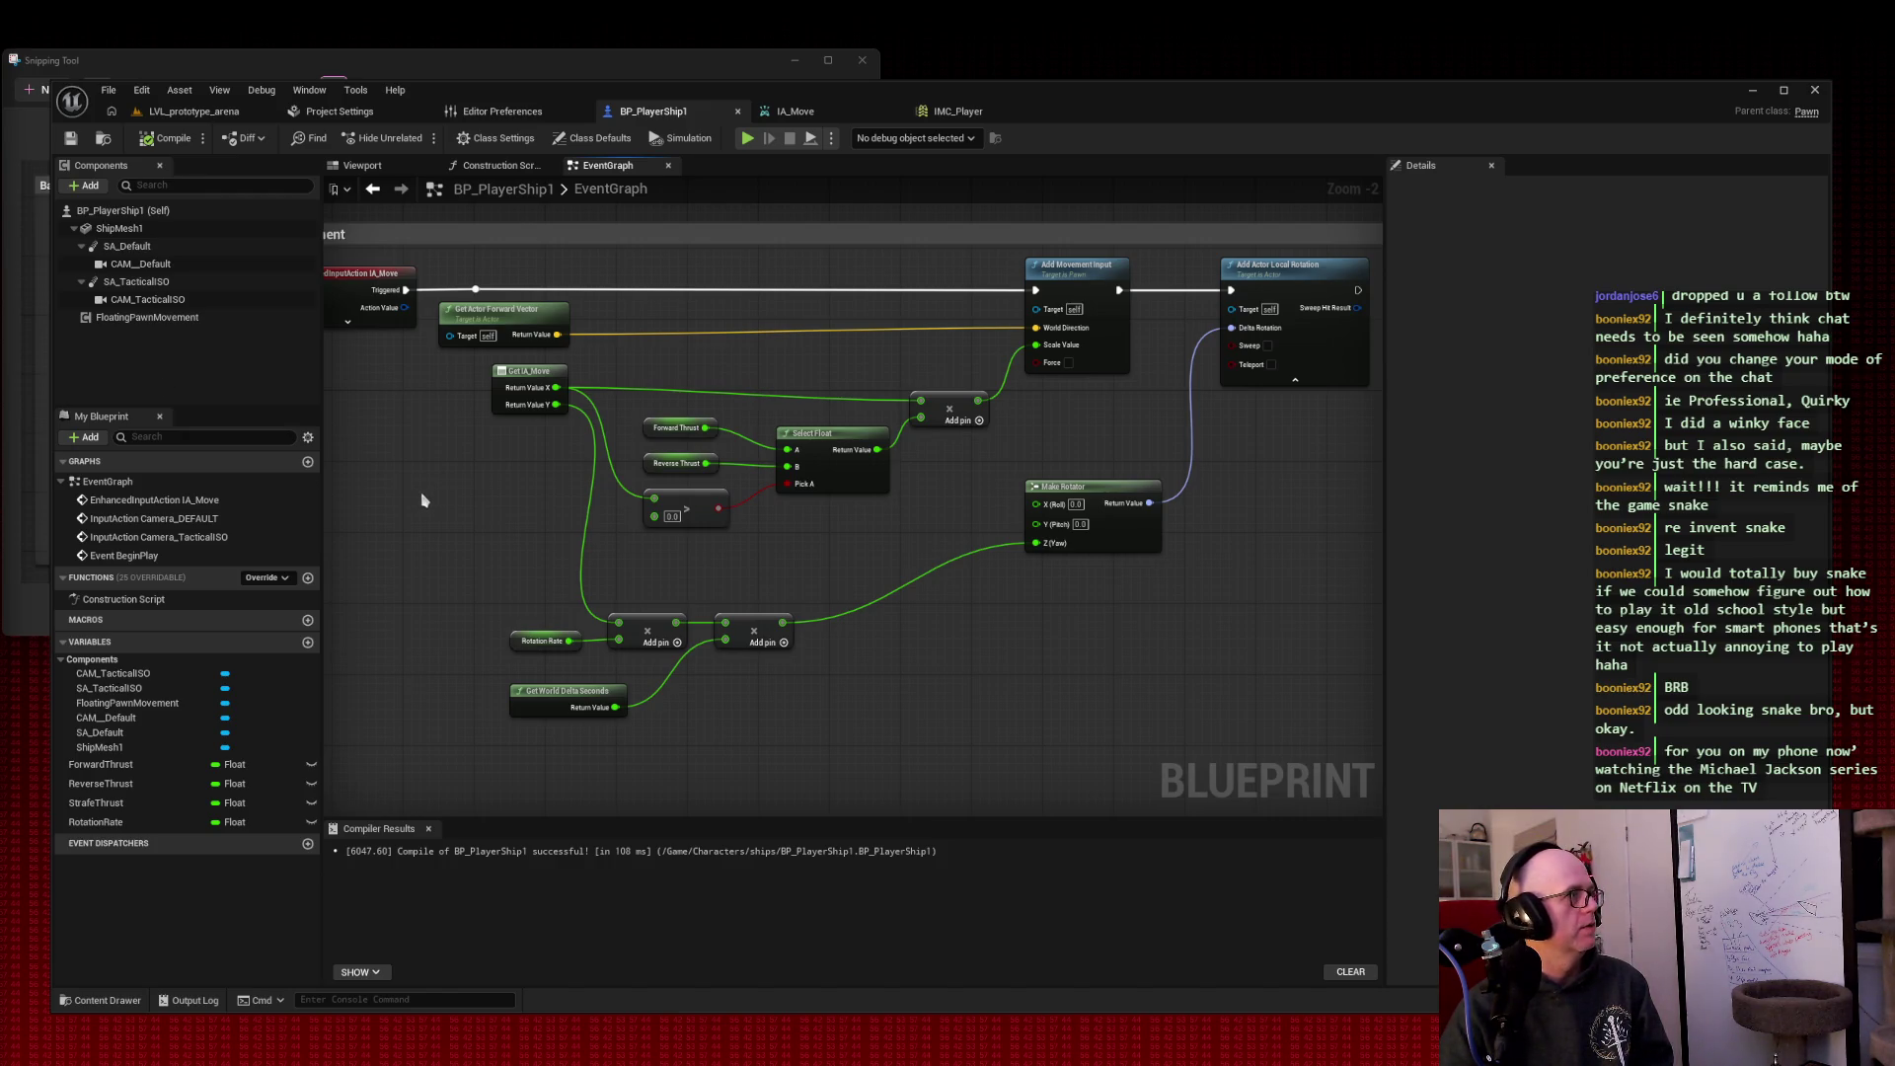
Step: Find the IA_Strafe event by searching 'ia_straf', add it, and place it below the movement nodes
{"action": "mouse_move", "coordinate": [426, 500]}
{"action": "left_mouse_down"}
{"action": "mouse_move", "coordinate": [457, 465]}
{"action": "mouse_move", "coordinate": [655, 435]}
{"action": "mouse_move", "coordinate": [662, 454]}
{"action": "mouse_move", "coordinate": [639, 450]}
{"action": "left_mouse_up"}
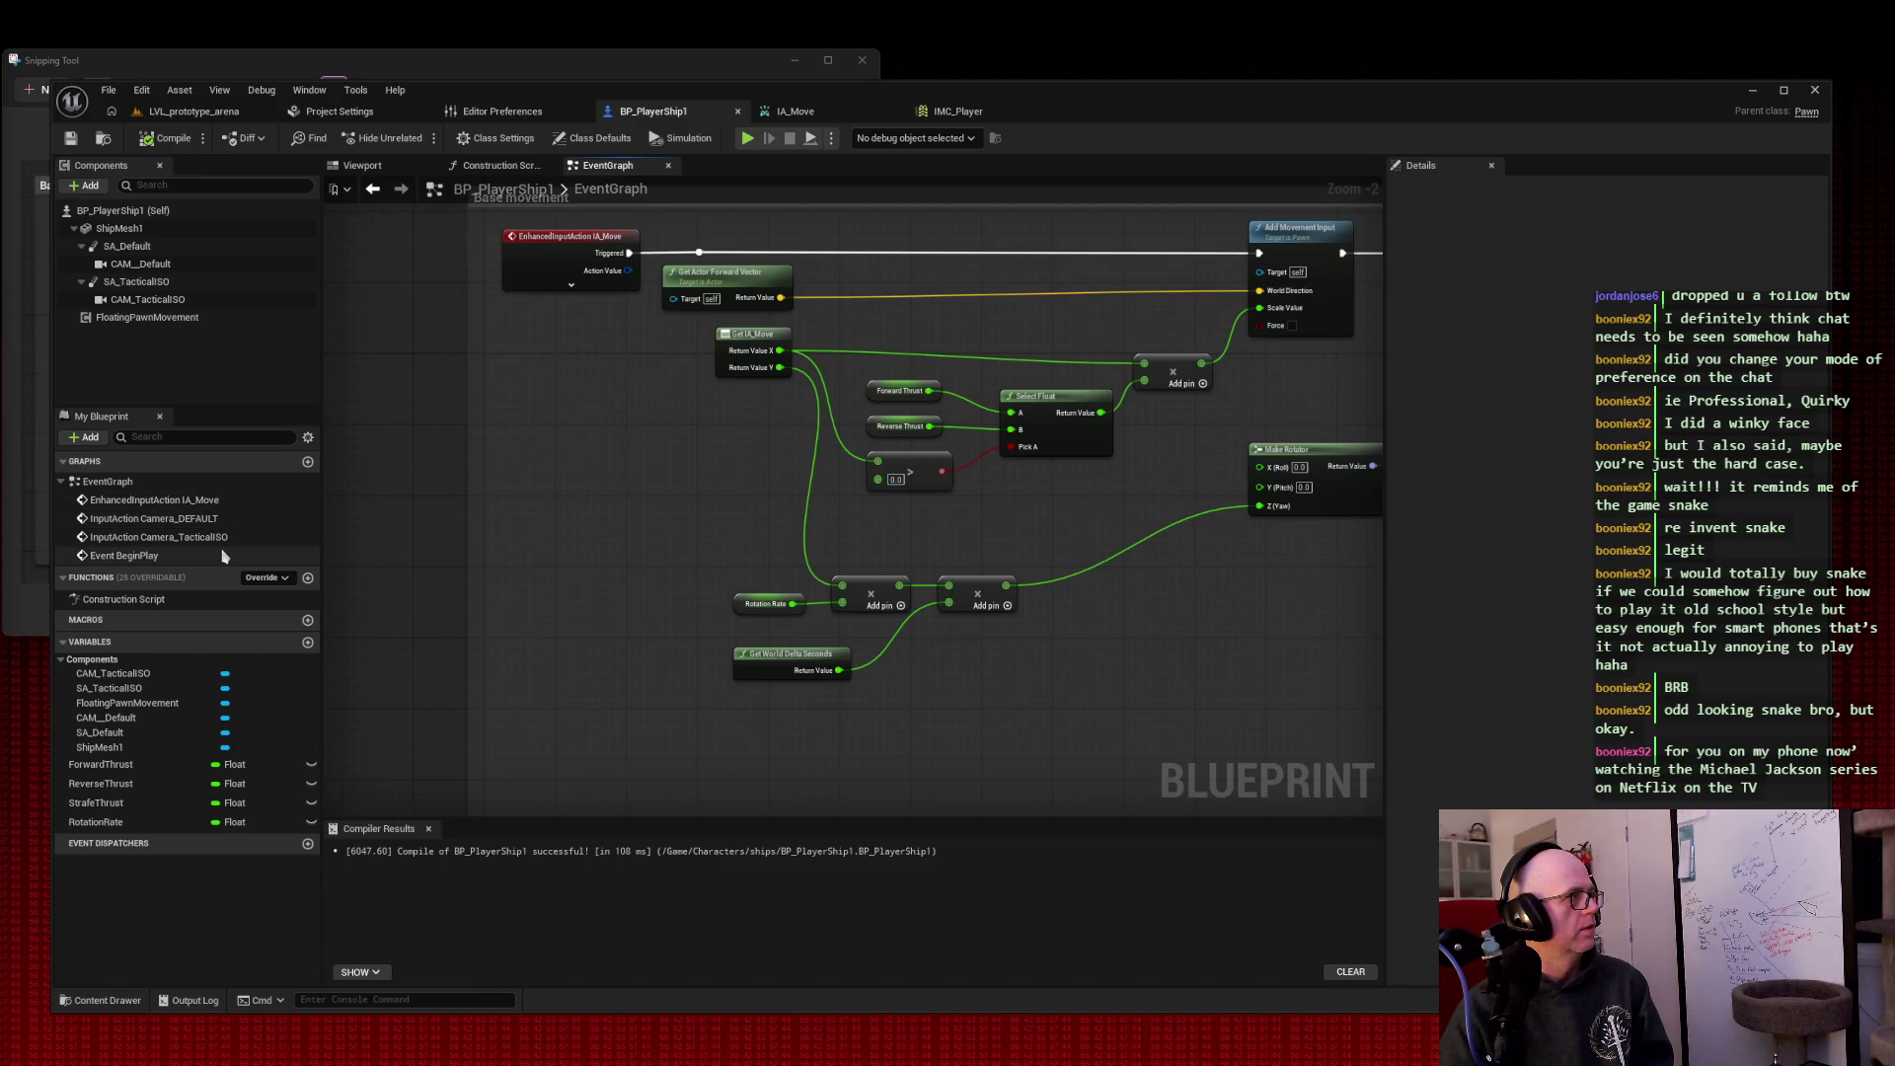
{"action": "right_click", "coordinate": [539, 520]}
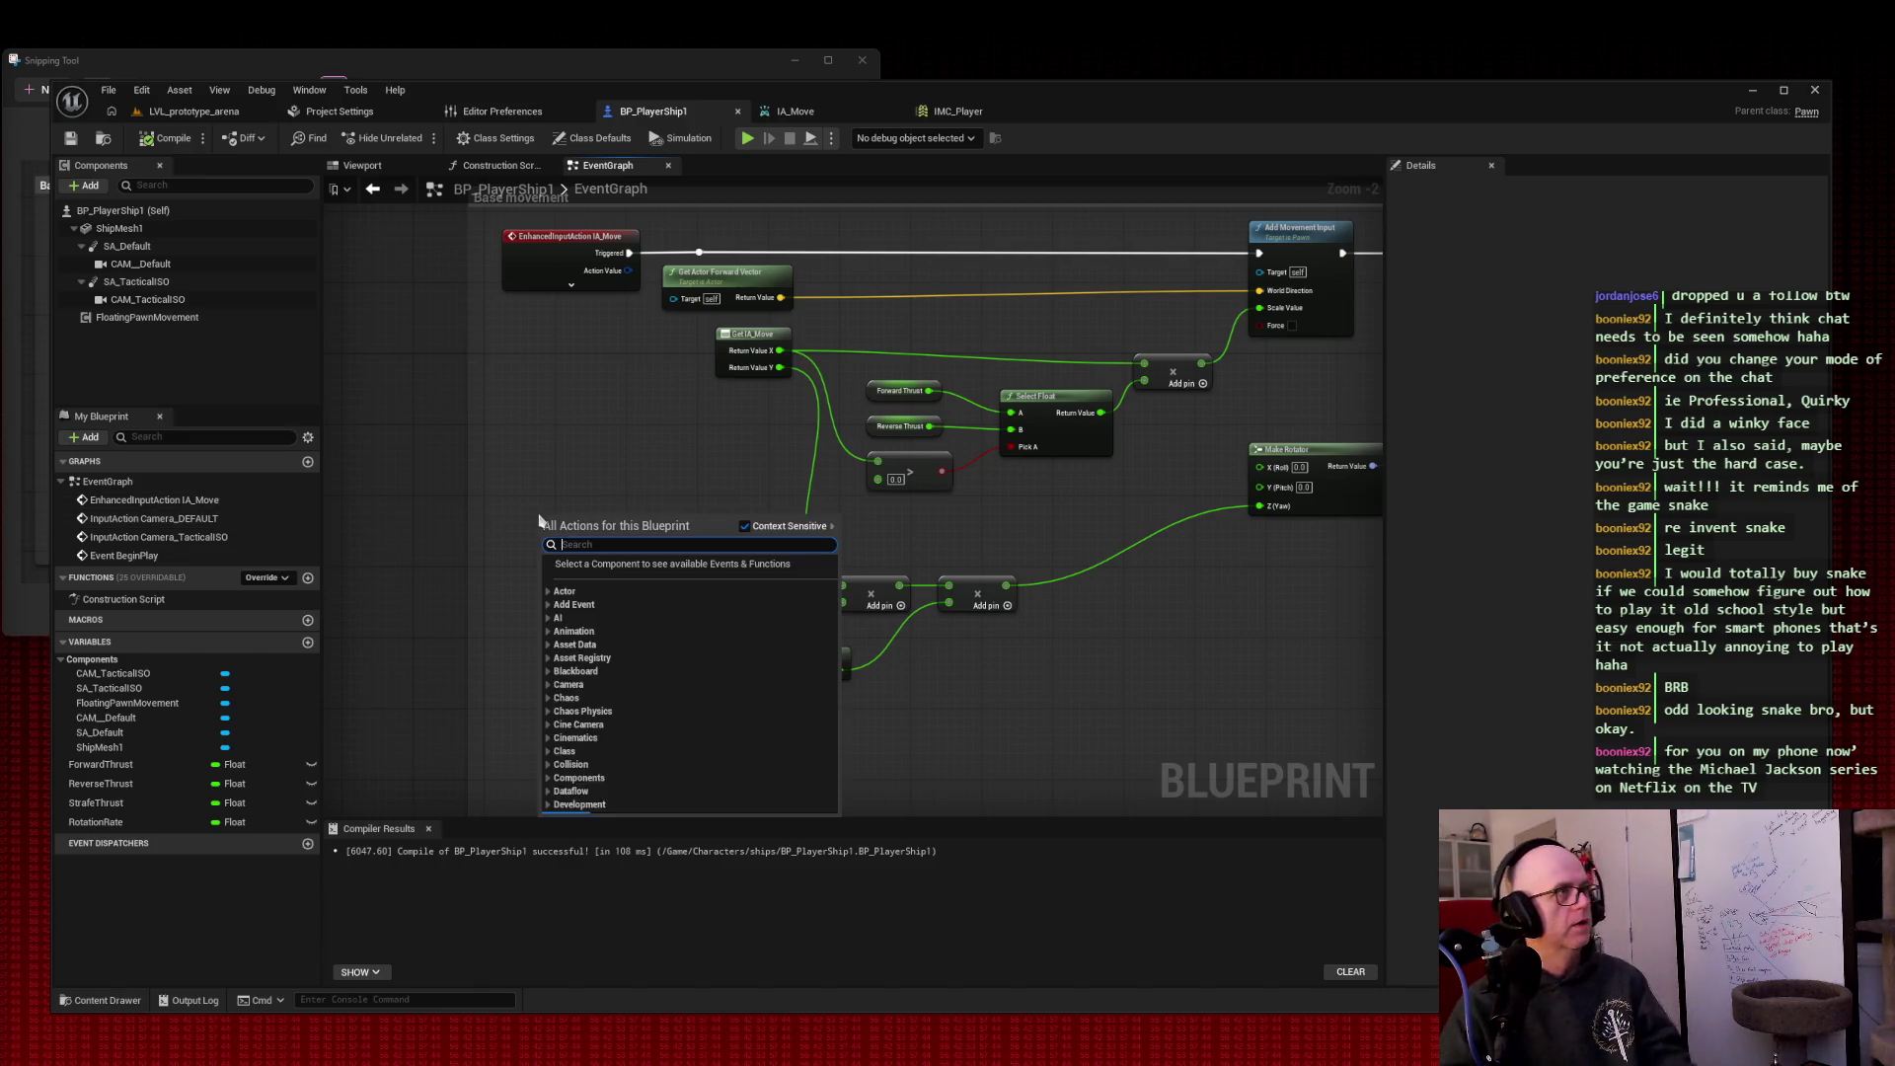
{"action": "type", "text": "enhancedinputaction"}
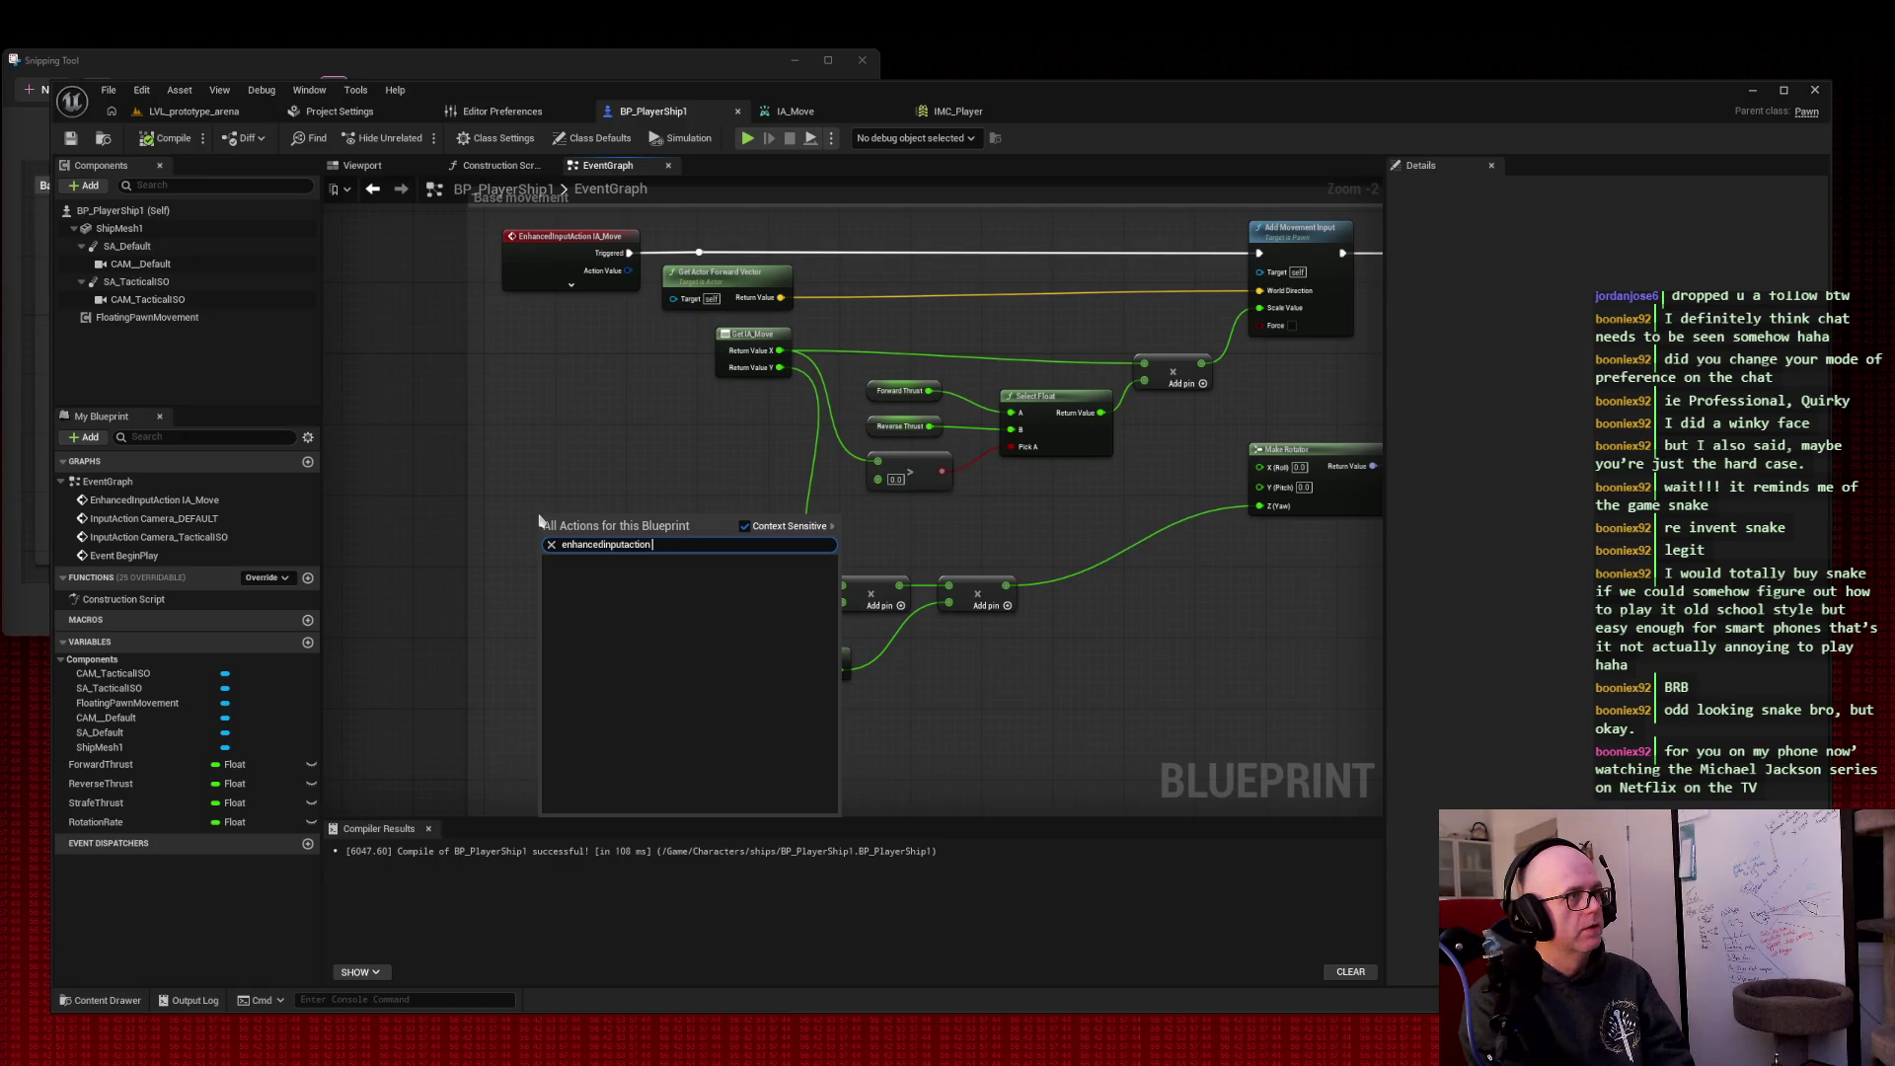
{"action": "key", "text": "BackSpace"}
{"action": "key", "text": "BackSpace"}
{"action": "key", "text": "BackSpace"}
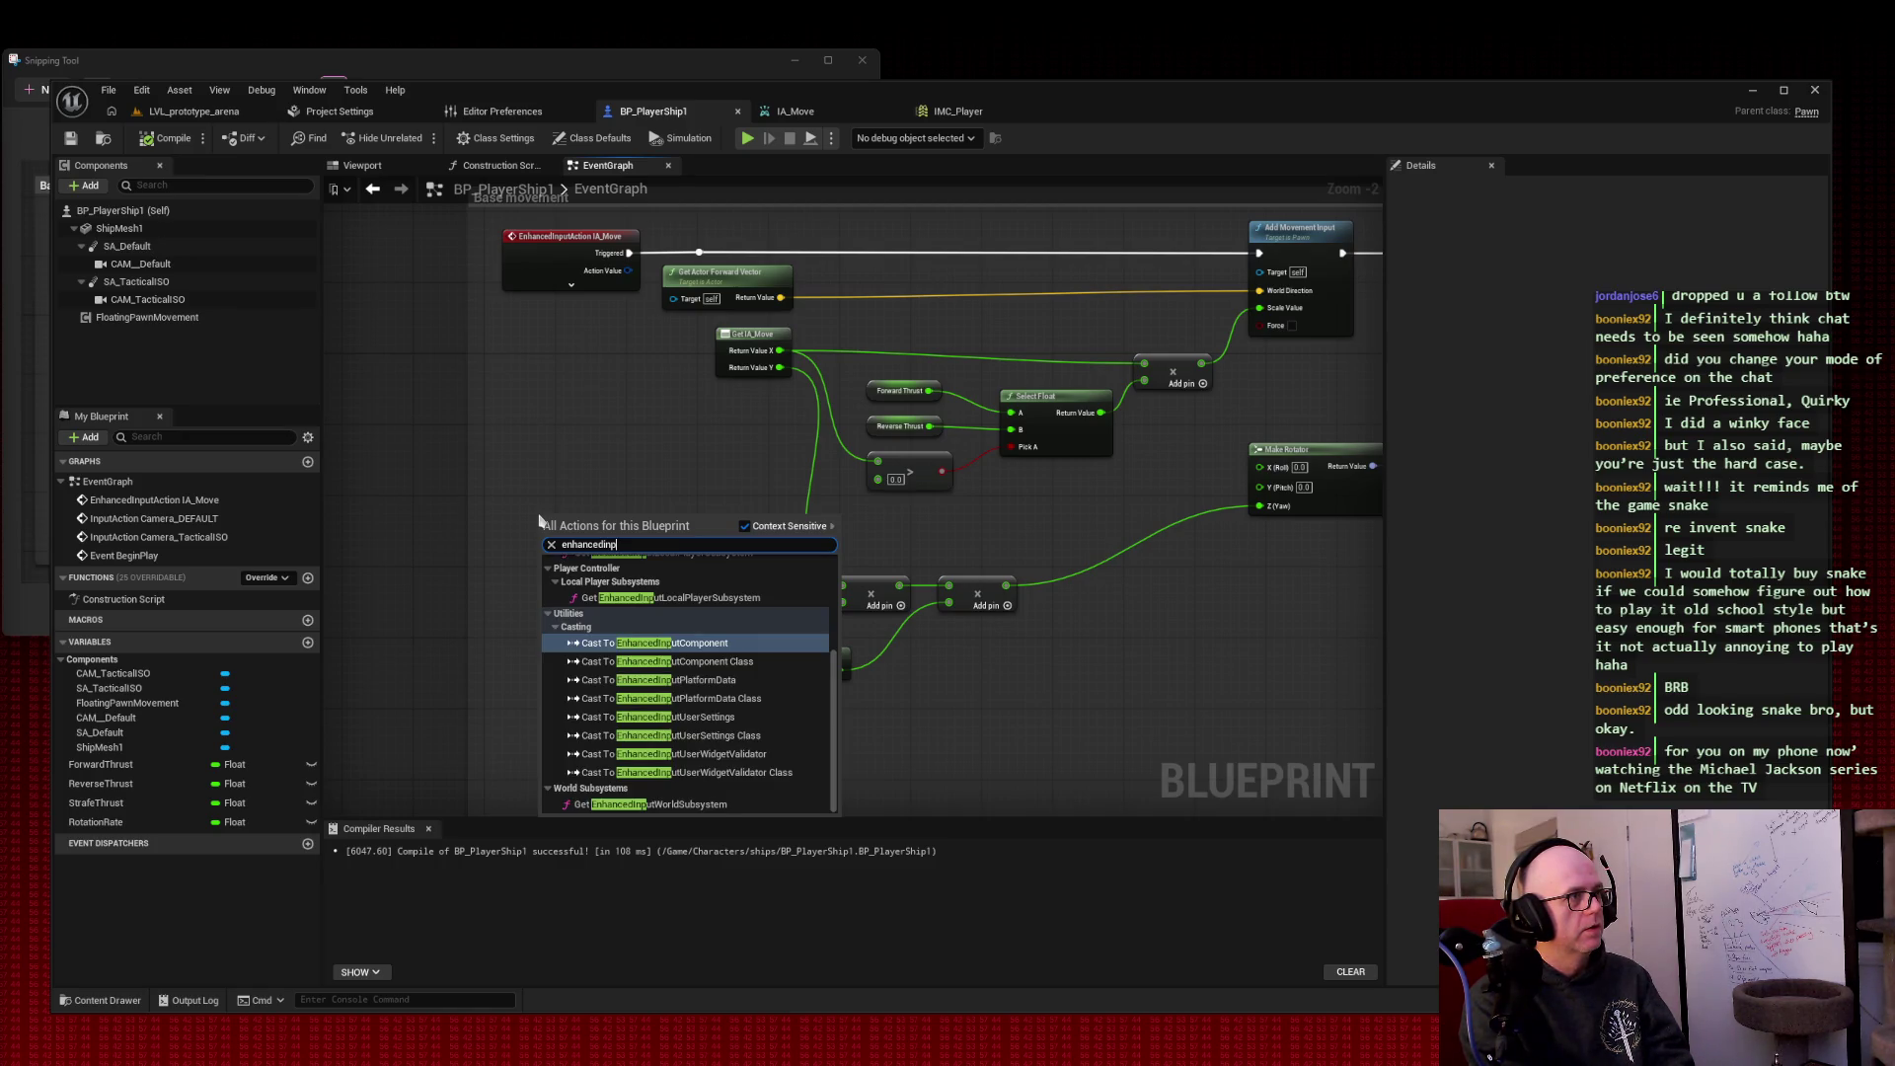
{"action": "type", "text": "ut"}
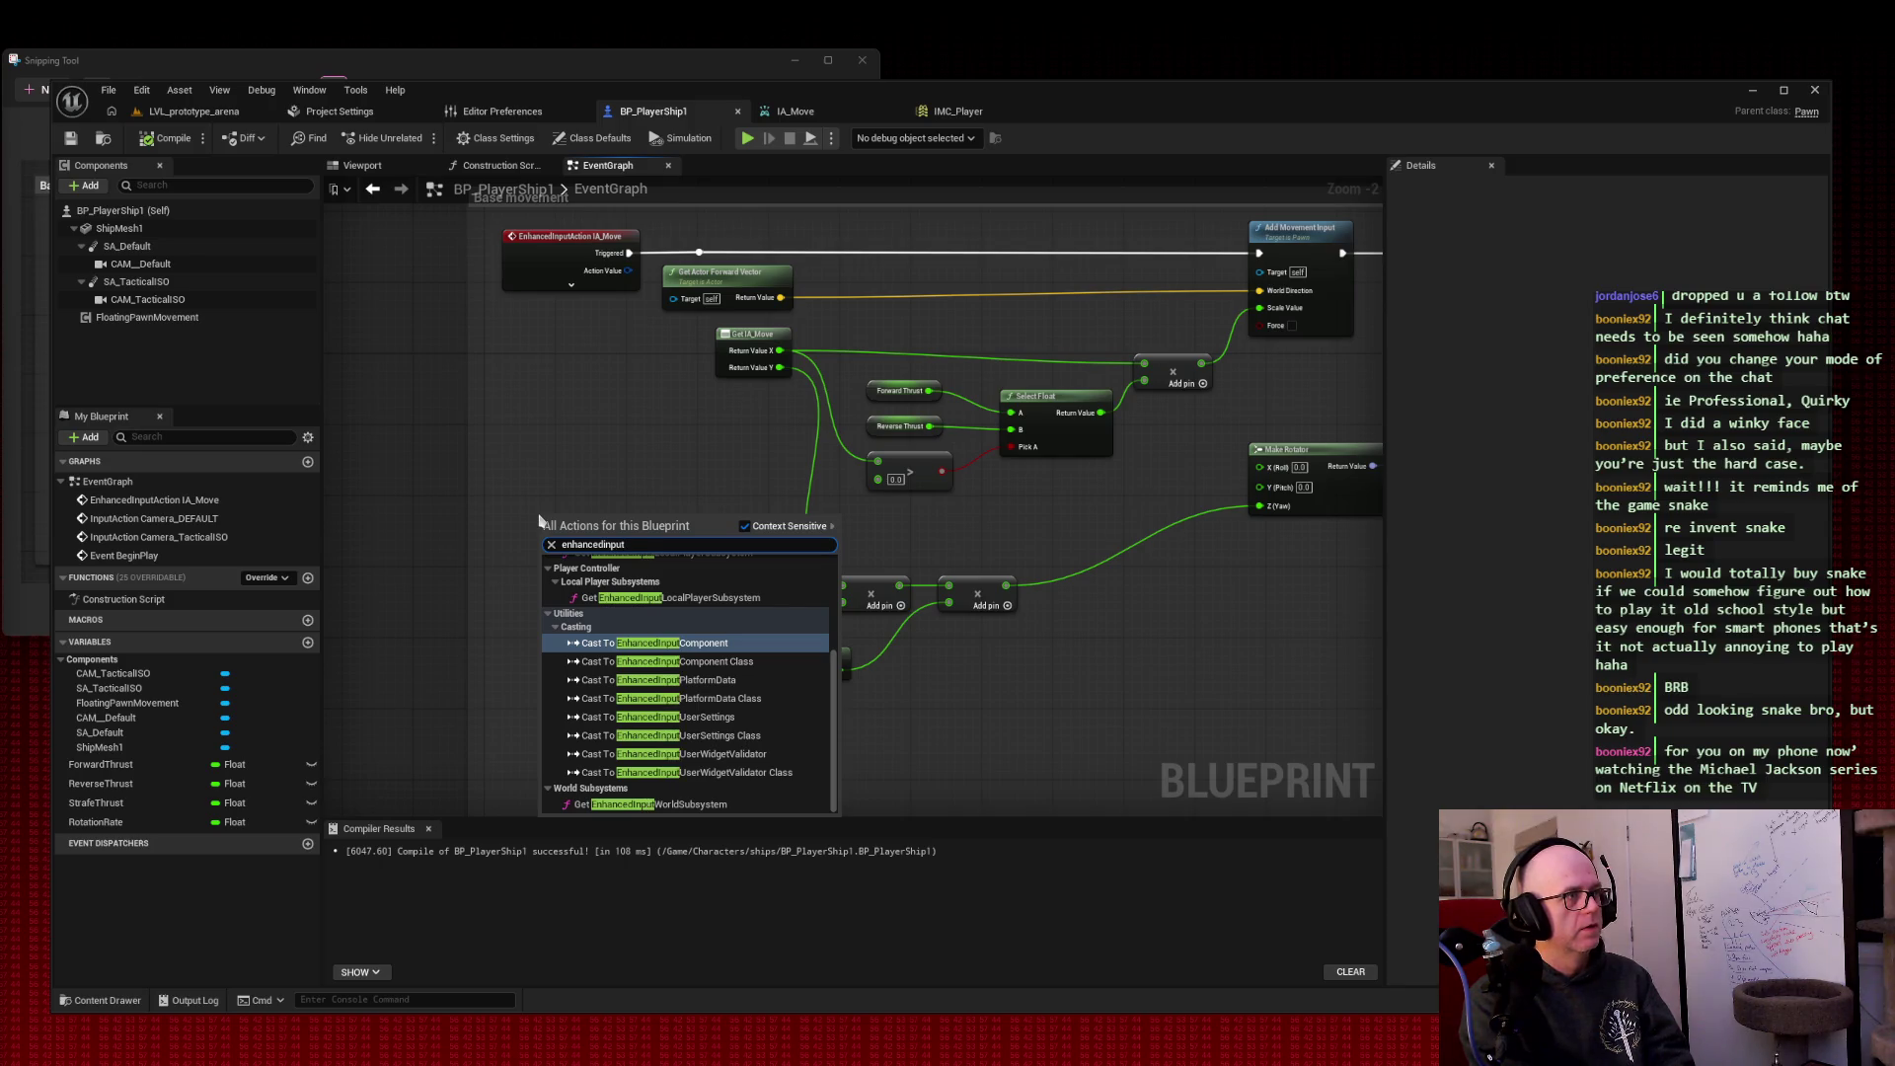
{"action": "type", "text": "a"}
{"action": "key", "text": "BackSpace"}
{"action": "type", "text": "ia_str"}
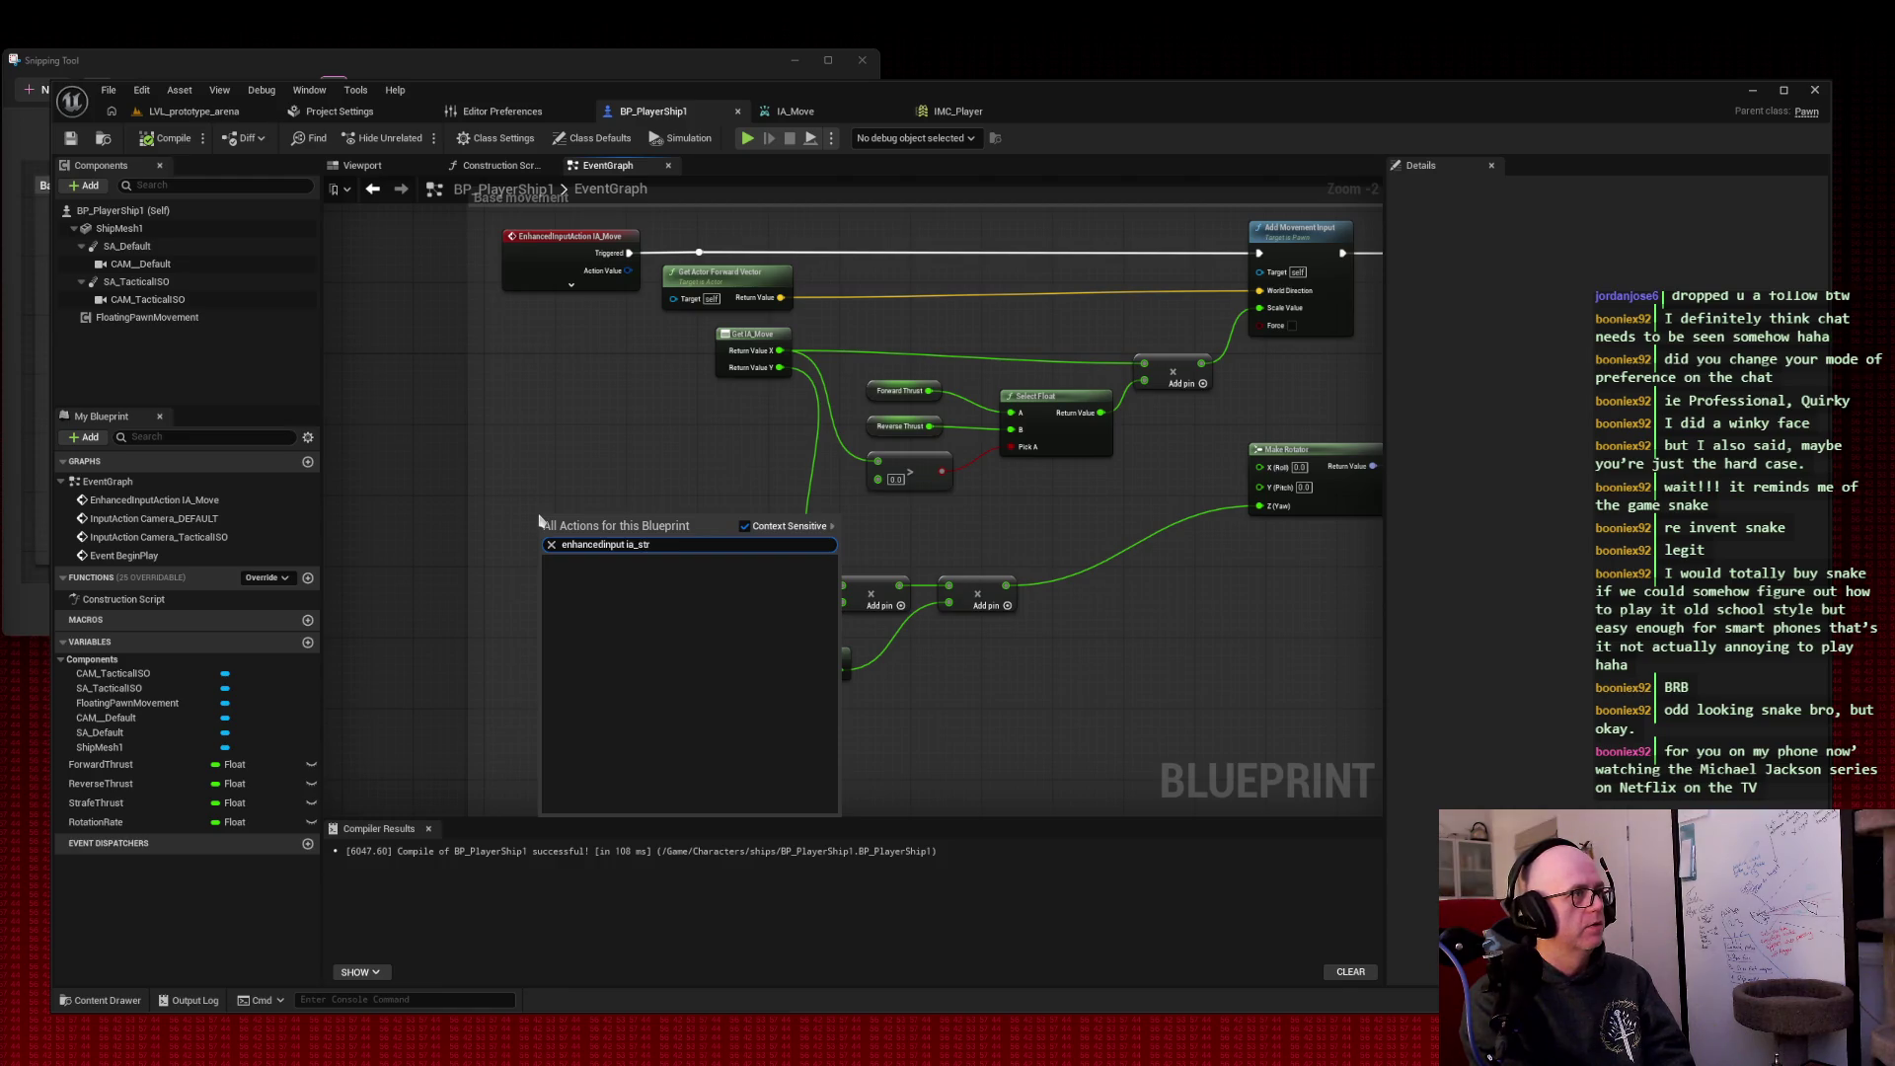
{"action": "key", "text": "ctrl+a"}
{"action": "key", "text": "BackSpace"}
{"action": "type", "text": "ia_straf"}
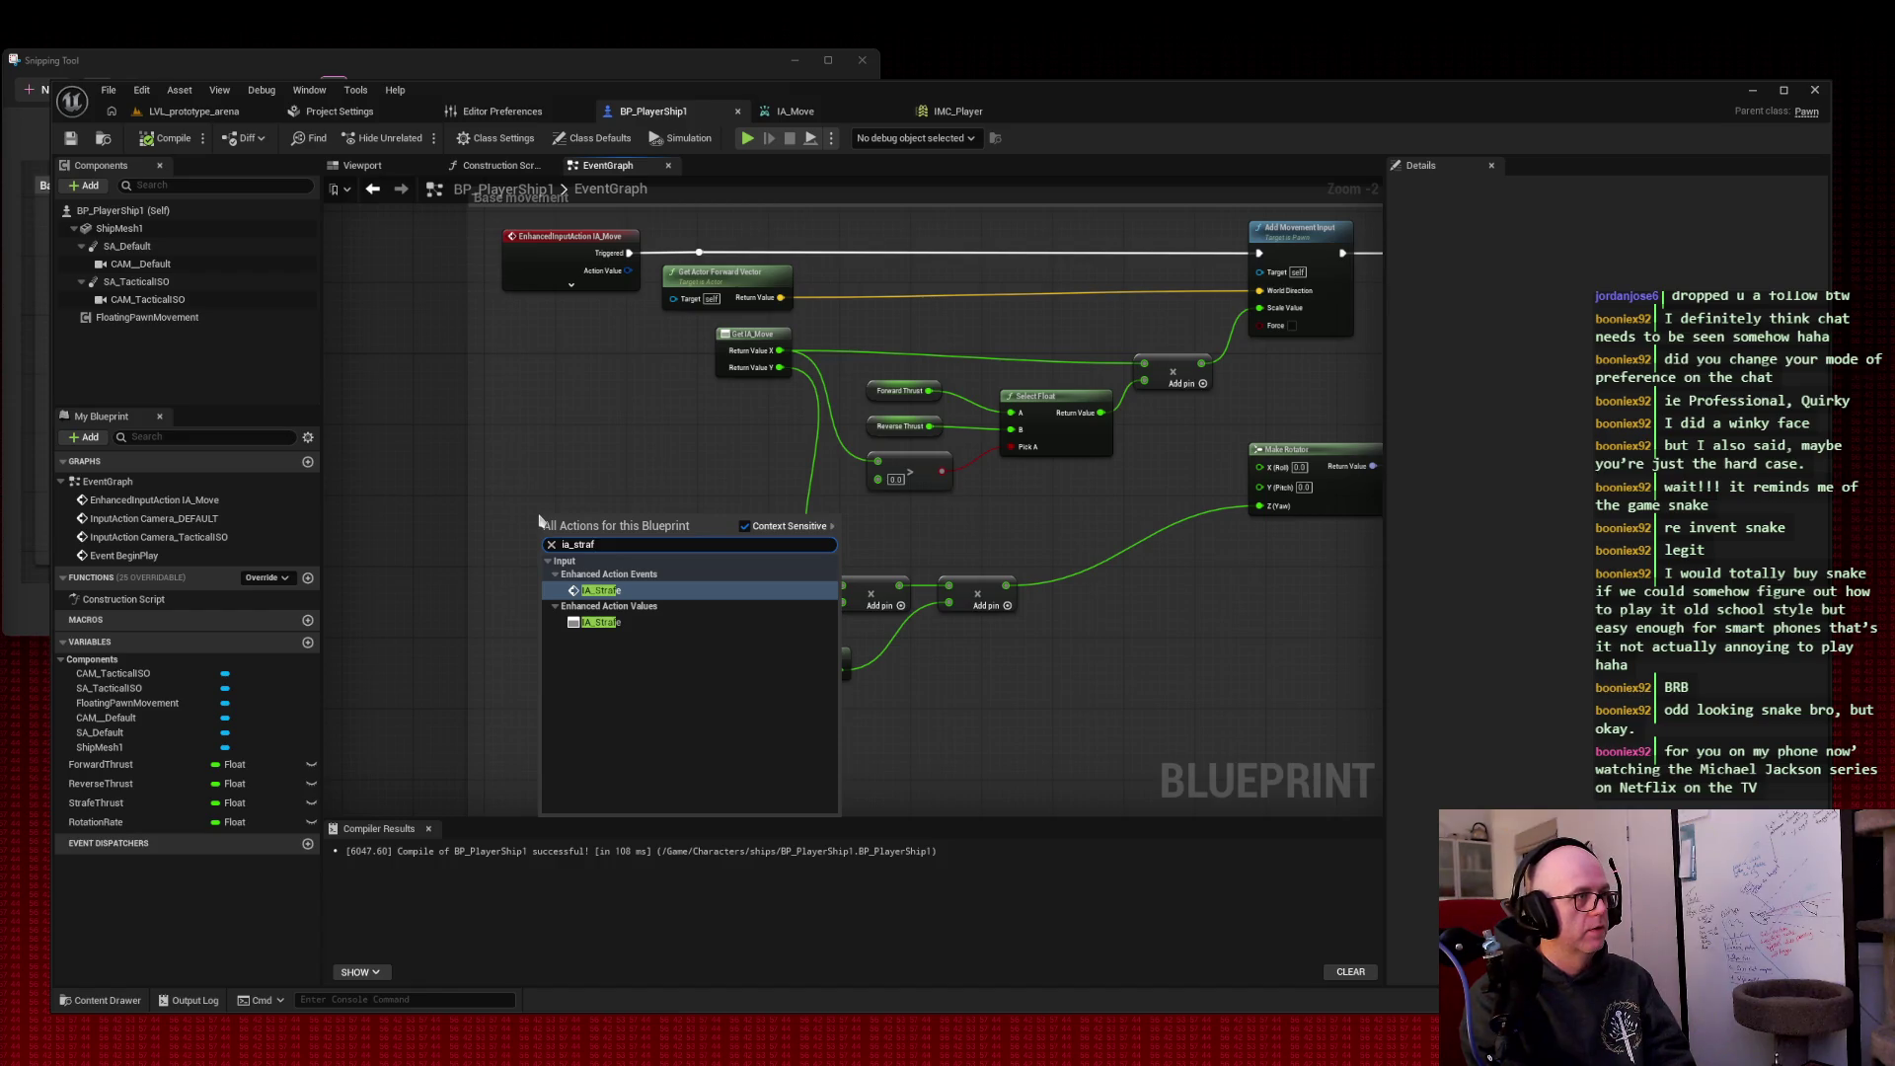
{"action": "left_click", "coordinate": [628, 590]}
{"action": "mouse_move", "coordinate": [592, 531]}
{"action": "left_mouse_down"}
{"action": "mouse_move", "coordinate": [576, 501]}
{"action": "mouse_move", "coordinate": [551, 550]}
{"action": "mouse_move", "coordinate": [588, 753]}
{"action": "left_mouse_up"}
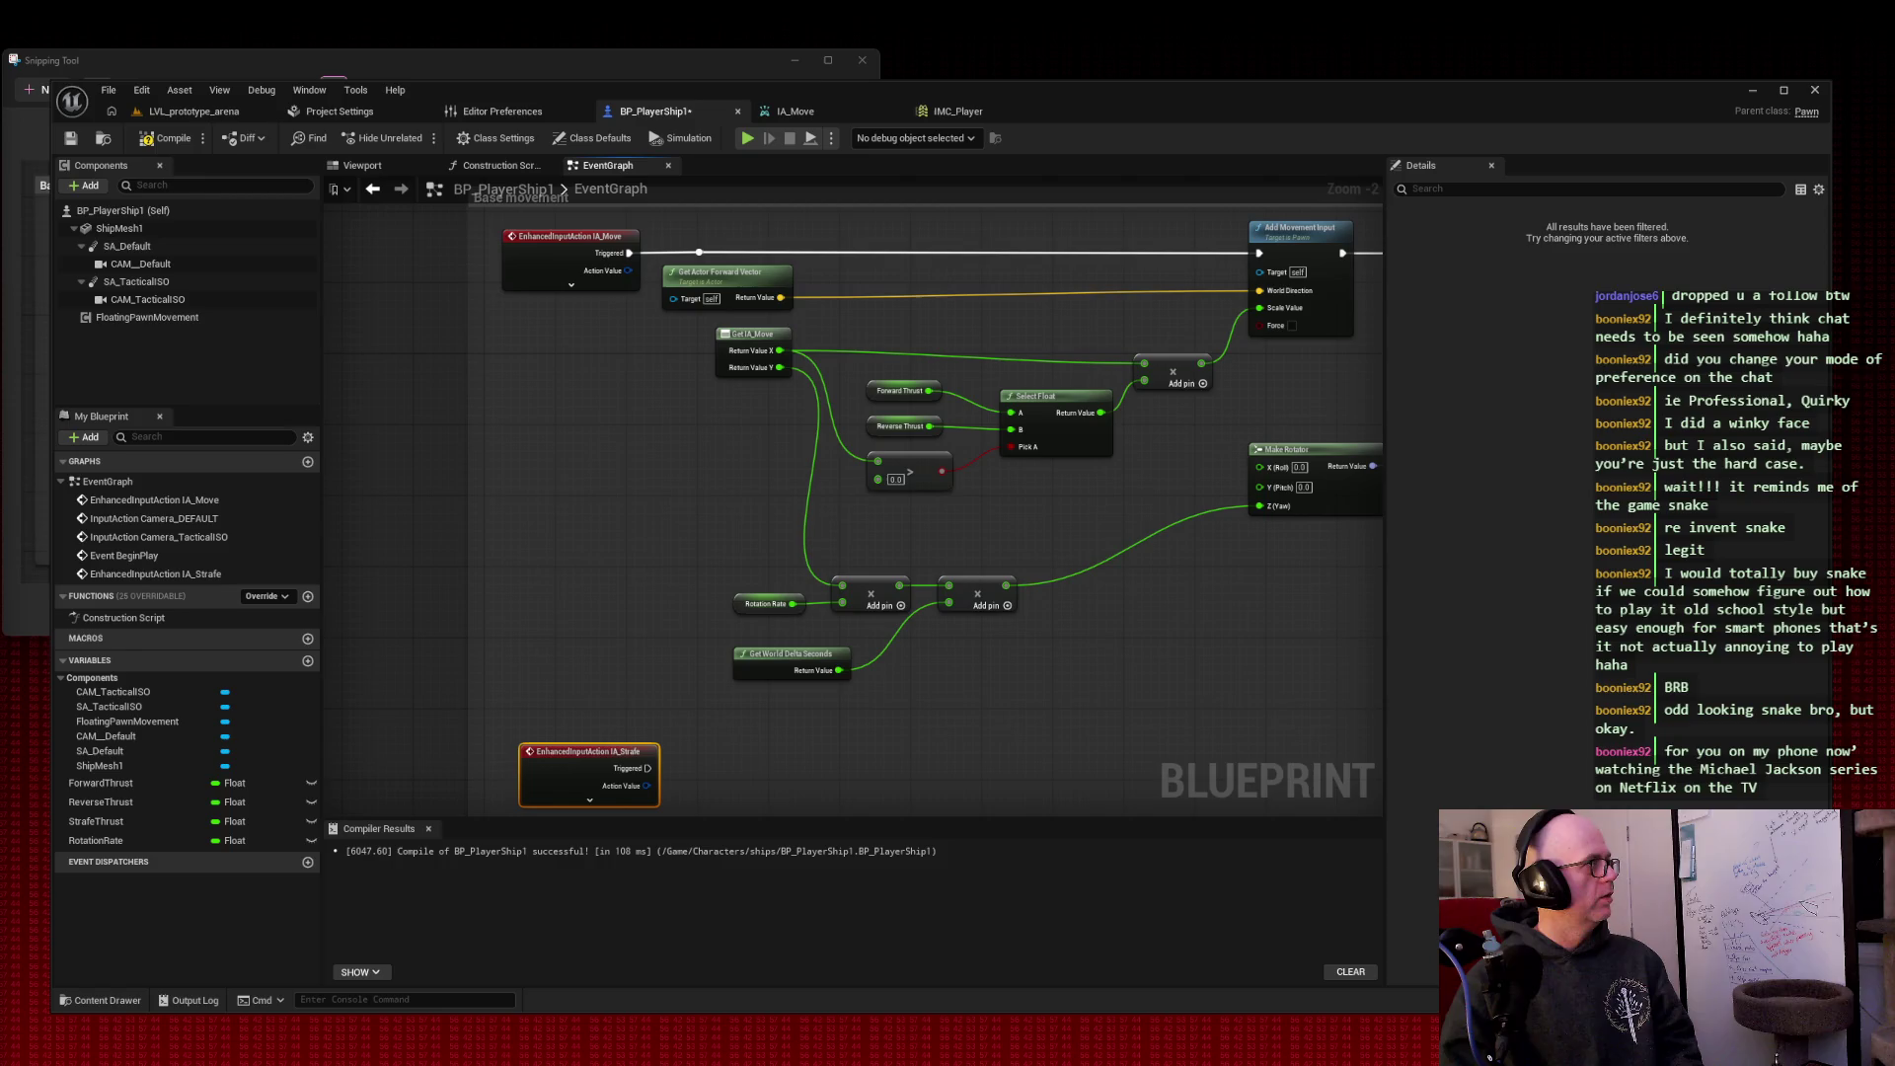
Step: Add a Get Actor Right Vector node near the IA_Strafe event
{"action": "left_click_drag", "start_coordinate": [591, 434], "coordinate": [586, 346]}
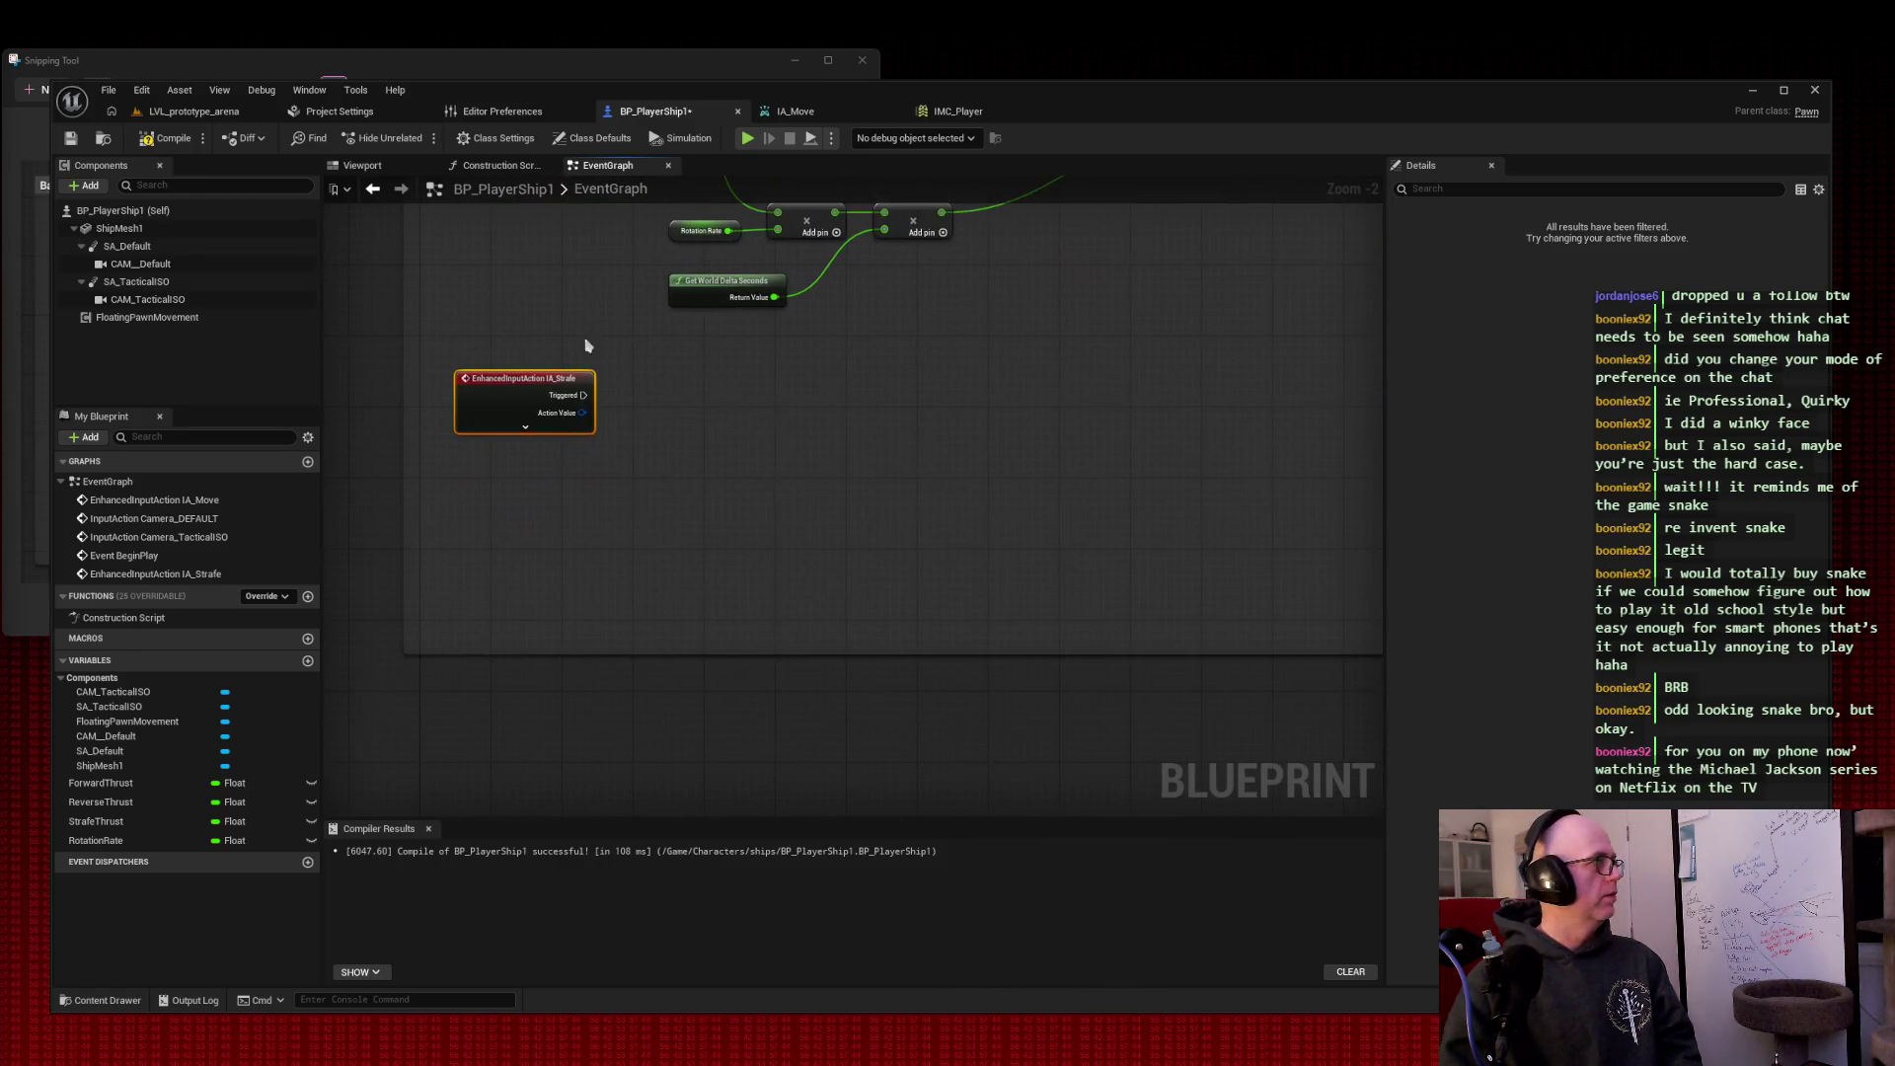
{"action": "right_click", "coordinate": [655, 385]}
{"action": "type", "text": "get actor right"}
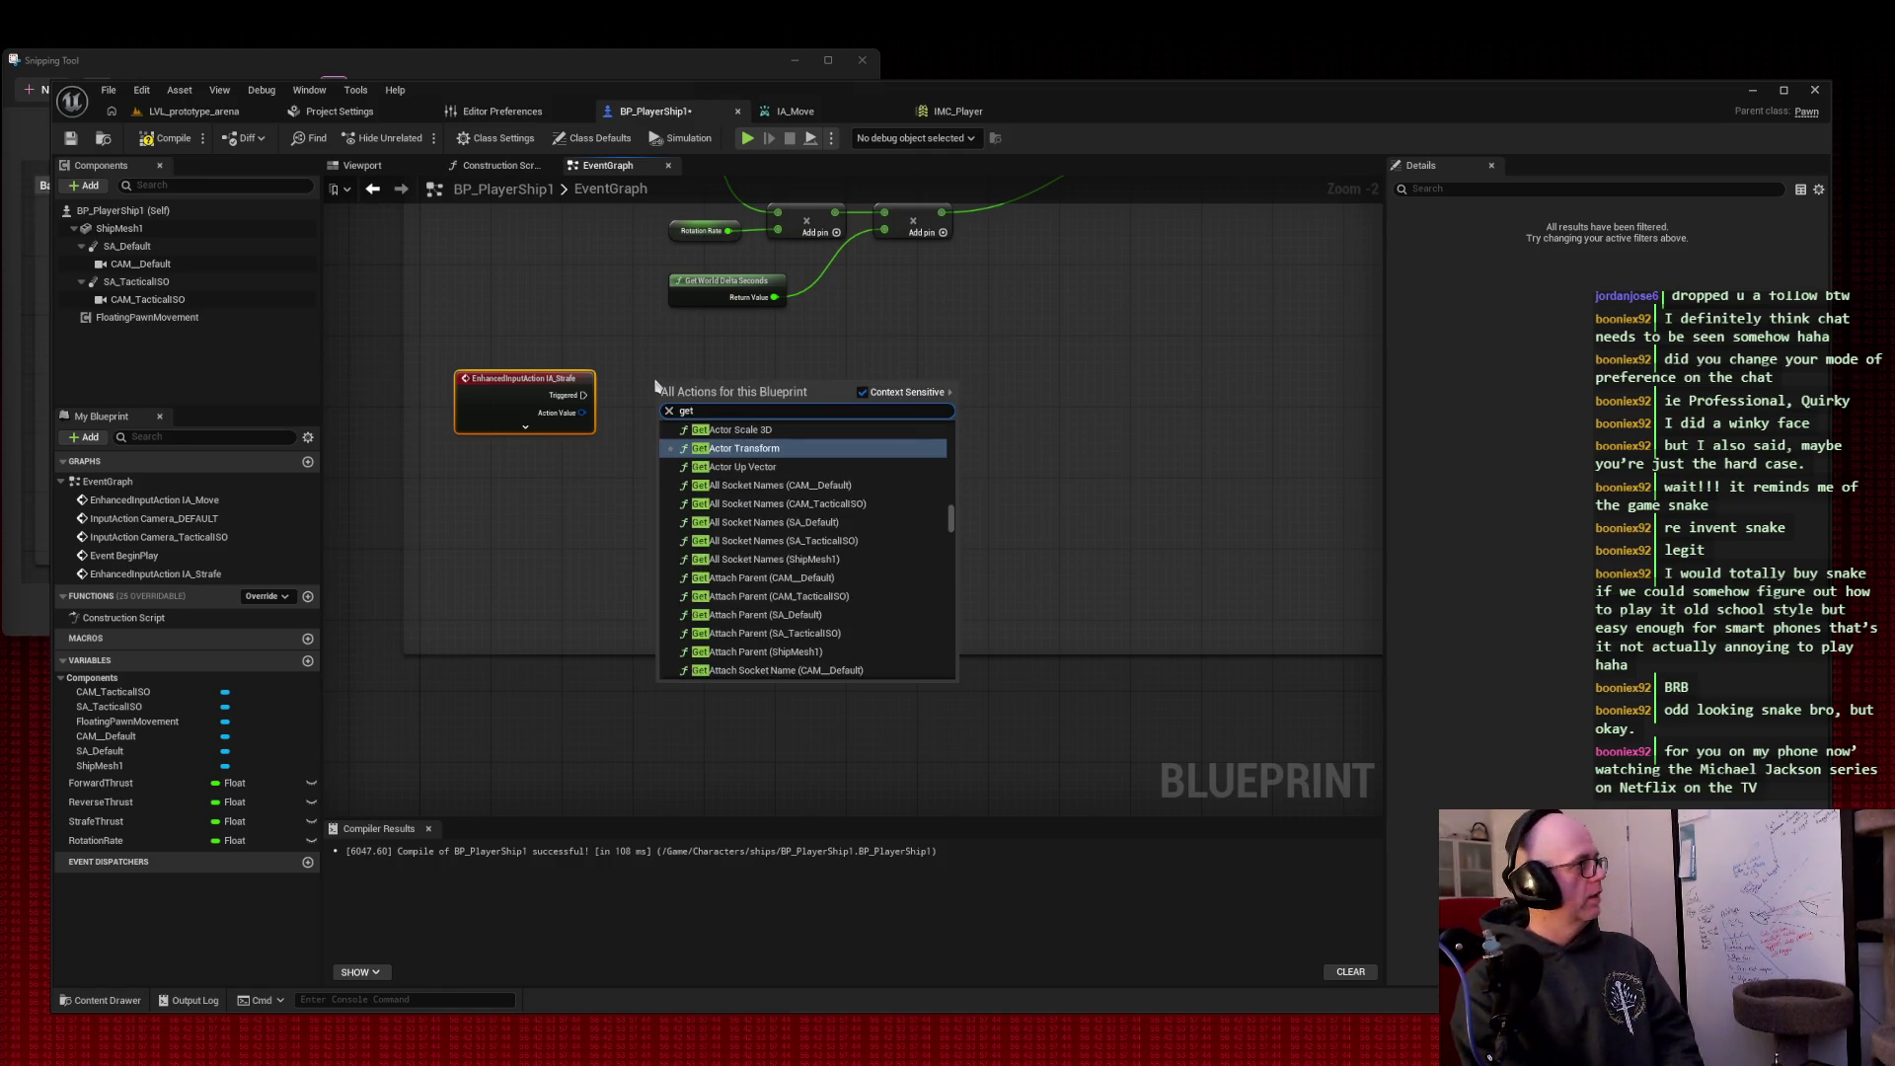
{"action": "key", "text": "Return"}
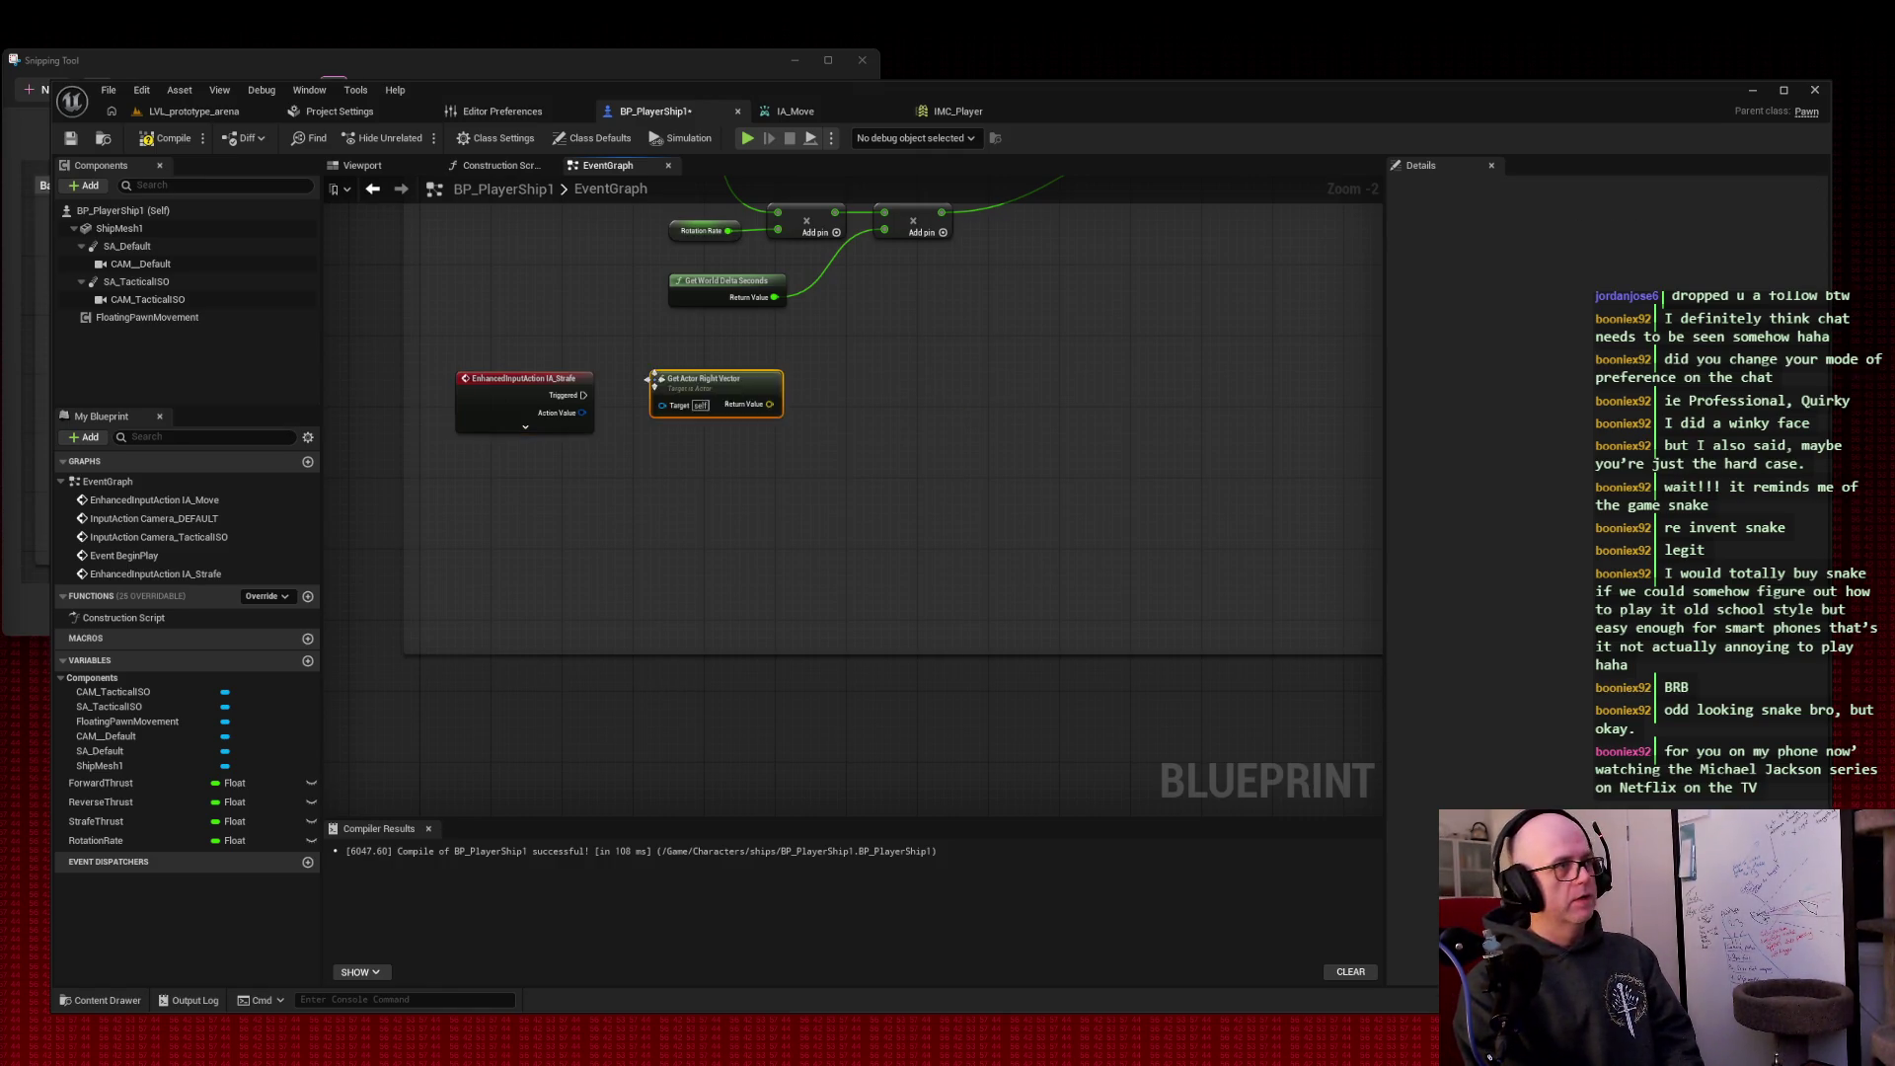
Step: Add a float Multiply node and move it to the right of Get Actor Right Vector
{"action": "right_click", "coordinate": [665, 470]}
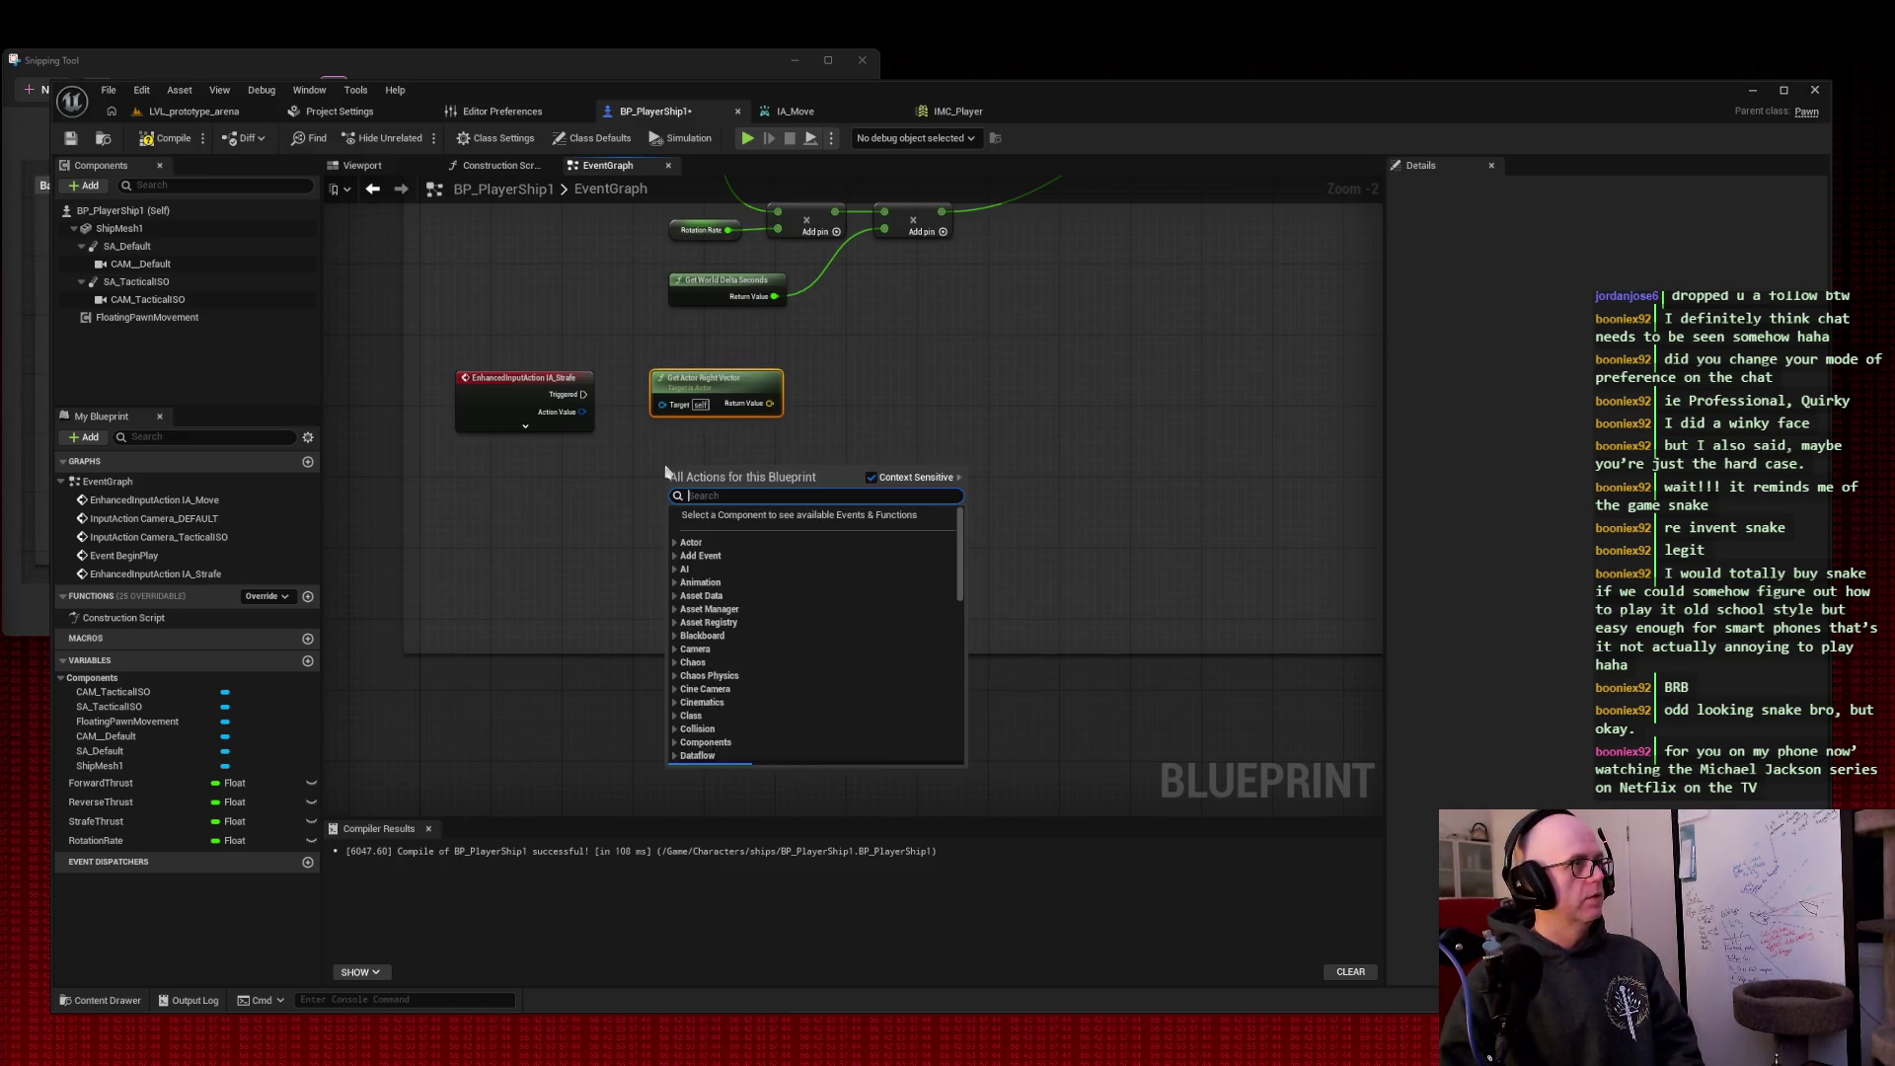
{"action": "type", "text": "get"}
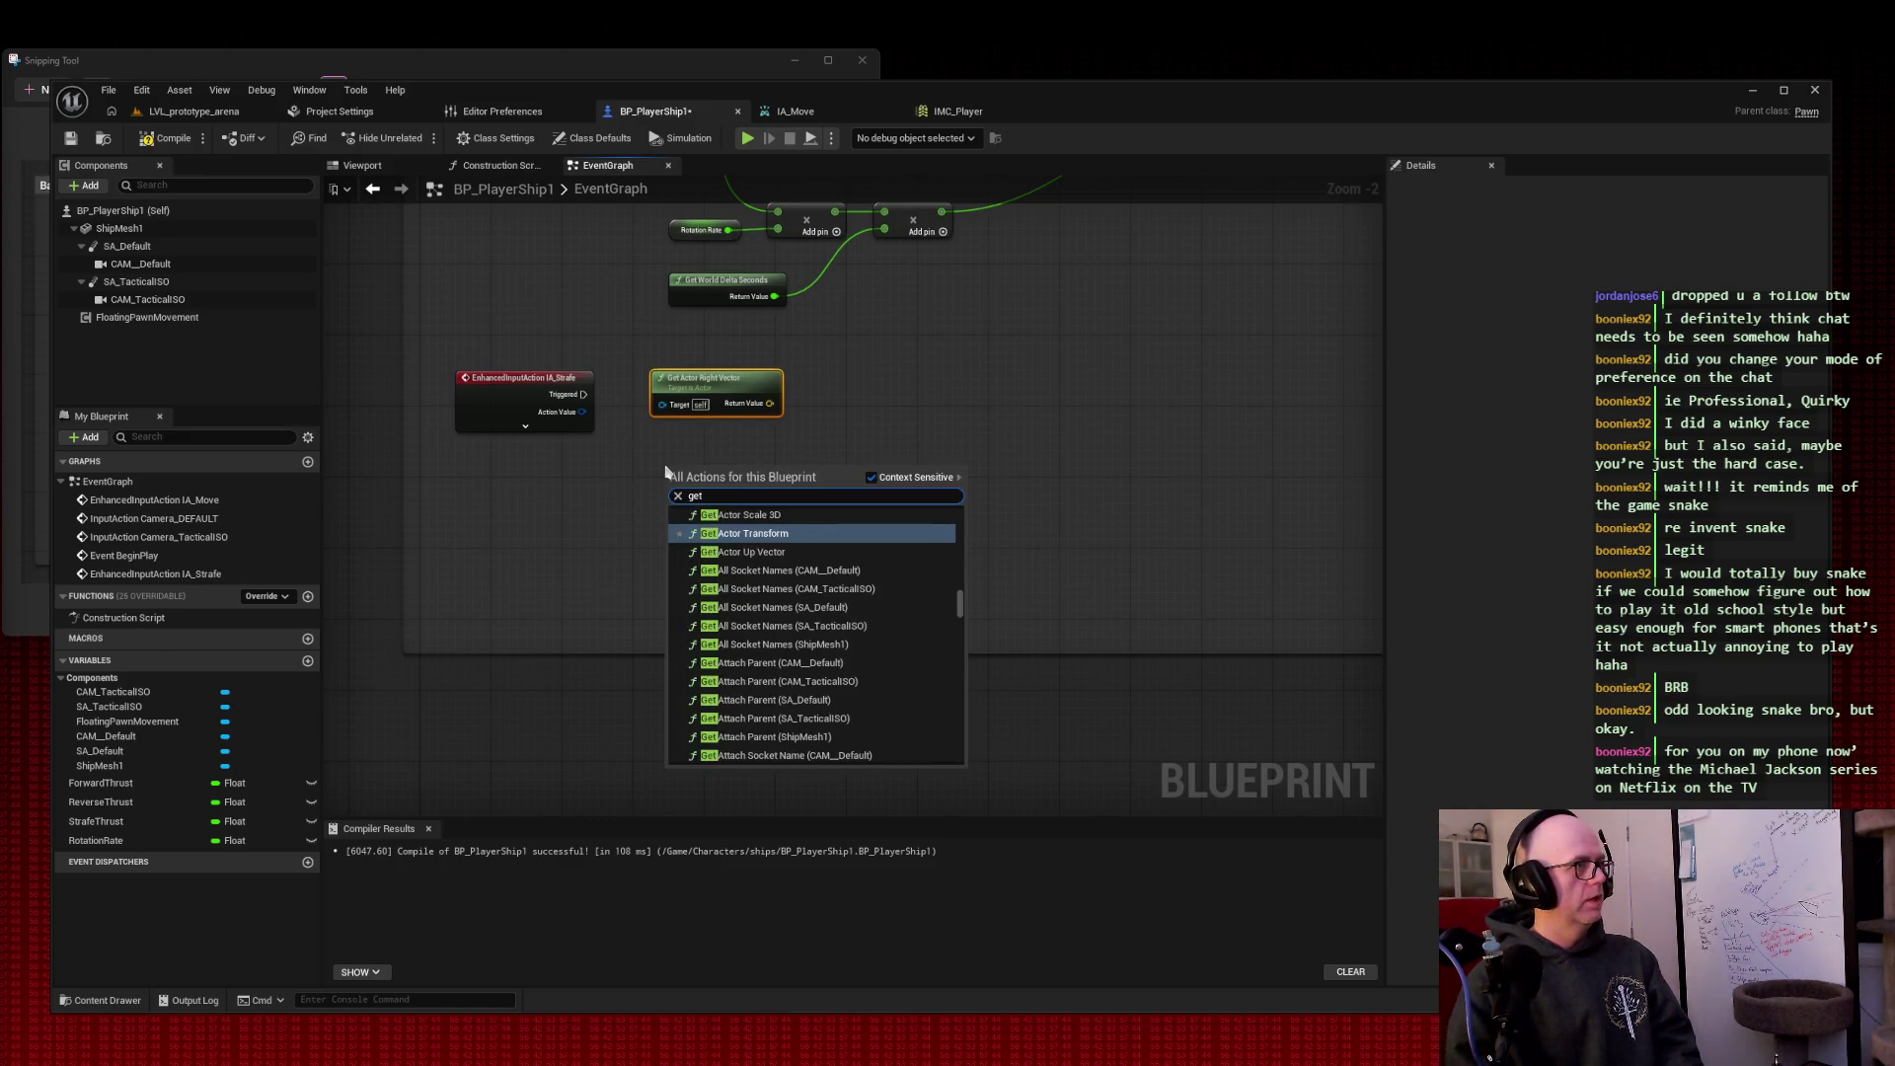
{"action": "type", "text": " ia_stra"}
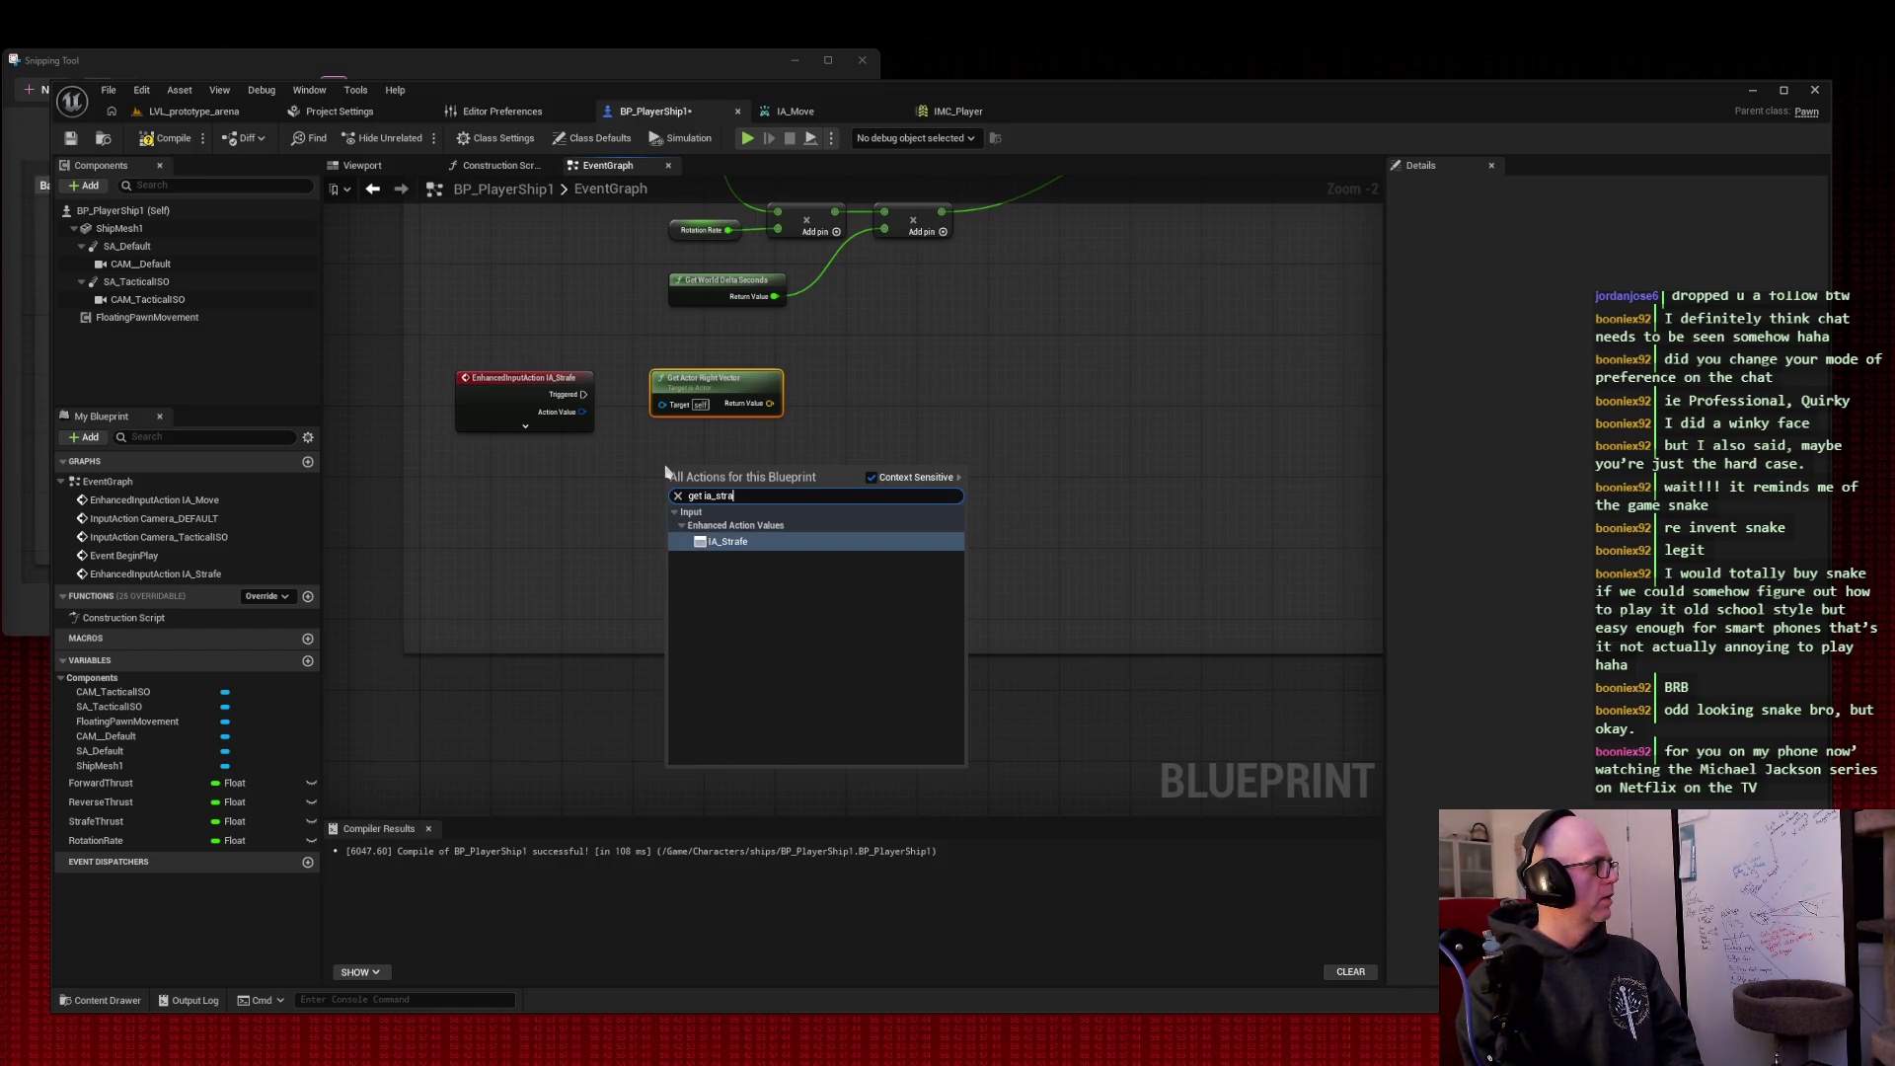
{"action": "key", "text": "Escape"}
{"action": "right_click", "coordinate": [665, 470]}
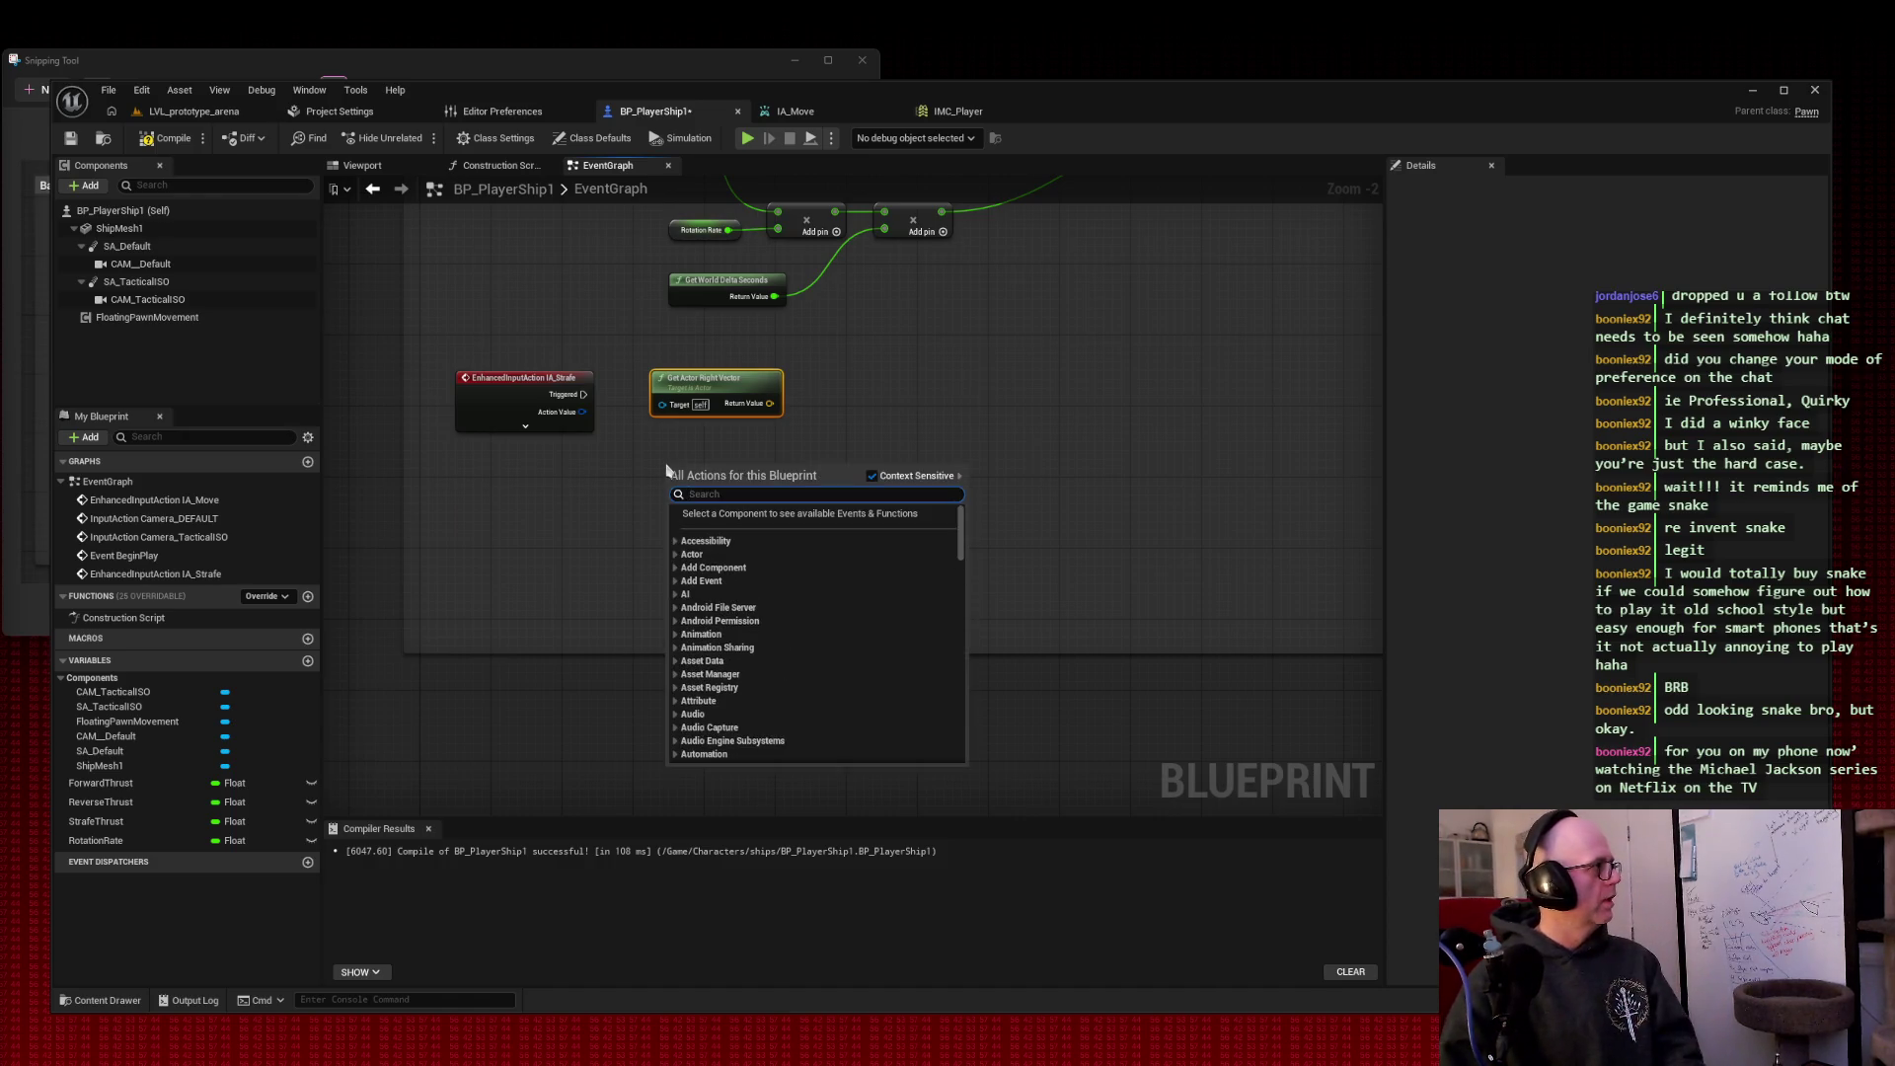
{"action": "type", "text": "float"}
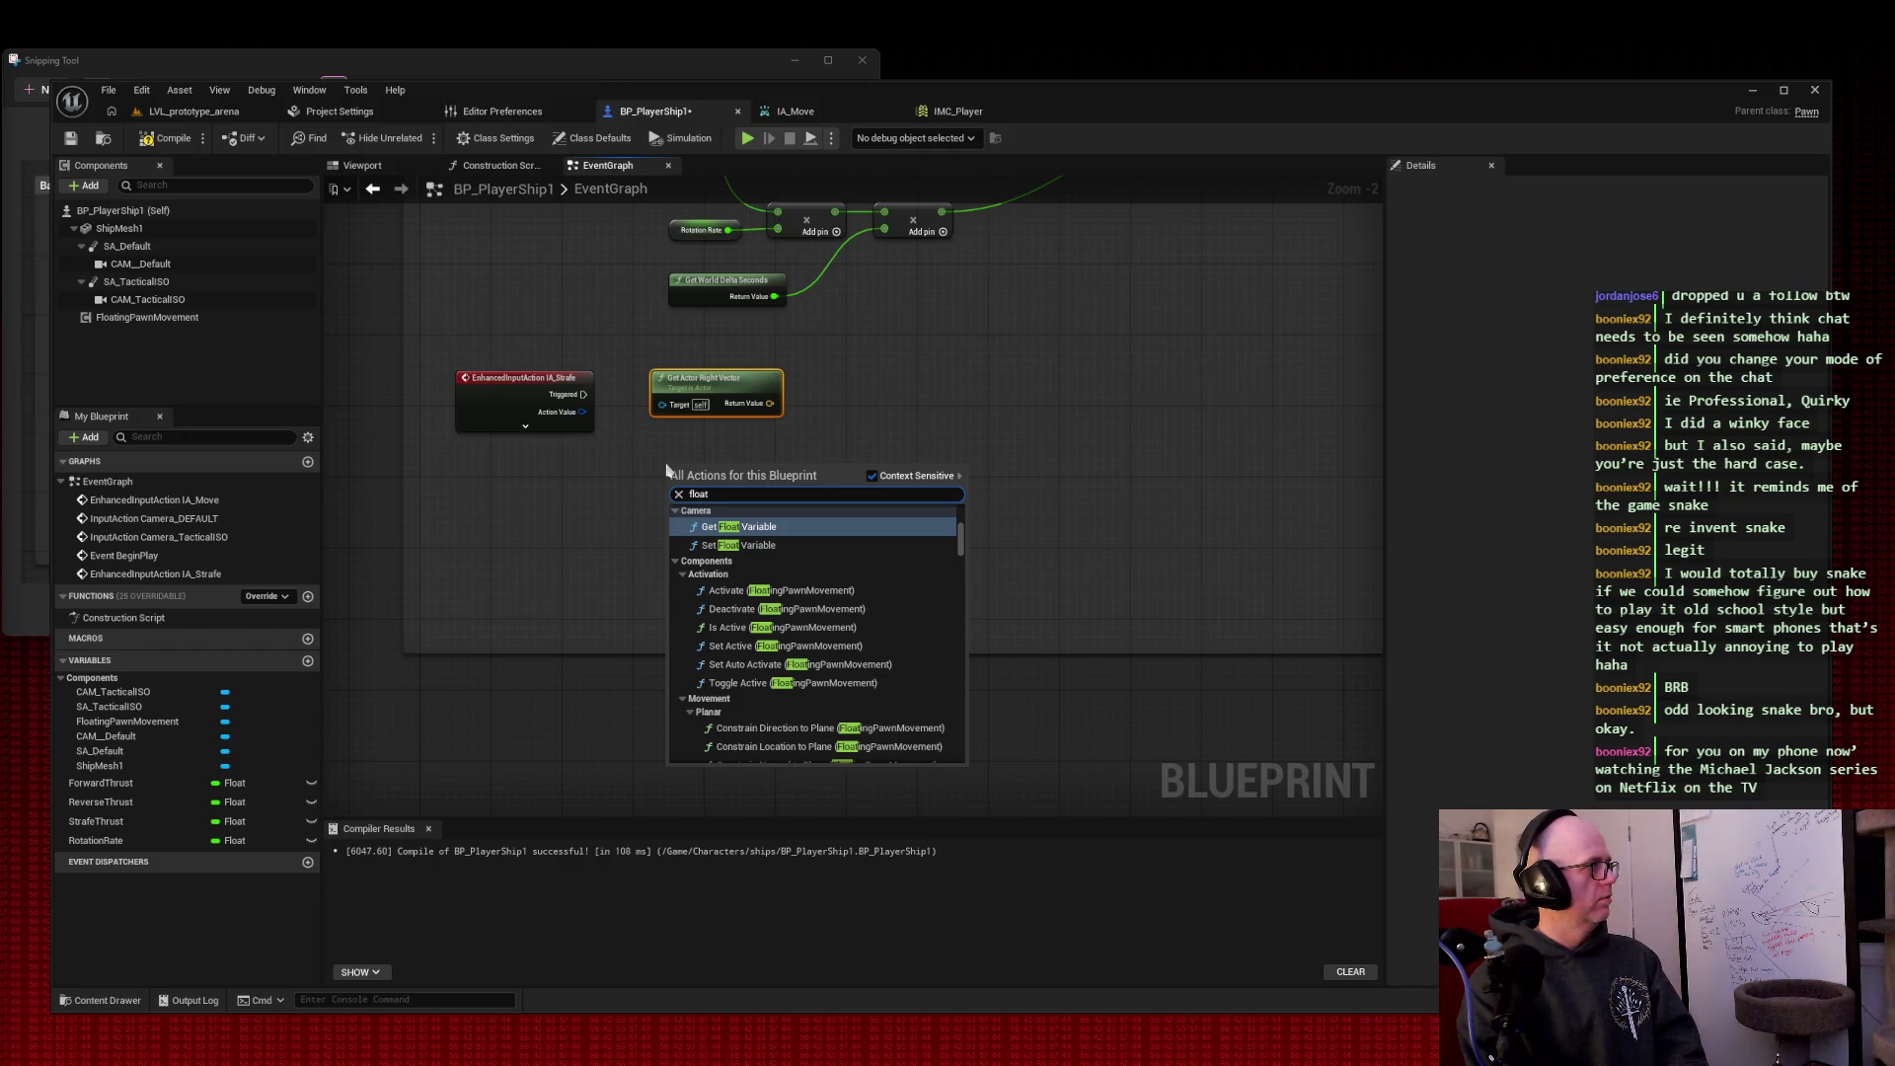
{"action": "type", "text": "t *"}
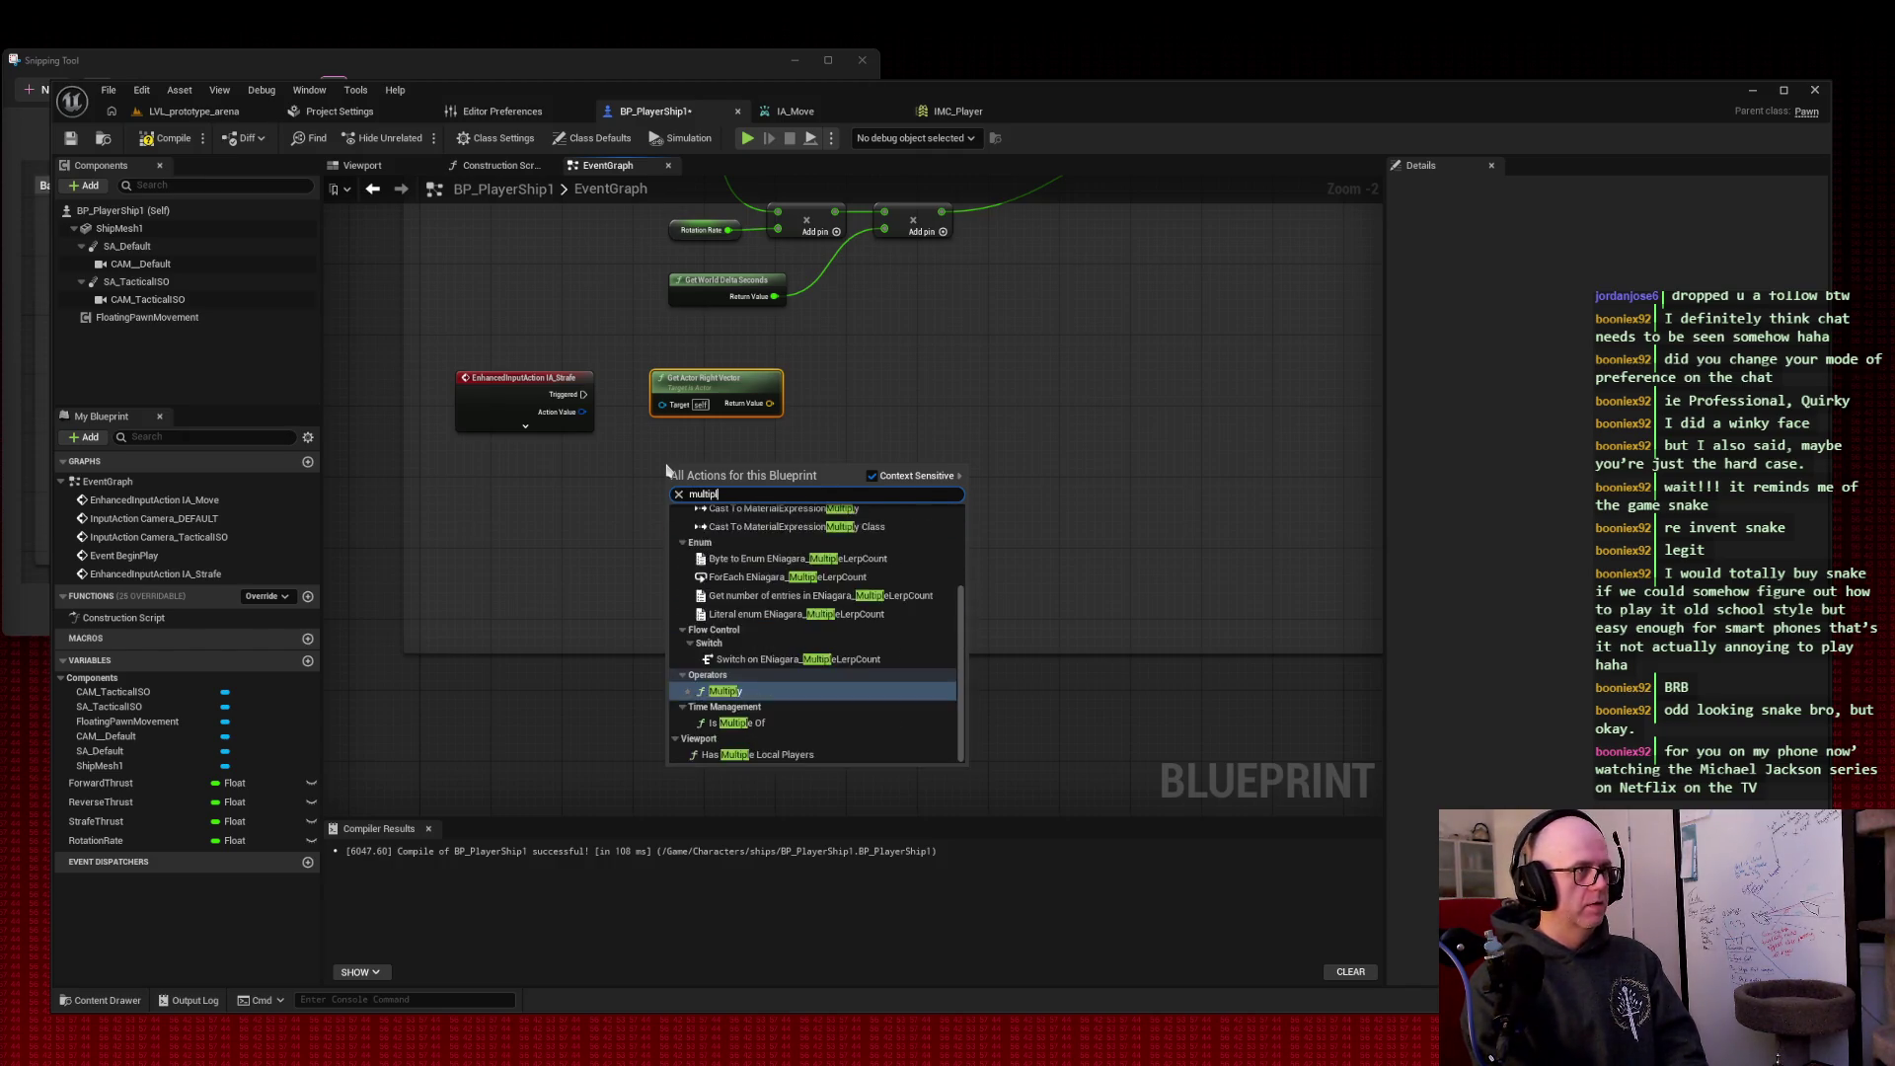
{"action": "key", "text": "Return"}
{"action": "left_click_drag", "start_coordinate": [696, 459], "coordinate": [1015, 441]}
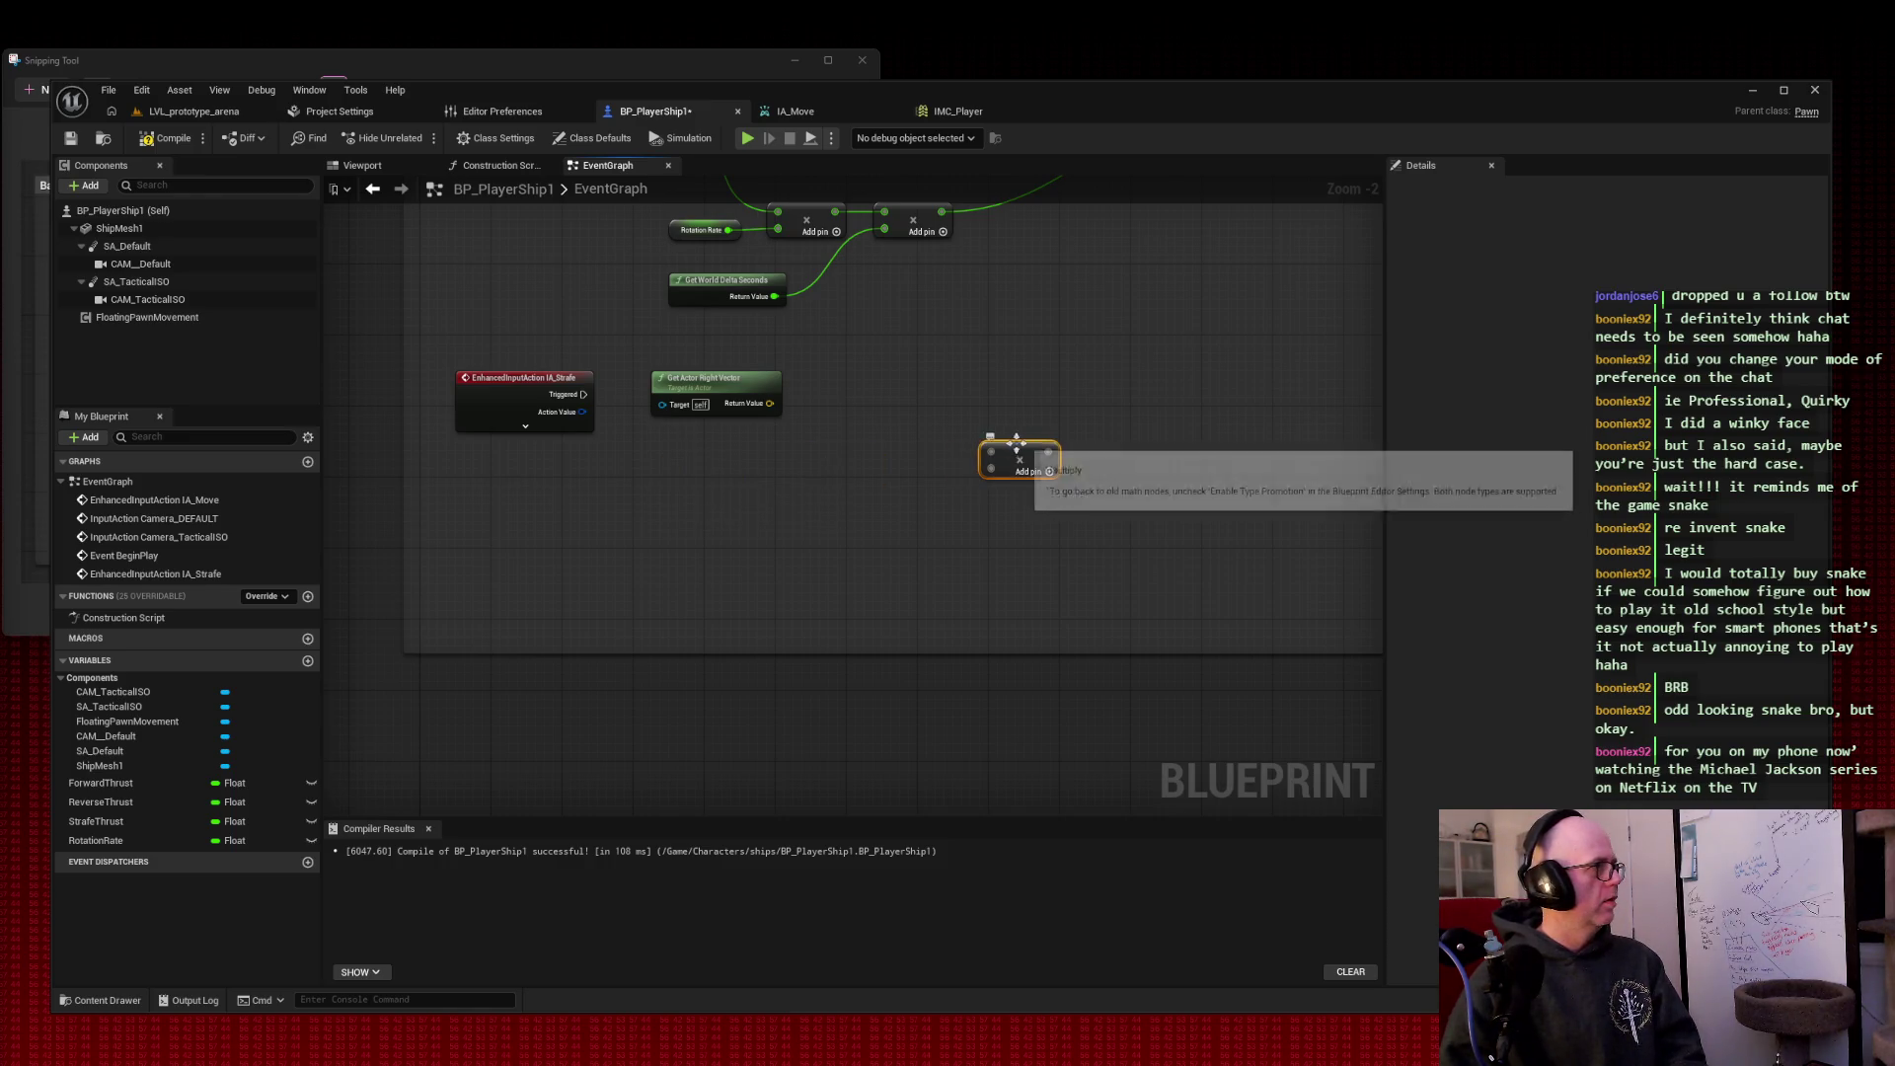
{"action": "right_click", "coordinate": [720, 509]}
{"action": "type", "text": "add movement in"}
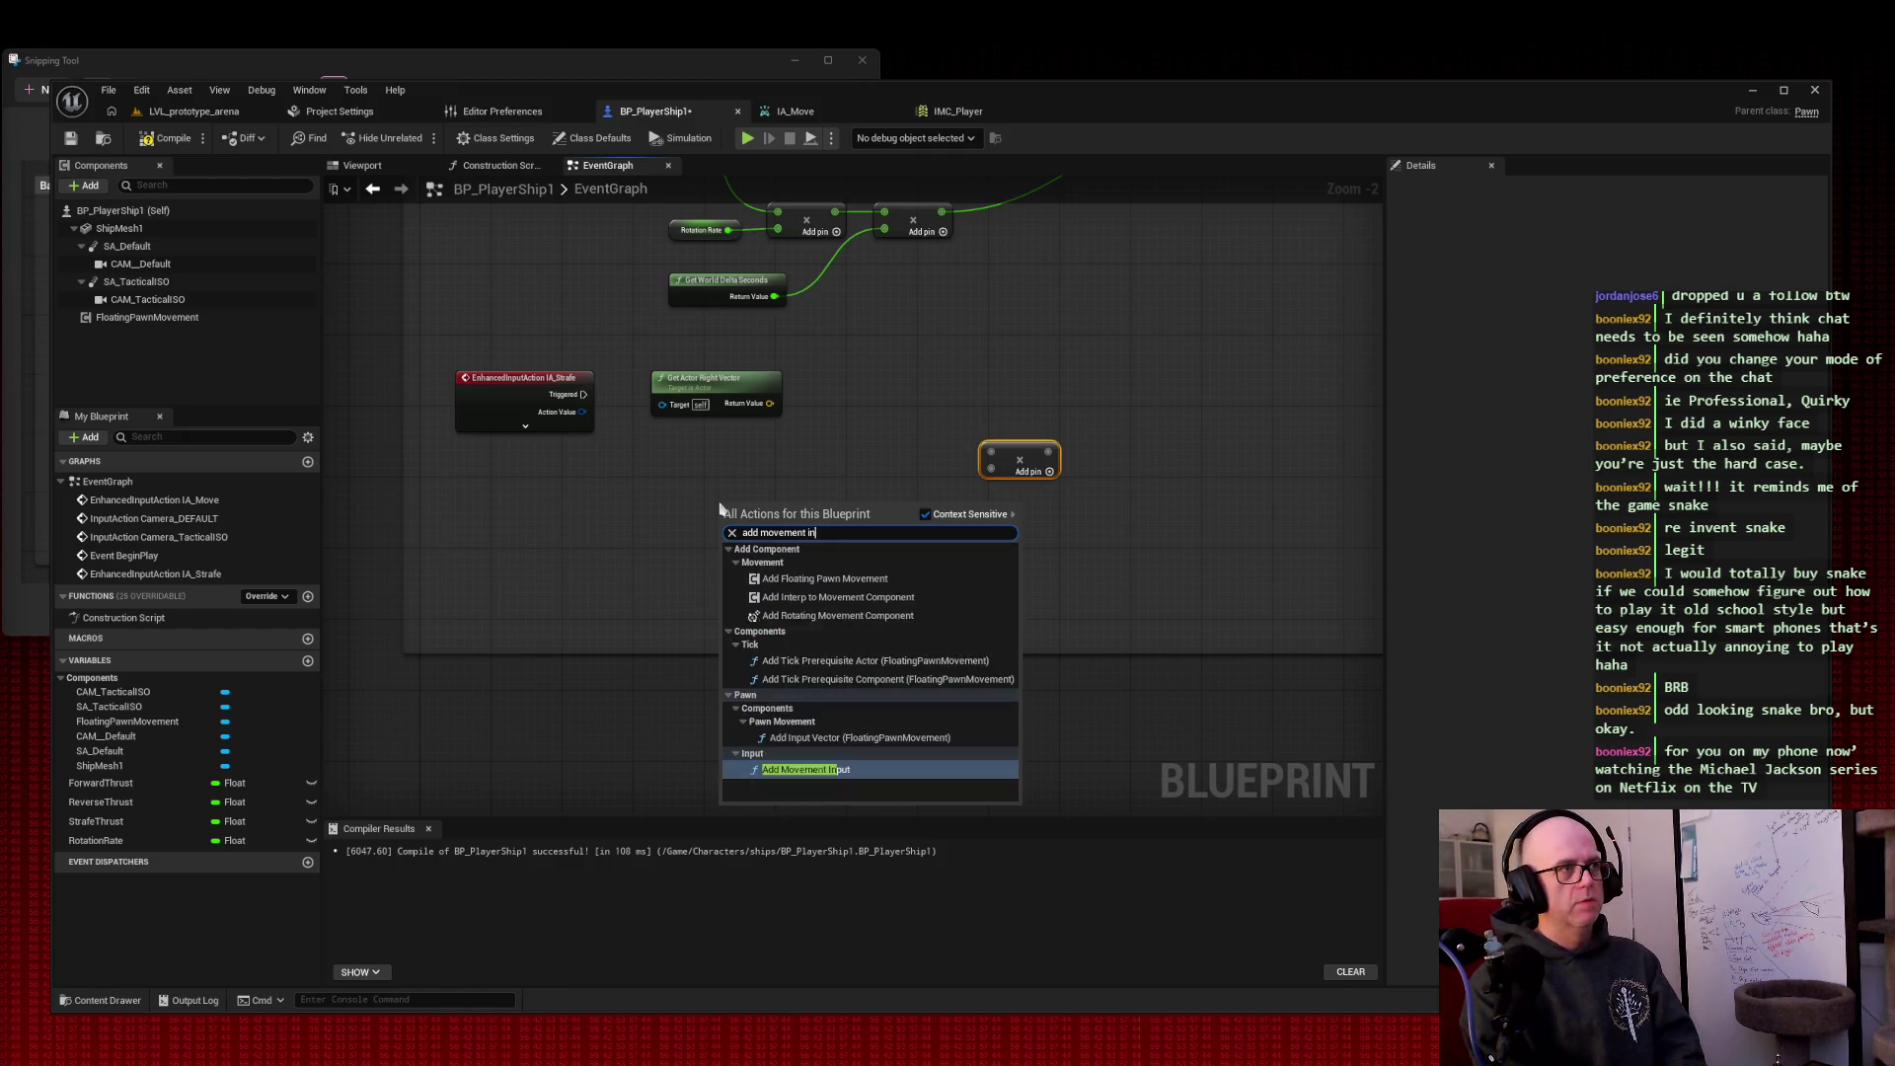
Step: Wire IA_Strafe Triggered into Add Movement Input, with Get Actor Right Vector as World Direction
{"action": "key", "text": "Escape"}
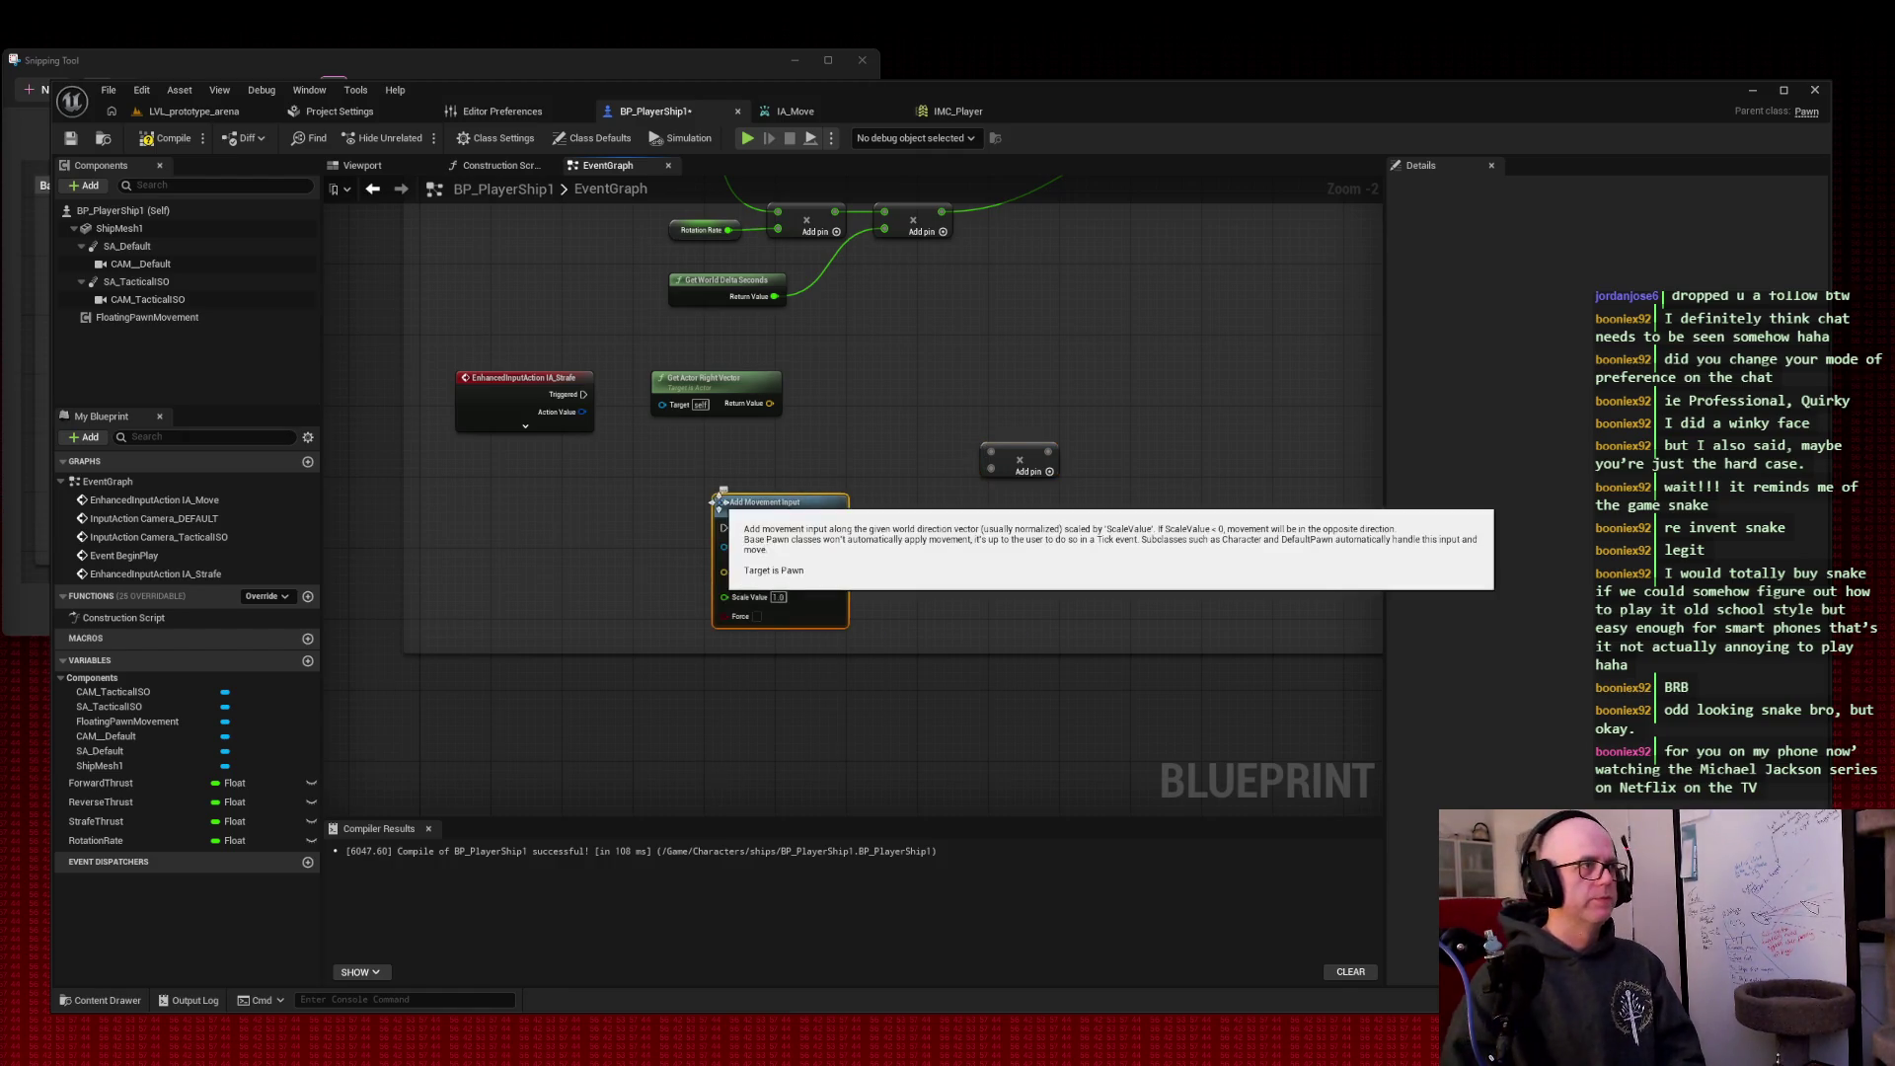
{"action": "left_click_drag", "start_coordinate": [785, 499], "coordinate": [1214, 399]}
{"action": "left_click_drag", "start_coordinate": [1027, 452], "coordinate": [899, 499]}
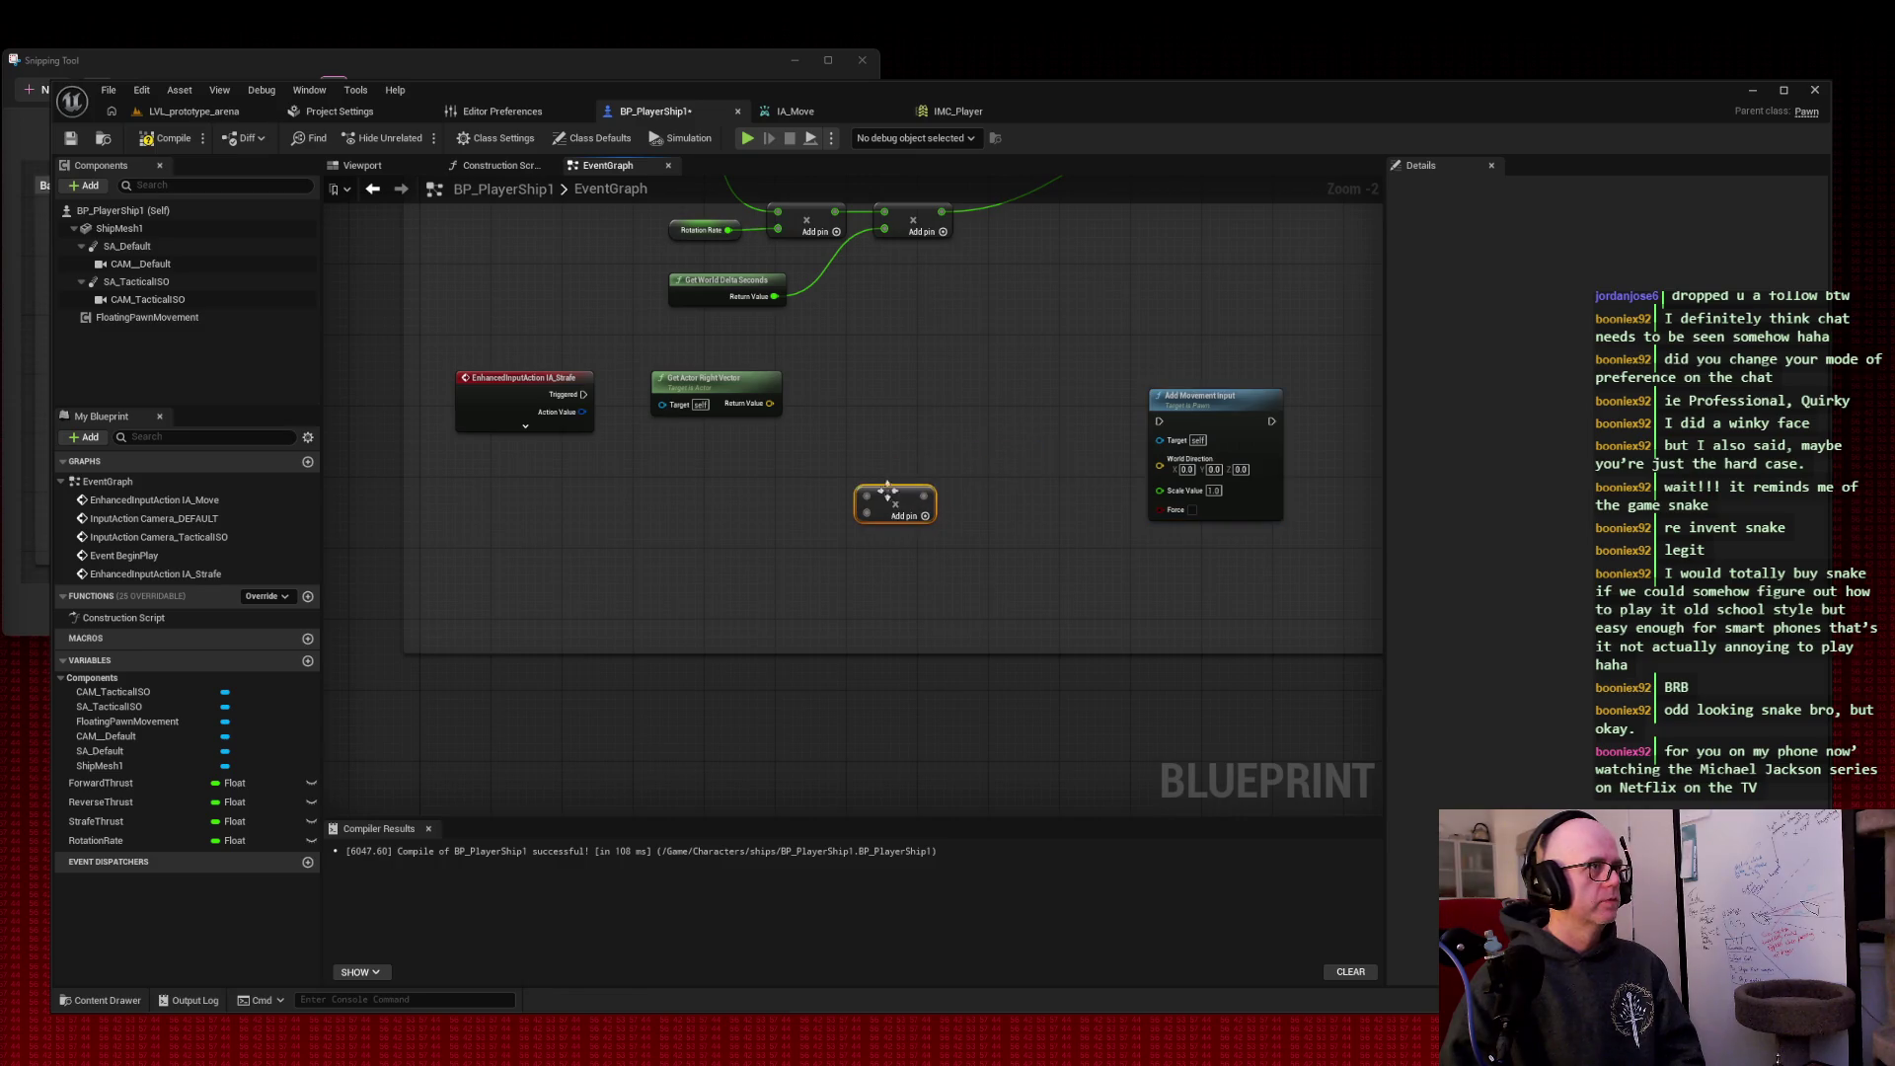
{"action": "left_click_drag", "start_coordinate": [735, 387], "coordinate": [761, 387]}
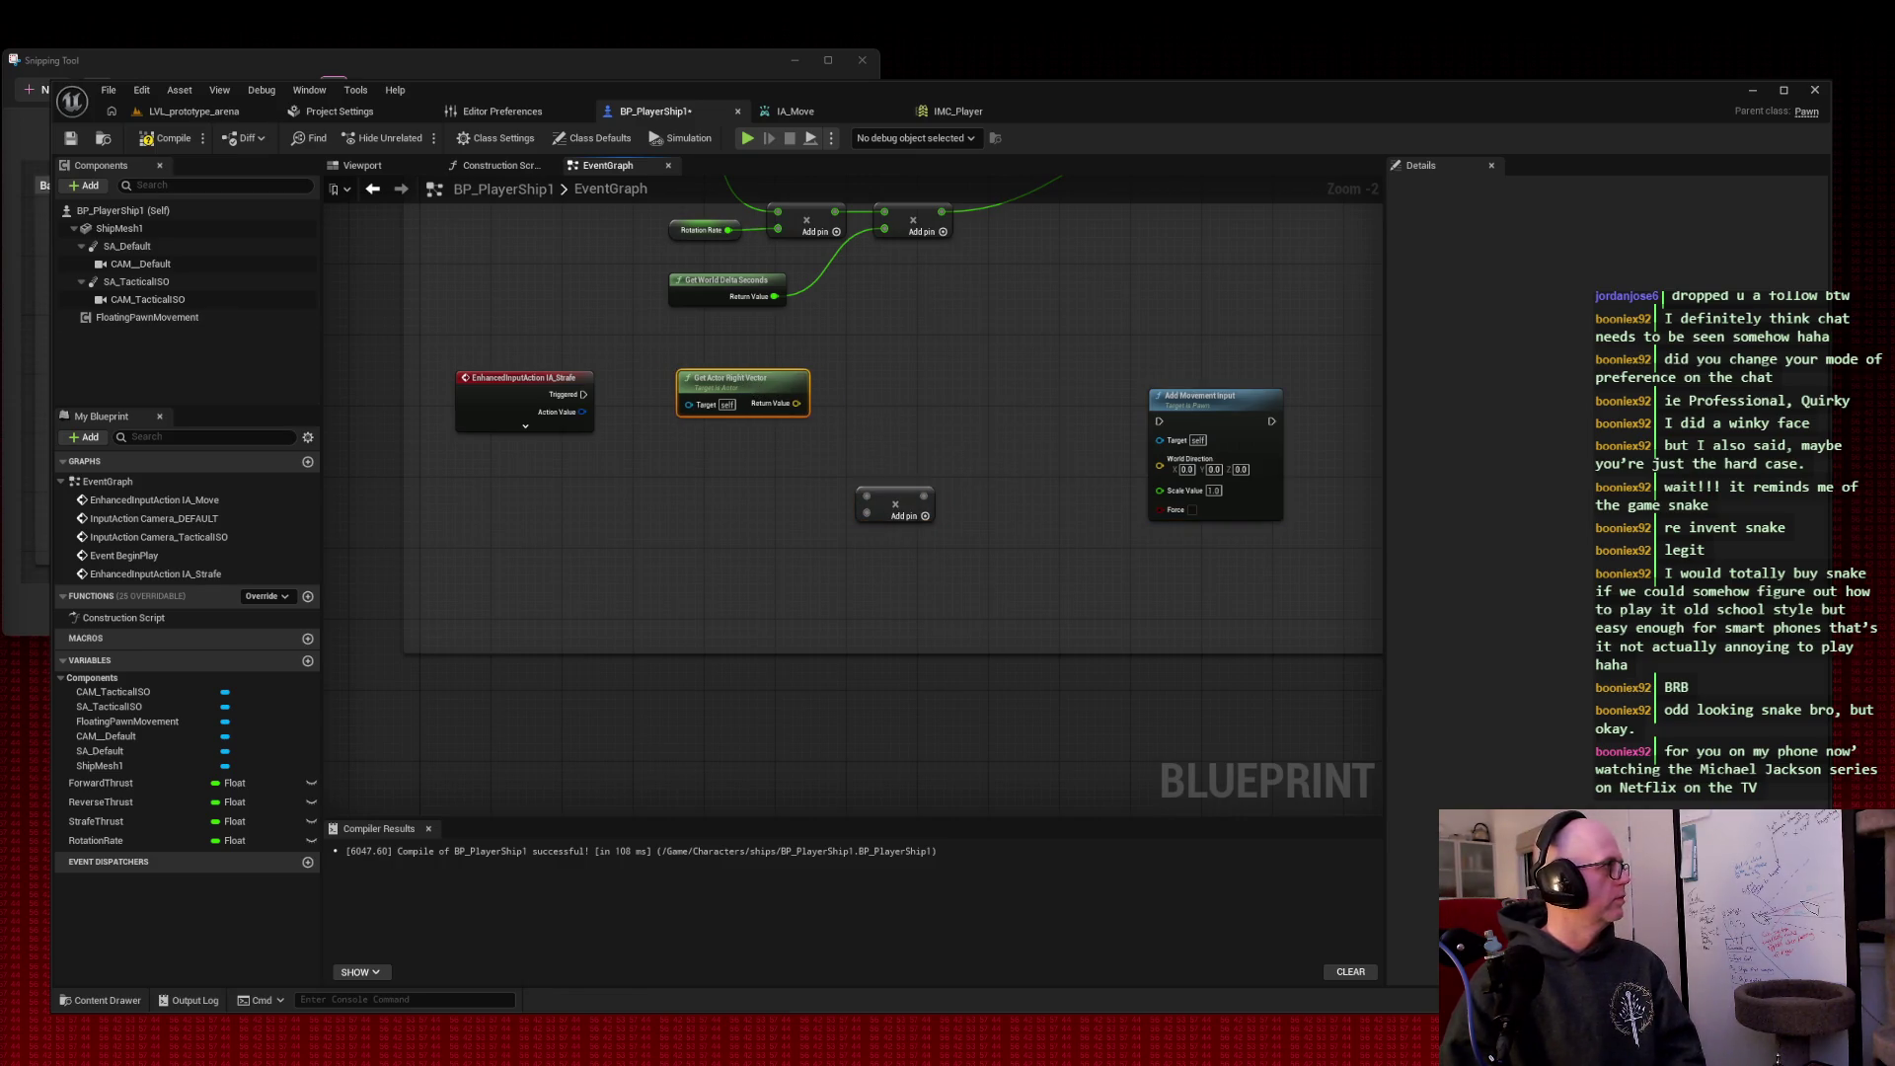
{"action": "mouse_move", "coordinate": [507, 263]}
{"action": "left_mouse_down"}
{"action": "mouse_move", "coordinate": [486, 643]}
{"action": "mouse_move", "coordinate": [451, 370]}
{"action": "left_mouse_up"}
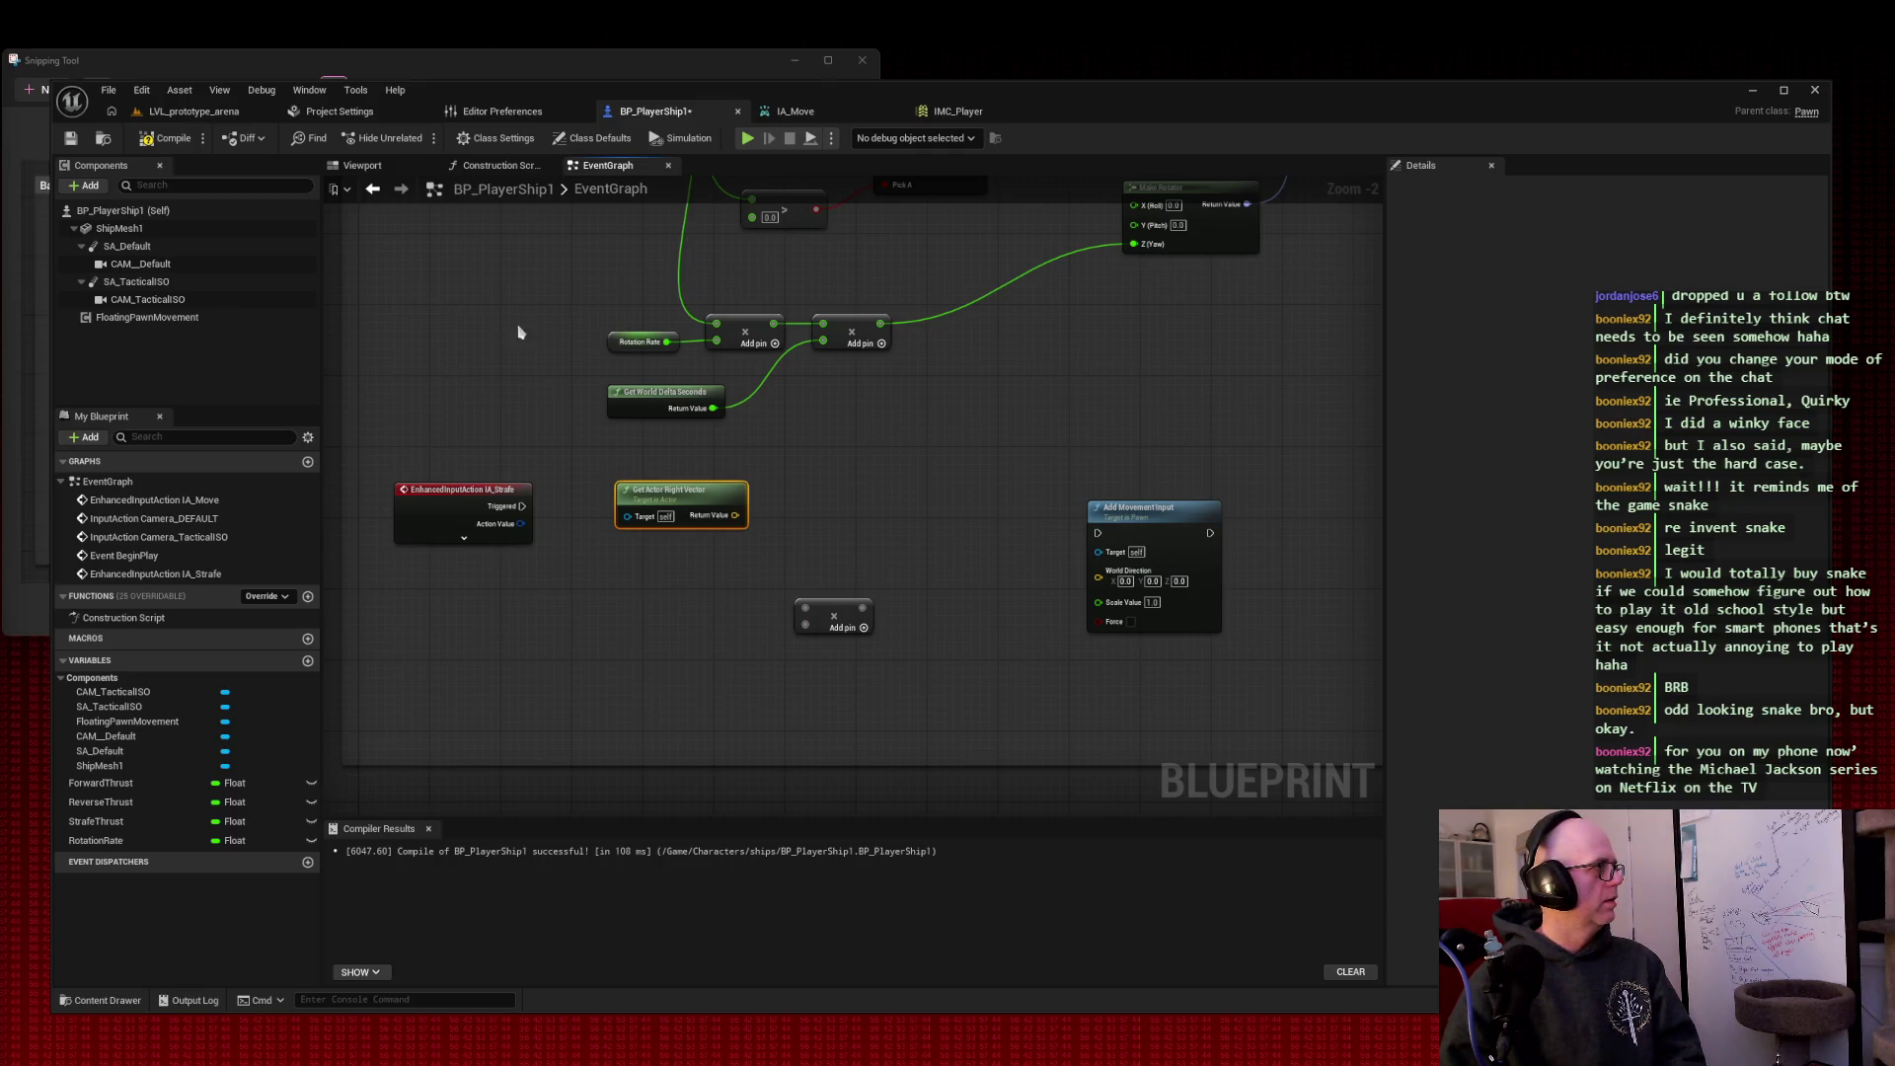
{"action": "mouse_move", "coordinate": [522, 505]}
{"action": "left_mouse_down"}
{"action": "mouse_move", "coordinate": [992, 503]}
{"action": "mouse_move", "coordinate": [1105, 539]}
{"action": "mouse_move", "coordinate": [1100, 464]}
{"action": "left_mouse_up"}
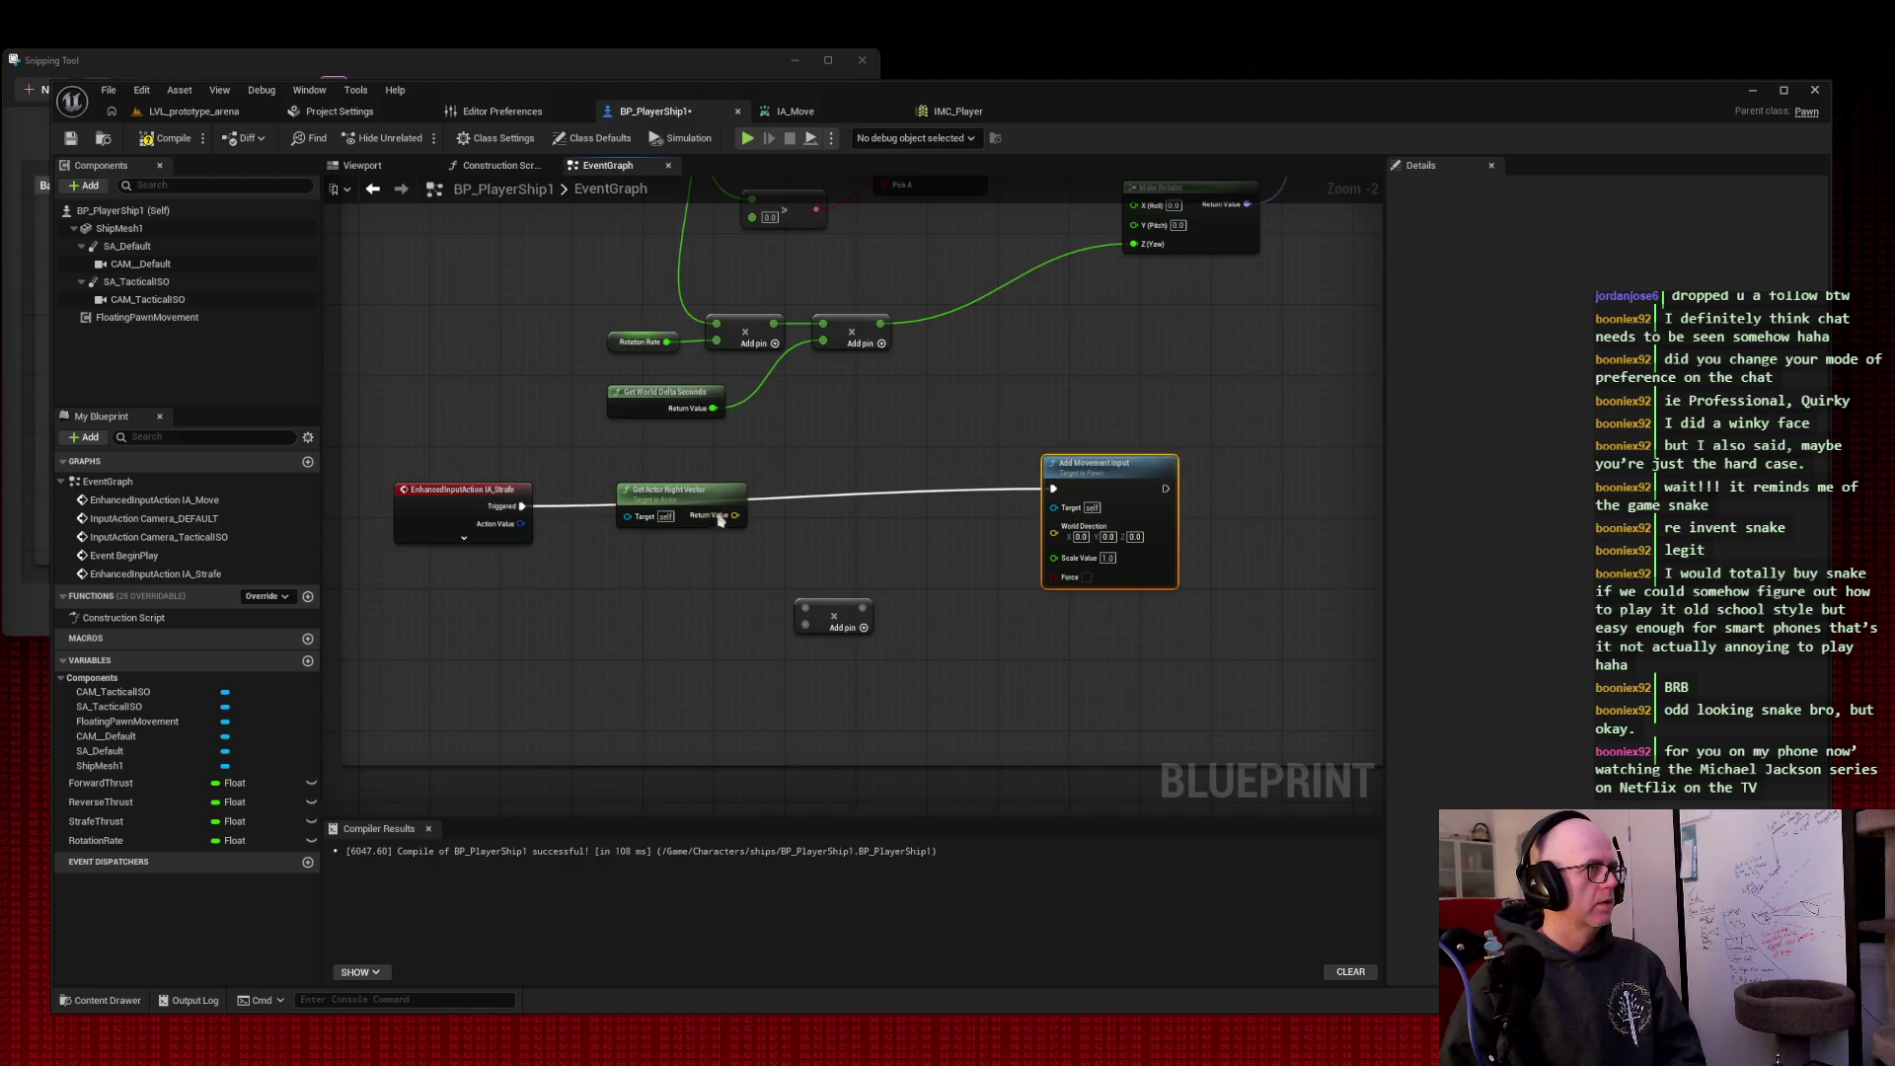
{"action": "left_click_drag", "start_coordinate": [721, 494], "coordinate": [685, 548]}
{"action": "left_click_drag", "start_coordinate": [1120, 473], "coordinate": [1128, 491]}
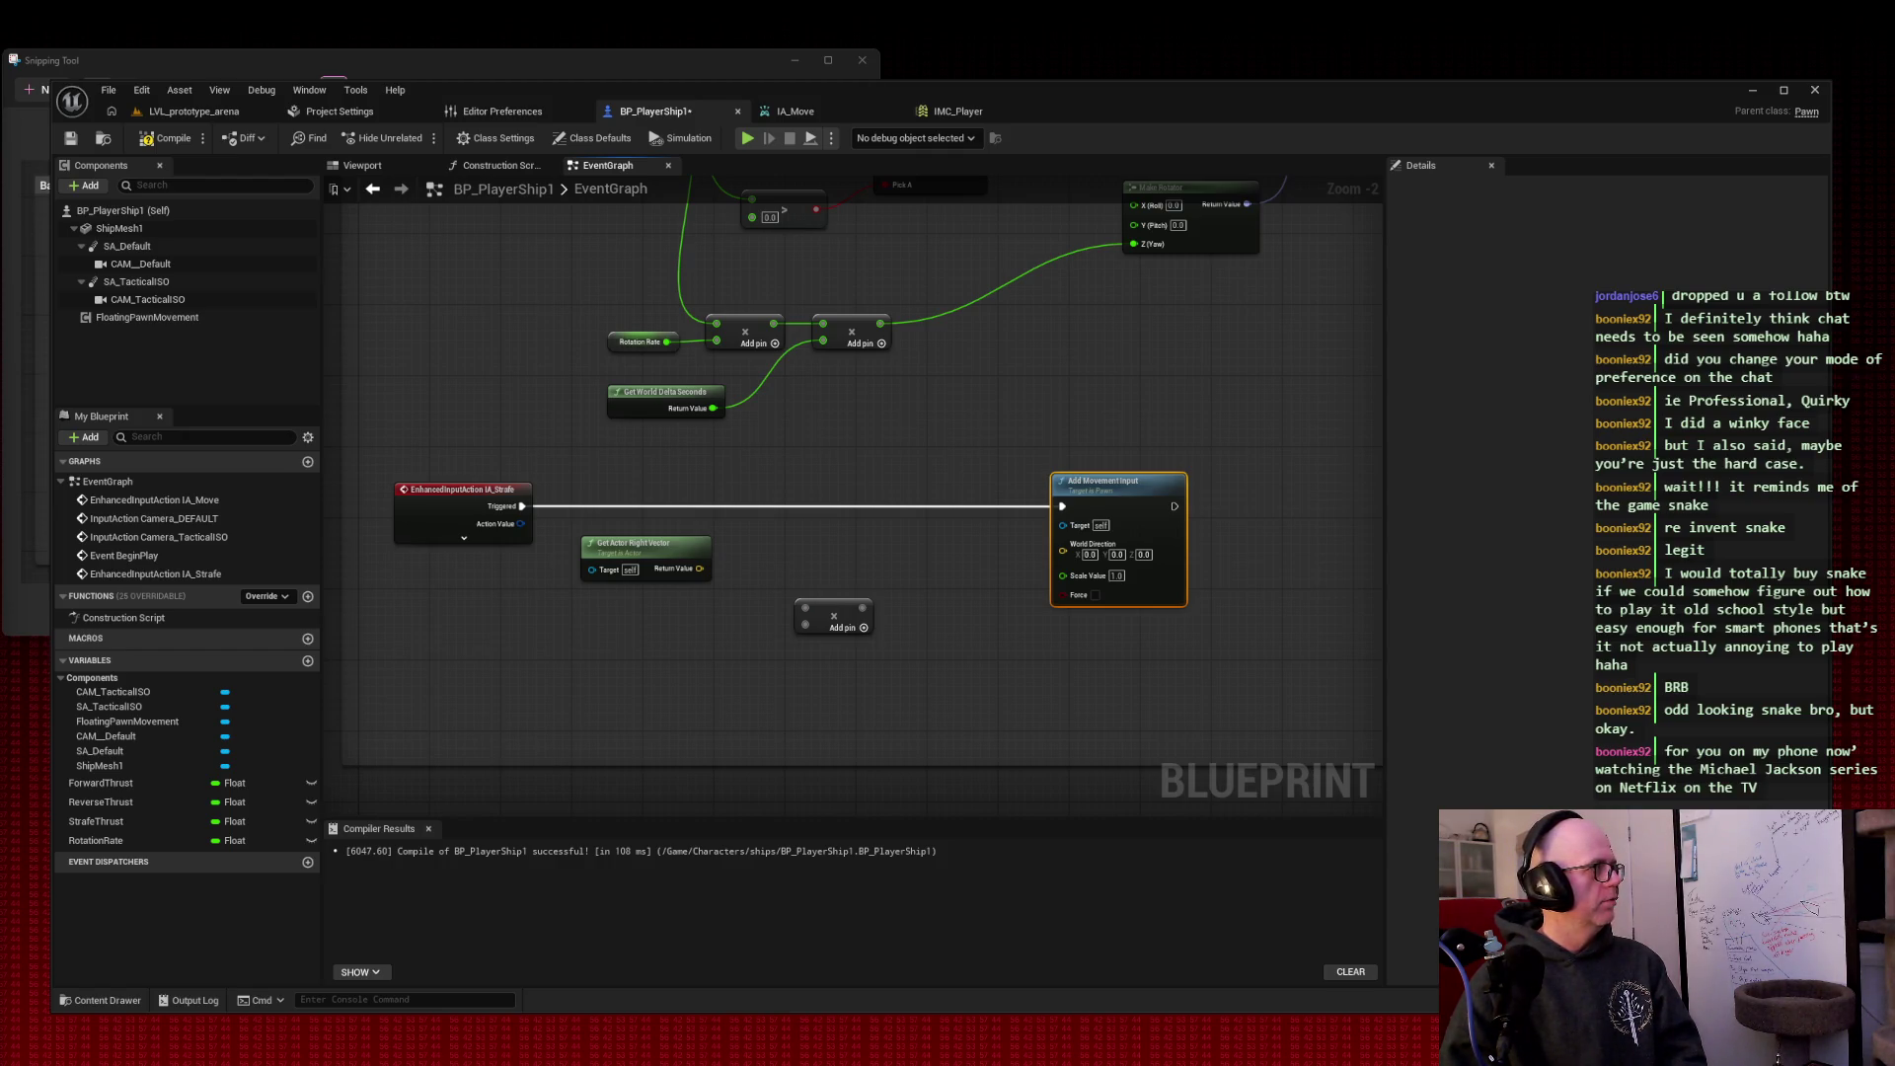
{"action": "left_click_drag", "start_coordinate": [698, 568], "coordinate": [1063, 543]}
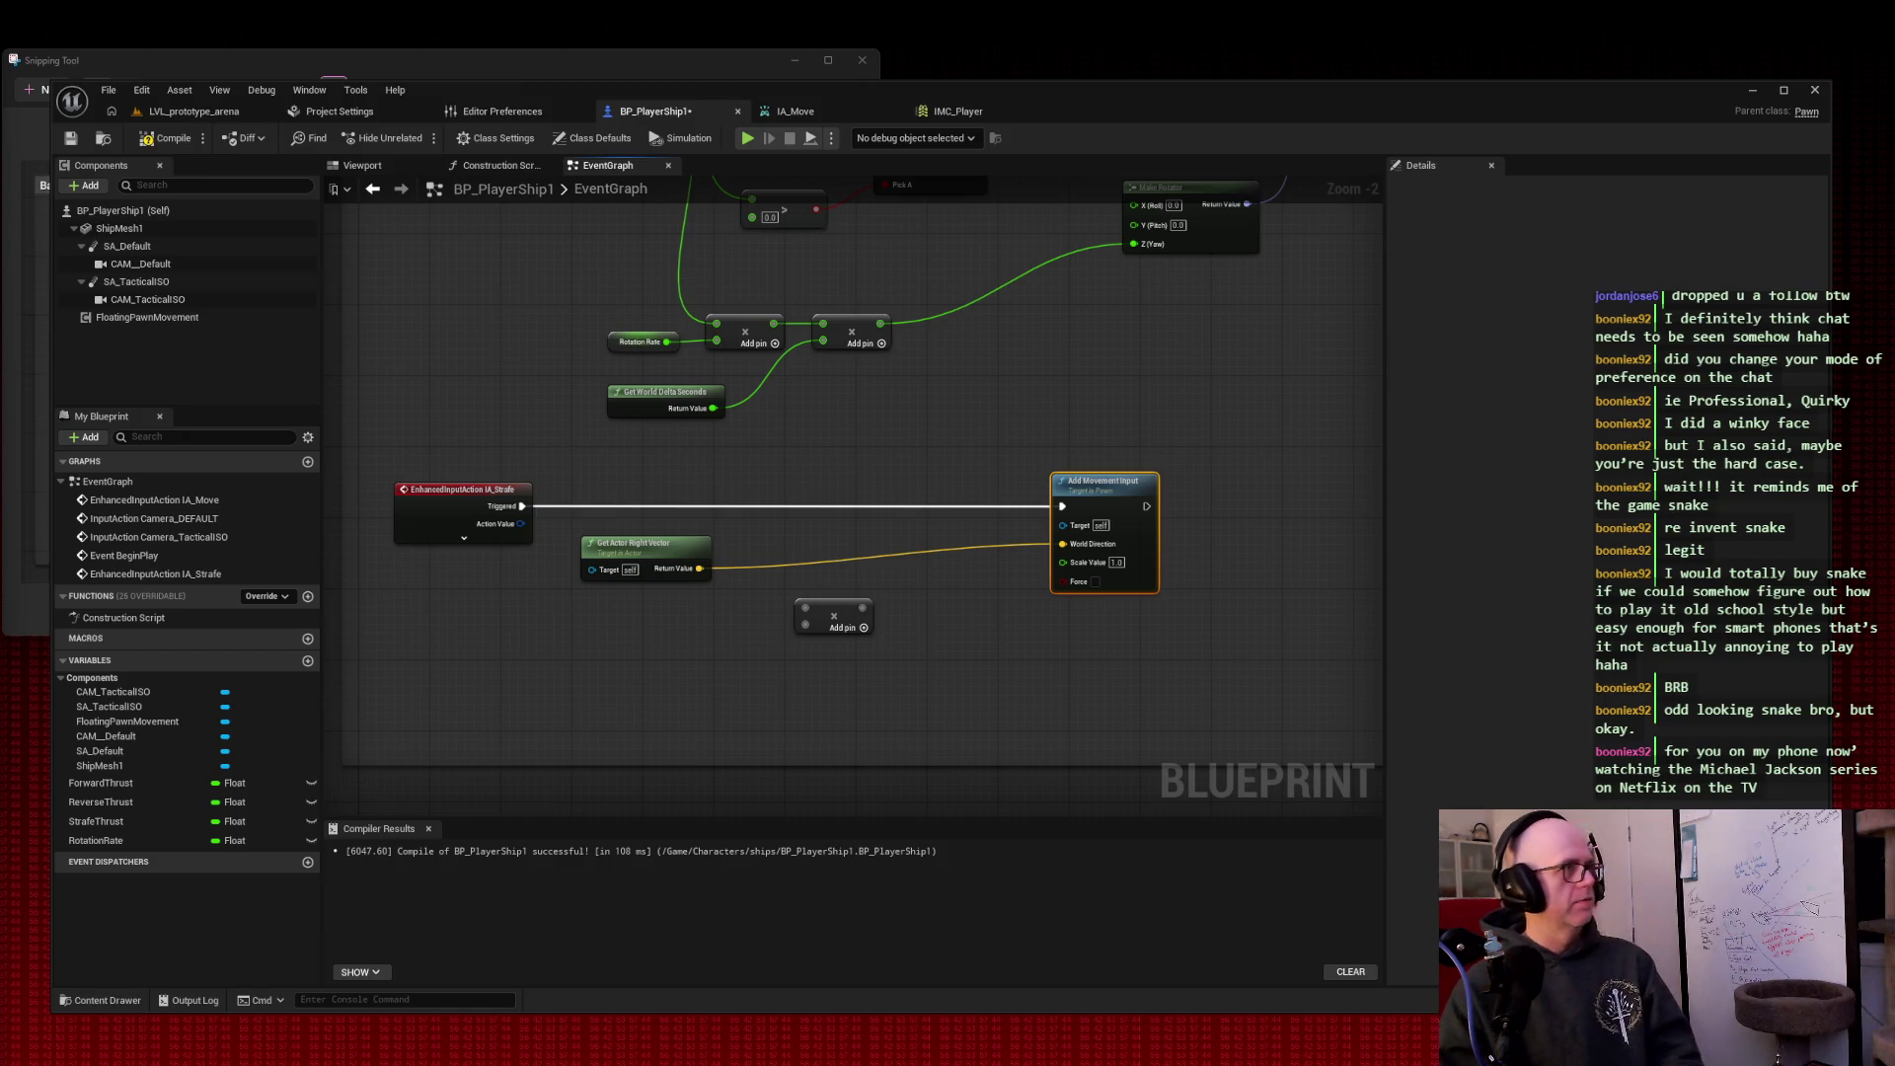
{"action": "right_click", "coordinate": [457, 667]}
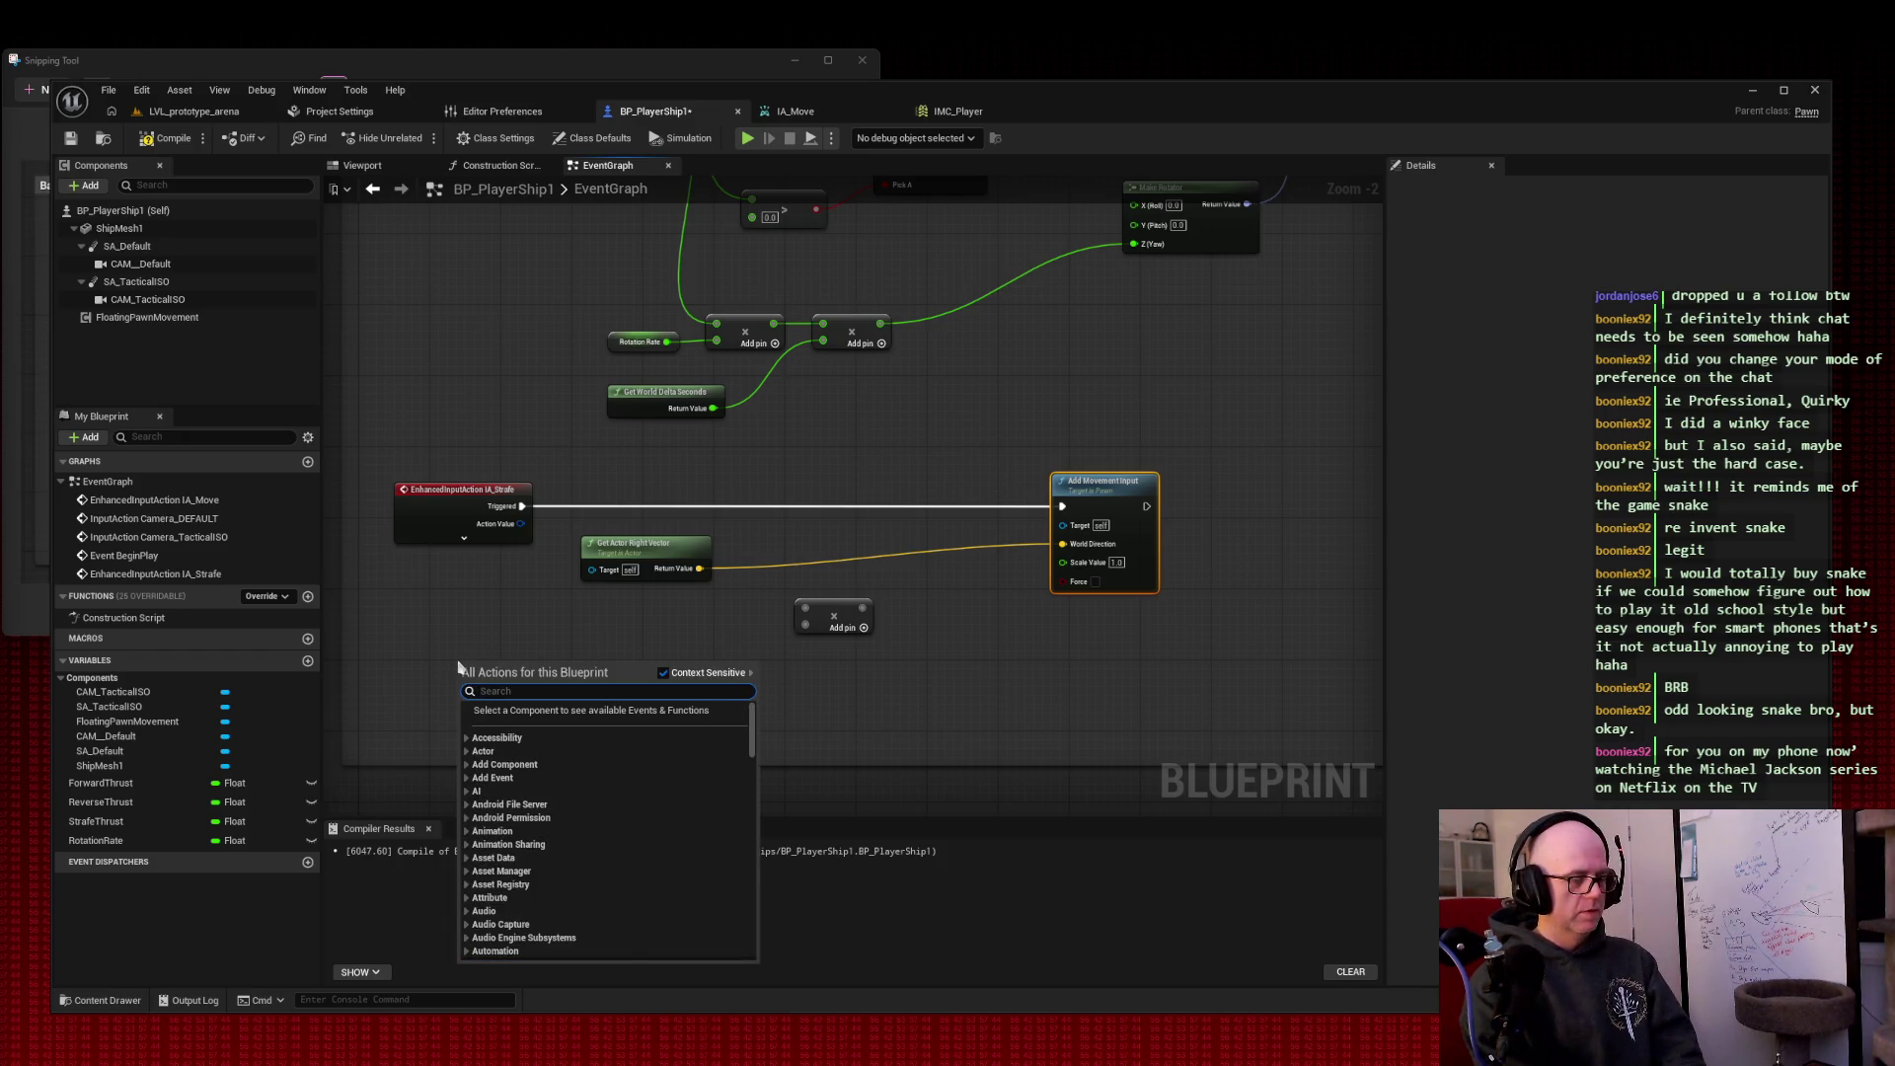
Step: Place a Get IA_Strafe value node using the 'get ia_str' search
{"action": "type", "text": "ia_strafe"}
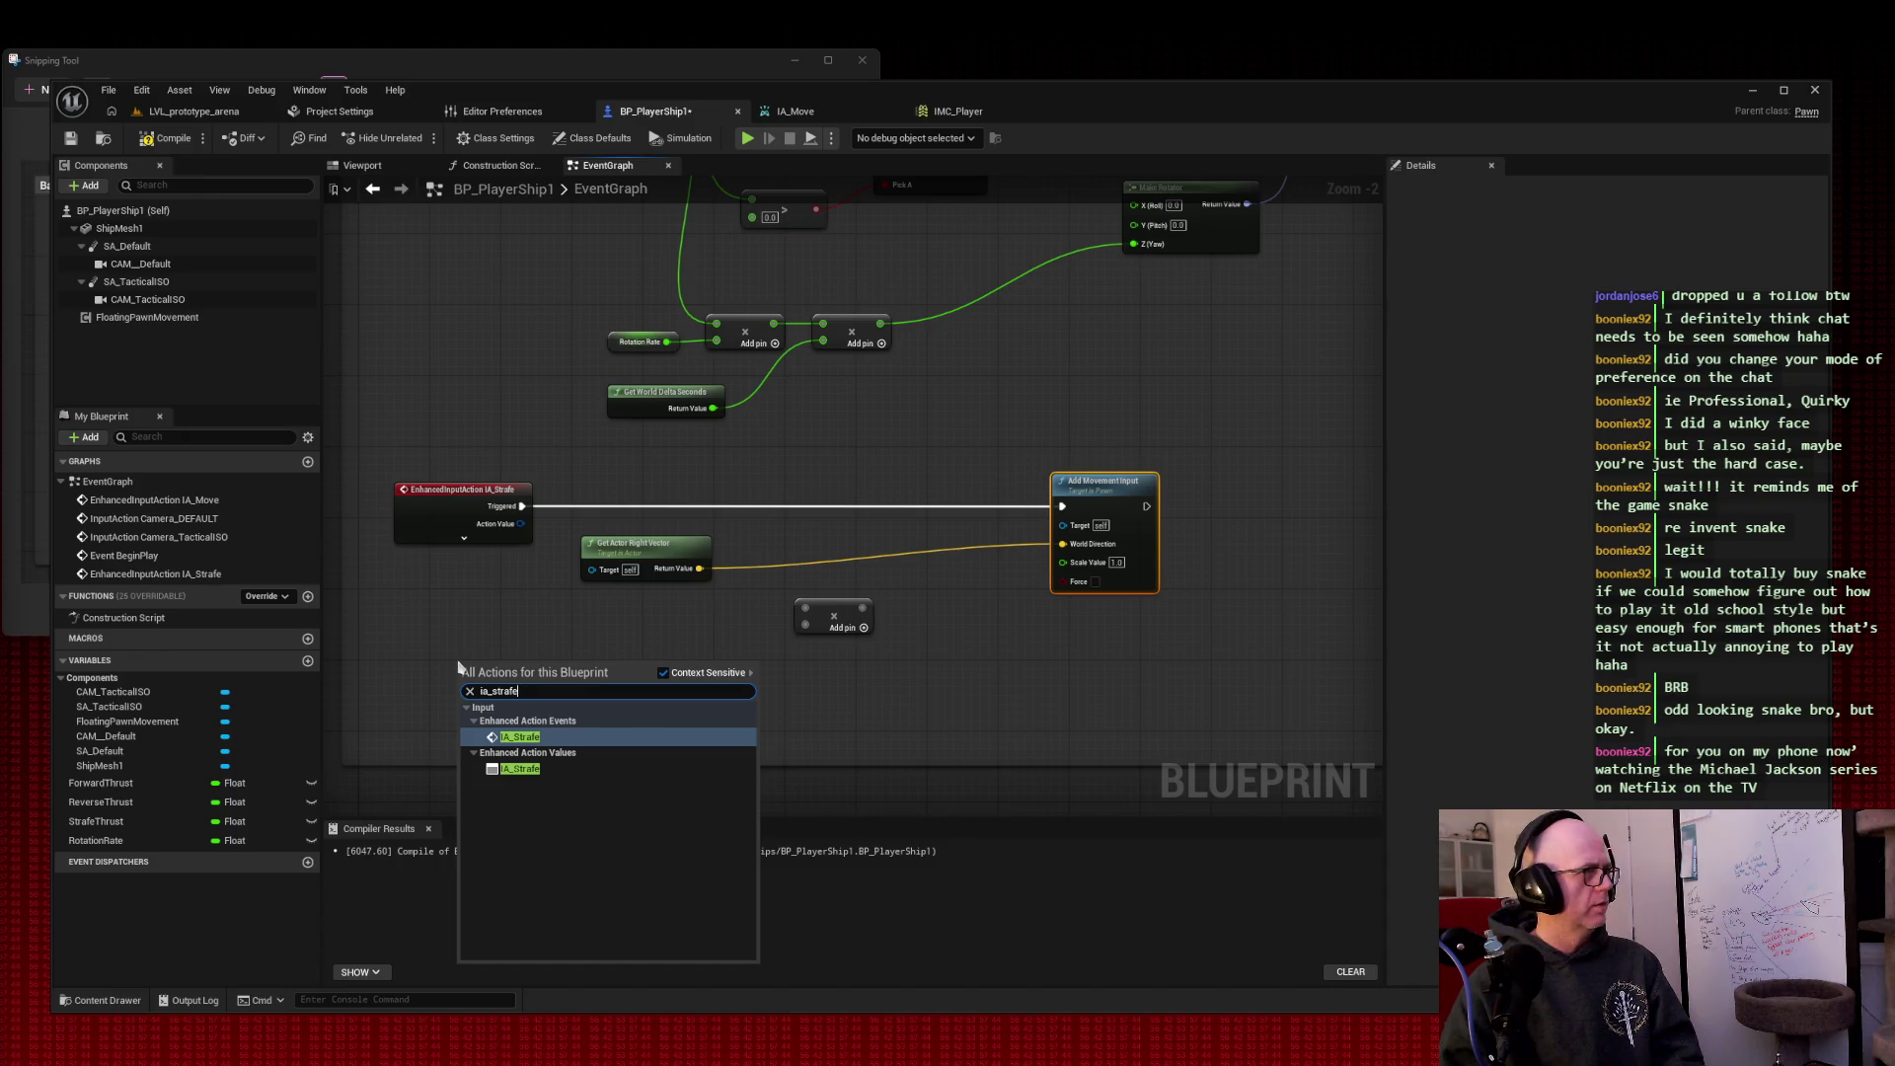
{"action": "left_click", "coordinate": [454, 590]}
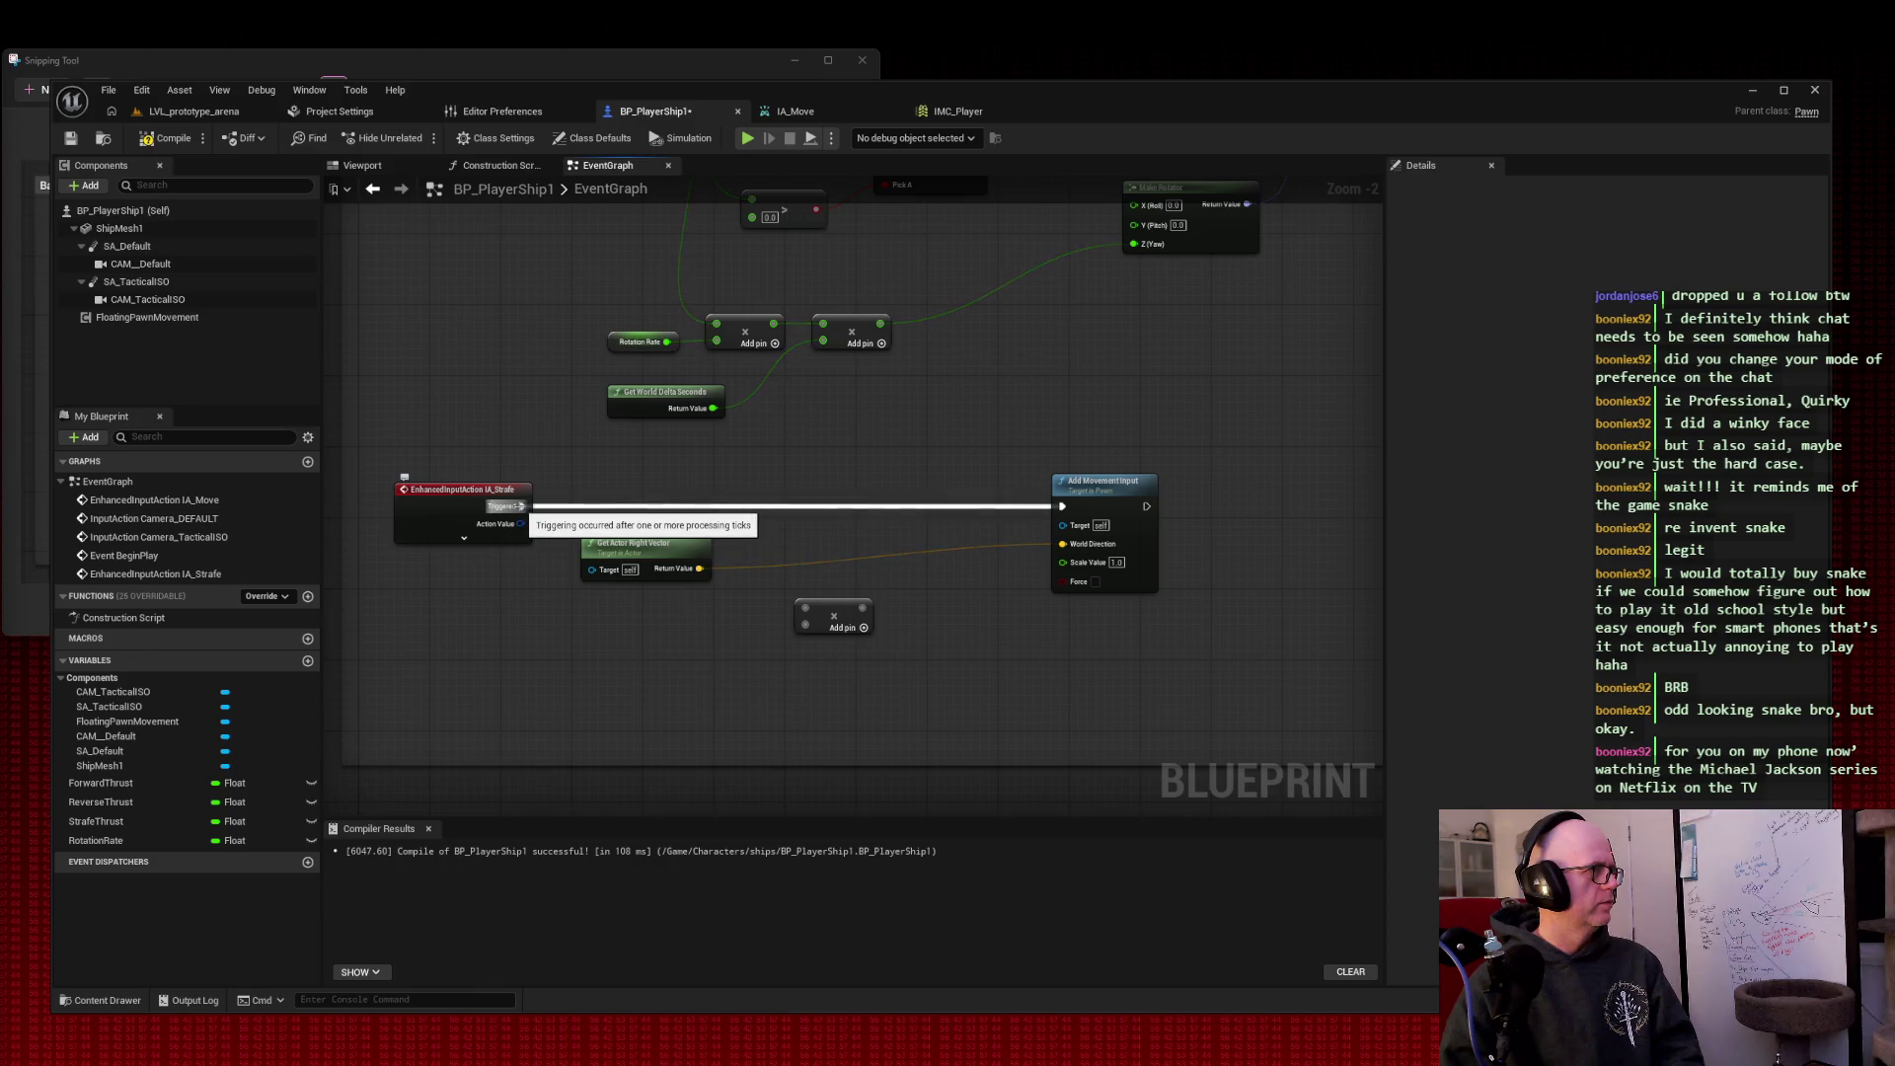
{"action": "mouse_move", "coordinate": [956, 388]}
{"action": "left_mouse_down"}
{"action": "mouse_move", "coordinate": [1034, 676]}
{"action": "mouse_move", "coordinate": [992, 675]}
{"action": "mouse_move", "coordinate": [998, 554]}
{"action": "left_mouse_up"}
{"action": "right_click", "coordinate": [449, 493]}
{"action": "type", "text": "get ia_"}
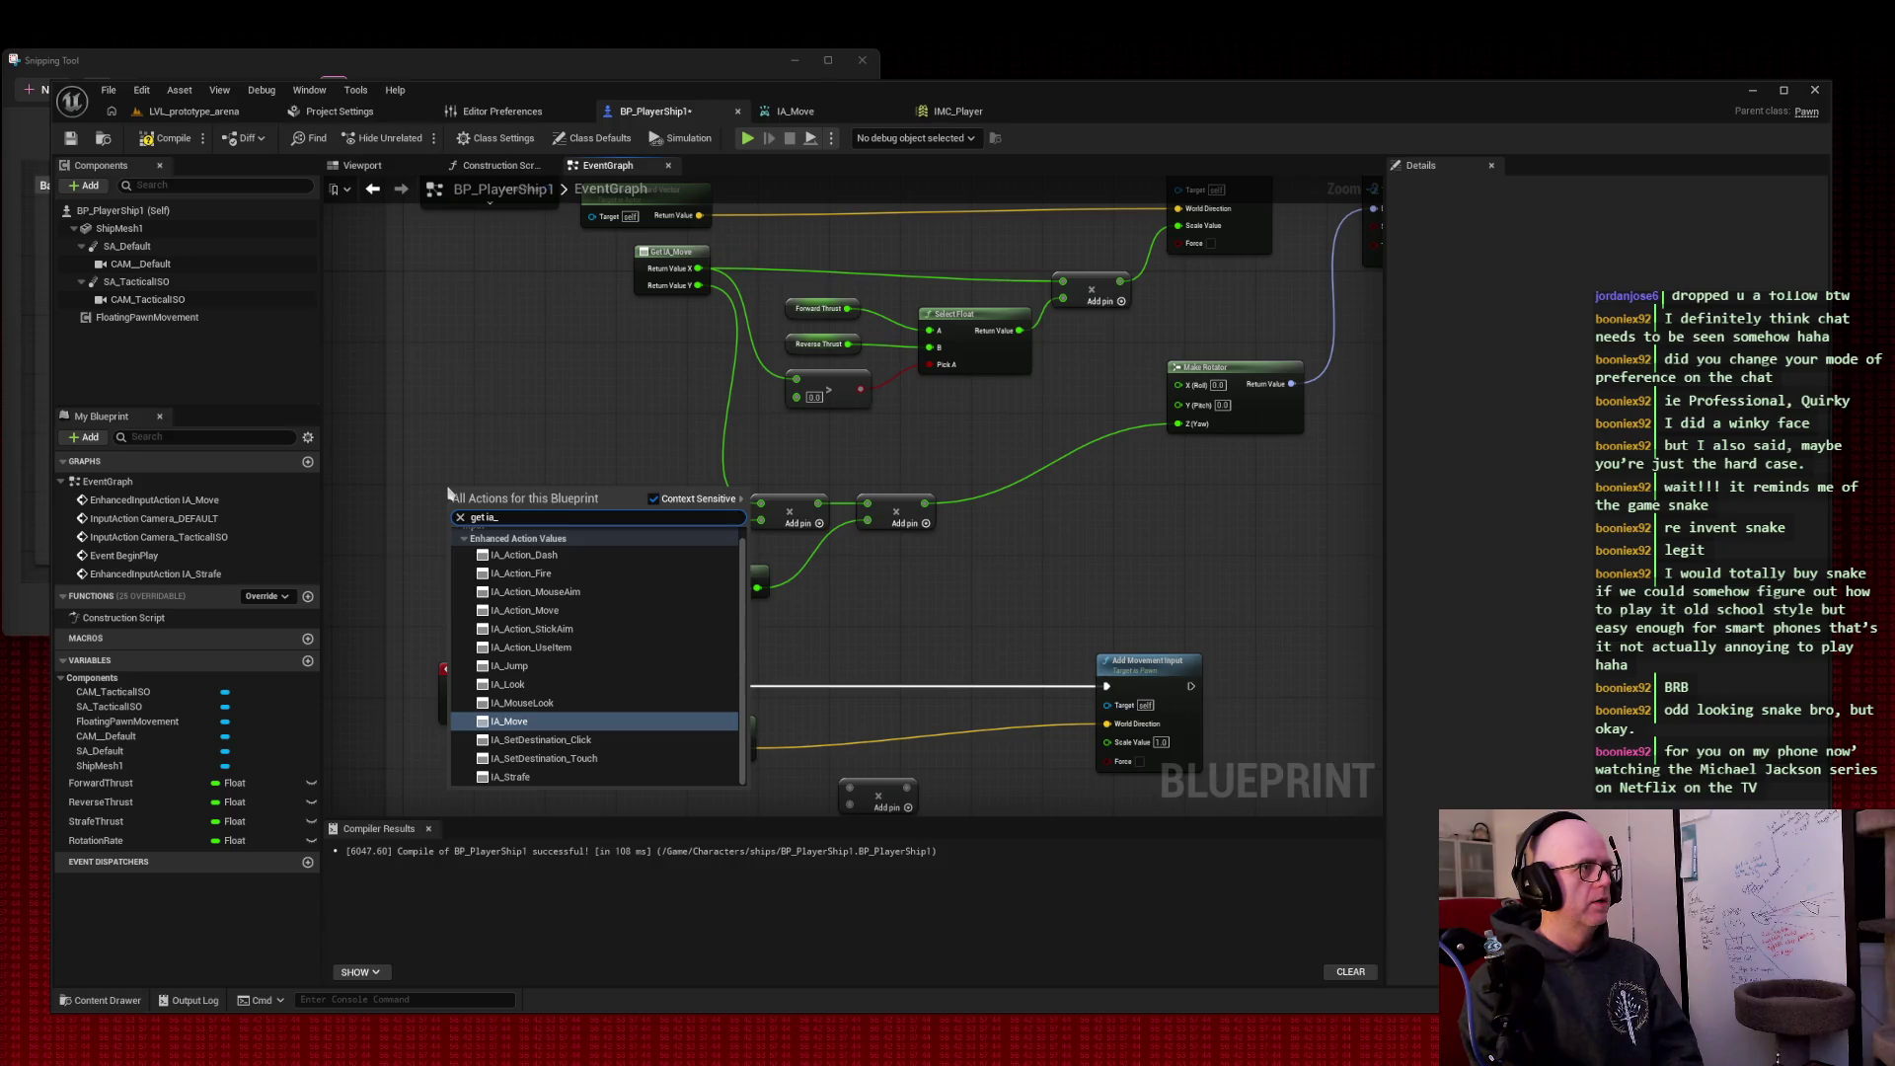
{"action": "type", "text": "str"}
{"action": "key", "text": "Return"}
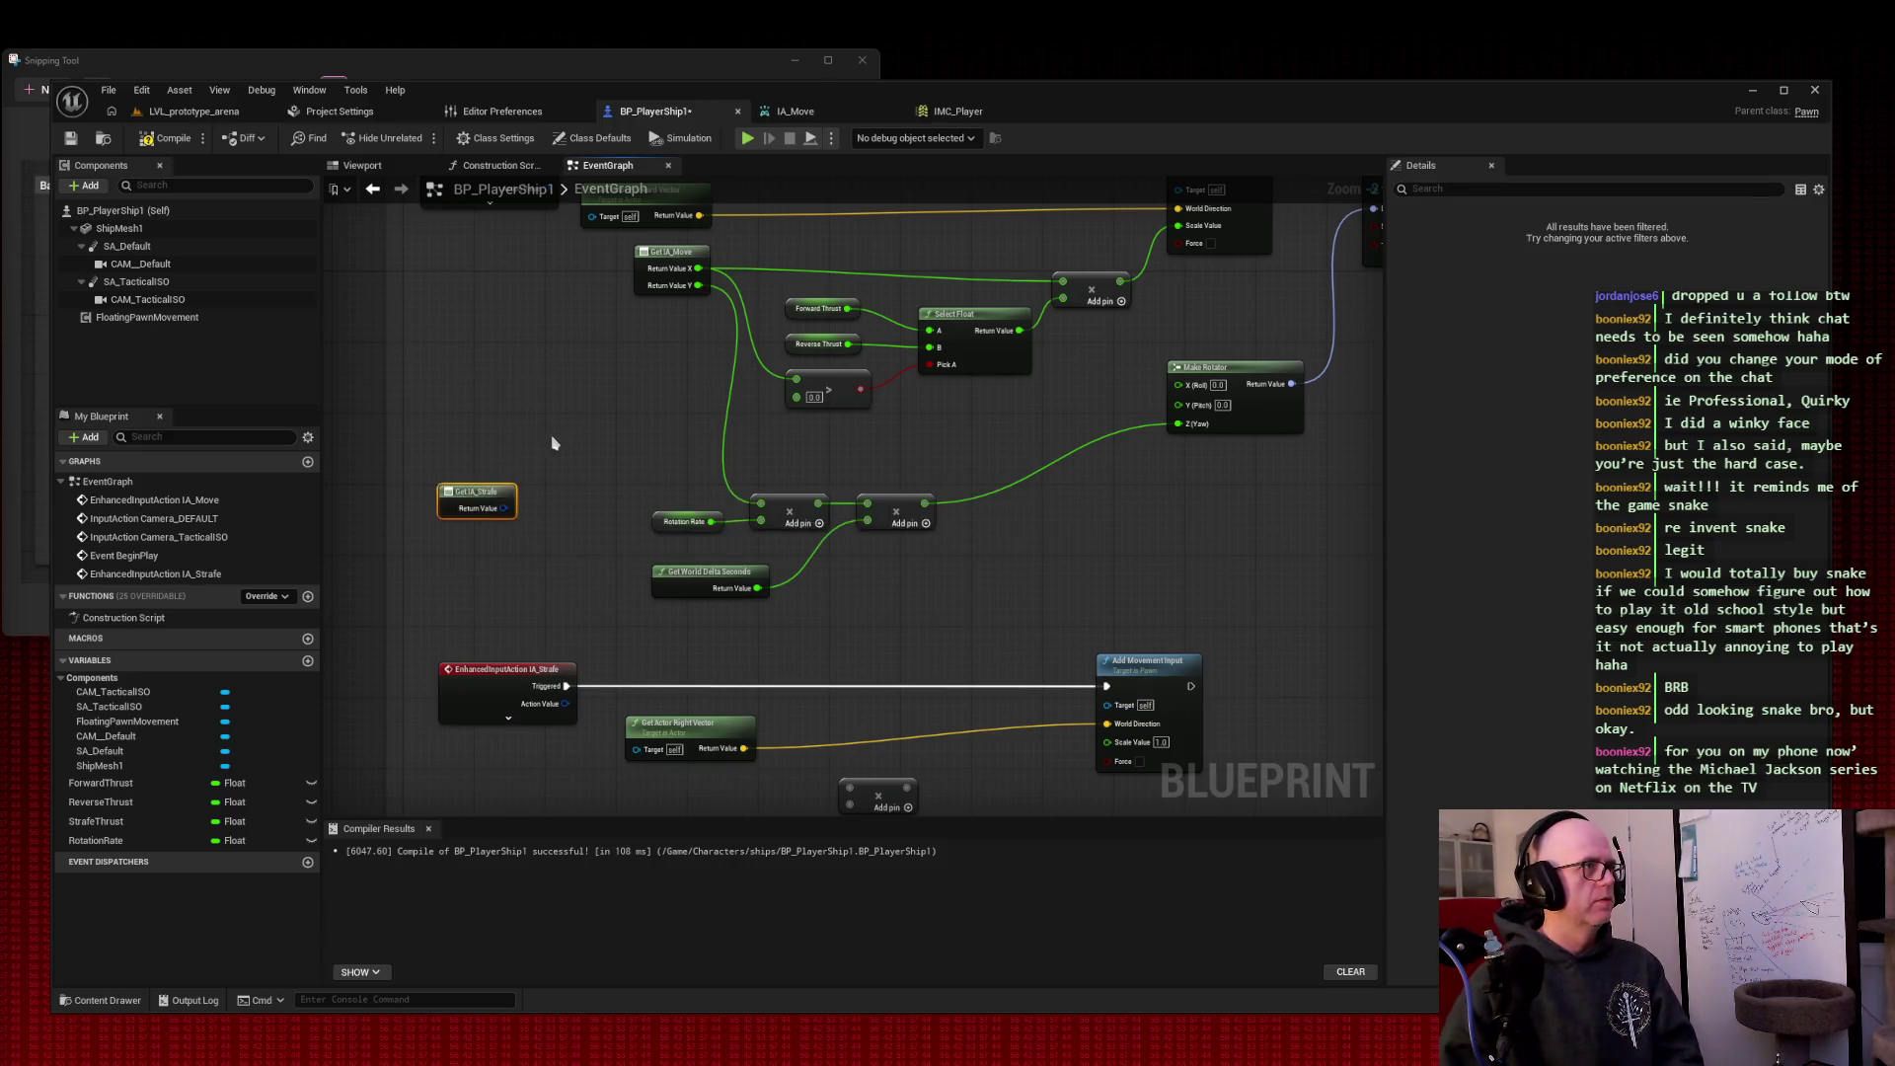
Step: Wire Get IA_Strafe and a StrafeThrust getter into the Multiply node's two inputs
{"action": "left_click_drag", "start_coordinate": [539, 452], "coordinate": [529, 220]}
{"action": "left_click_drag", "start_coordinate": [441, 298], "coordinate": [613, 626]}
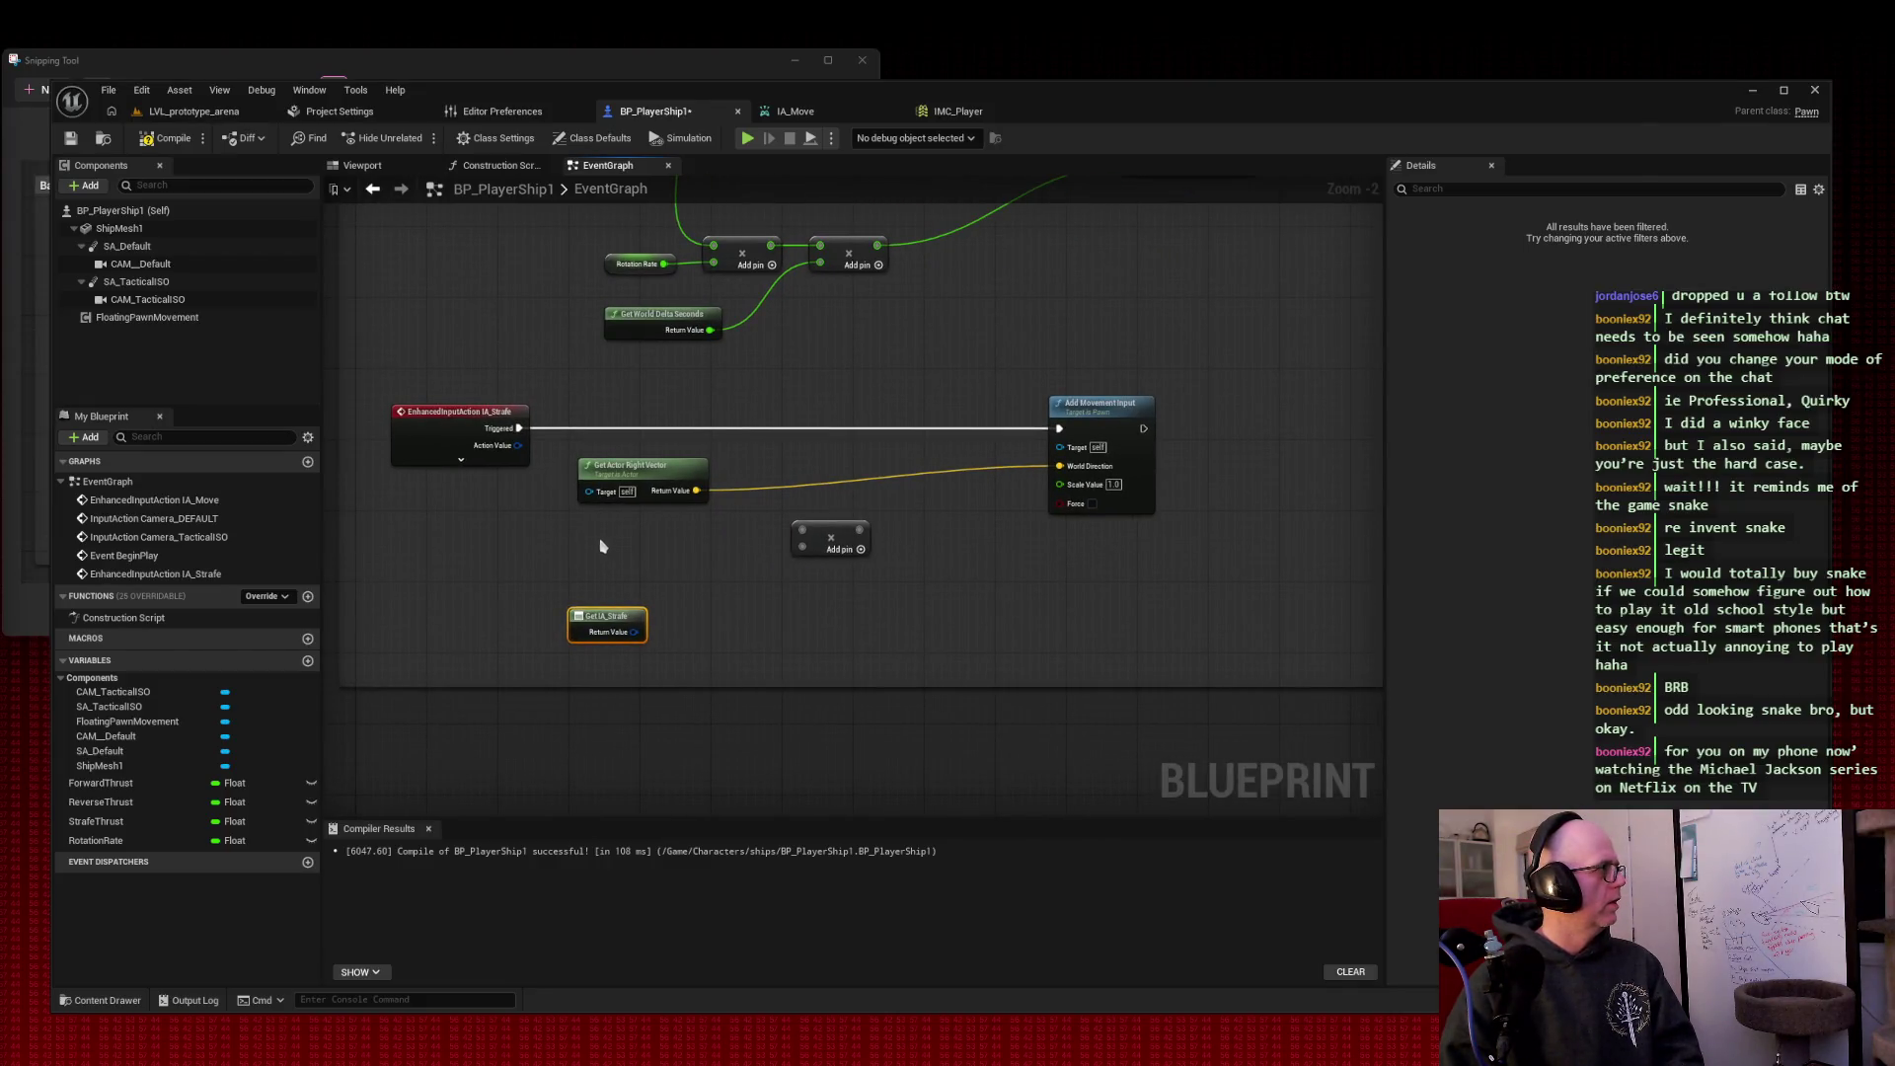
{"action": "mouse_move", "coordinate": [633, 632]}
{"action": "left_mouse_down"}
{"action": "mouse_move", "coordinate": [760, 634]}
{"action": "mouse_move", "coordinate": [799, 539]}
{"action": "left_mouse_up"}
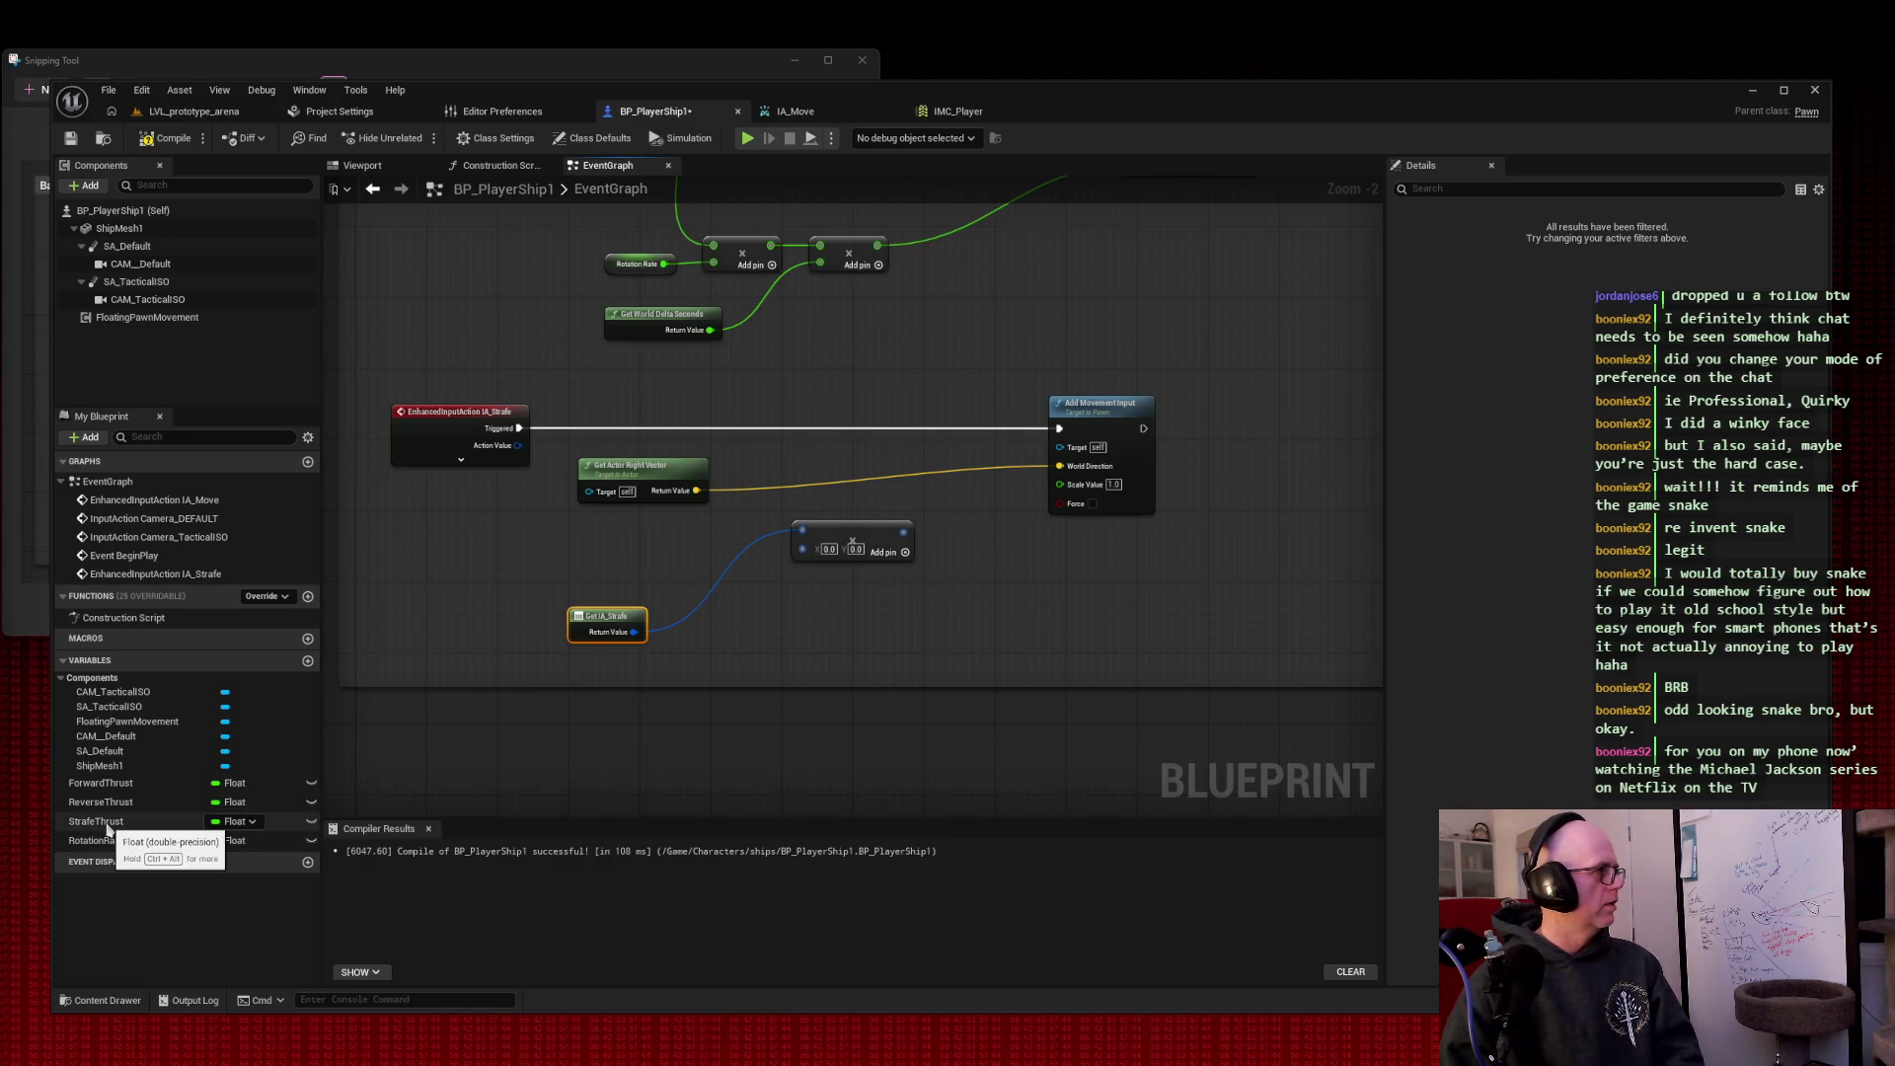
{"action": "mouse_move", "coordinate": [96, 821]}
{"action": "left_mouse_down"}
{"action": "mouse_move", "coordinate": [702, 649]}
{"action": "mouse_move", "coordinate": [790, 602]}
{"action": "mouse_move", "coordinate": [804, 550]}
{"action": "left_mouse_up"}
{"action": "left_click", "coordinate": [744, 681]}
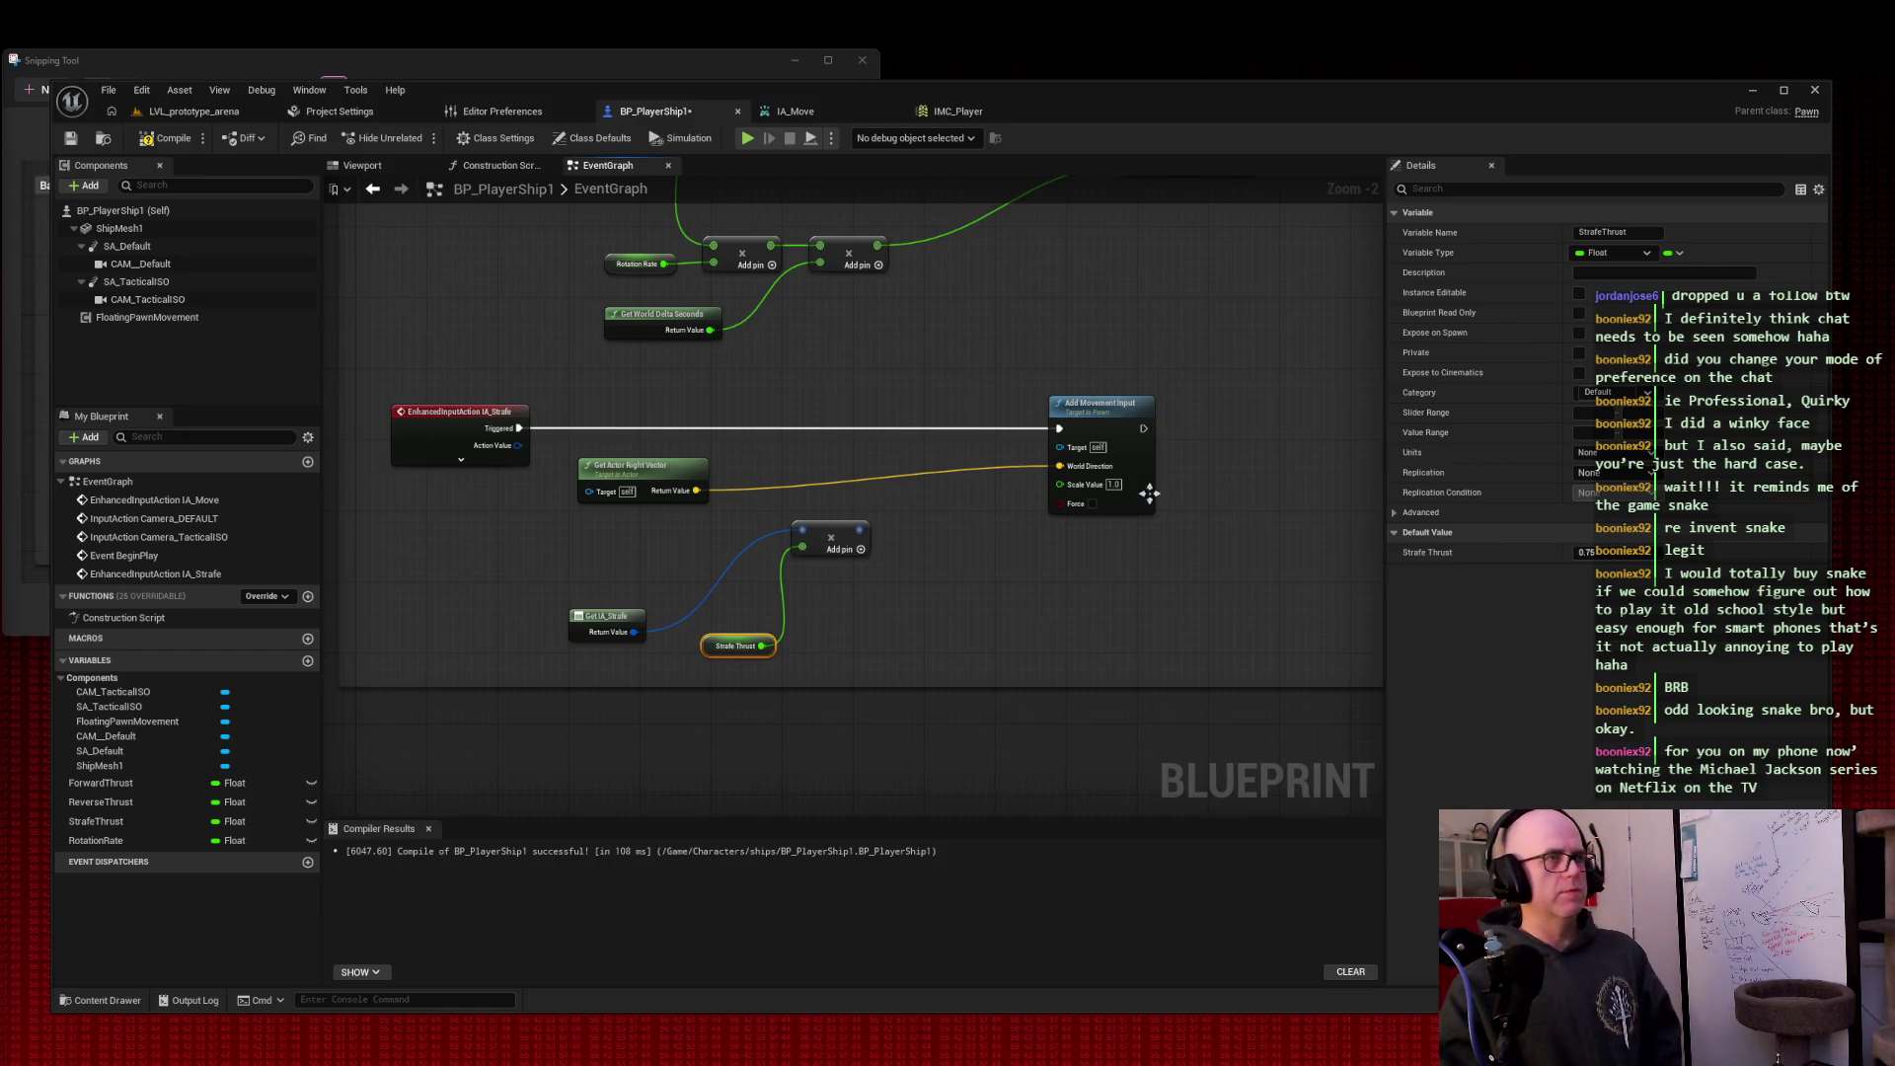
{"action": "left_click_drag", "start_coordinate": [861, 549], "coordinate": [1075, 479]}
{"action": "left_click", "coordinate": [972, 543]}
{"action": "left_click", "coordinate": [972, 543]}
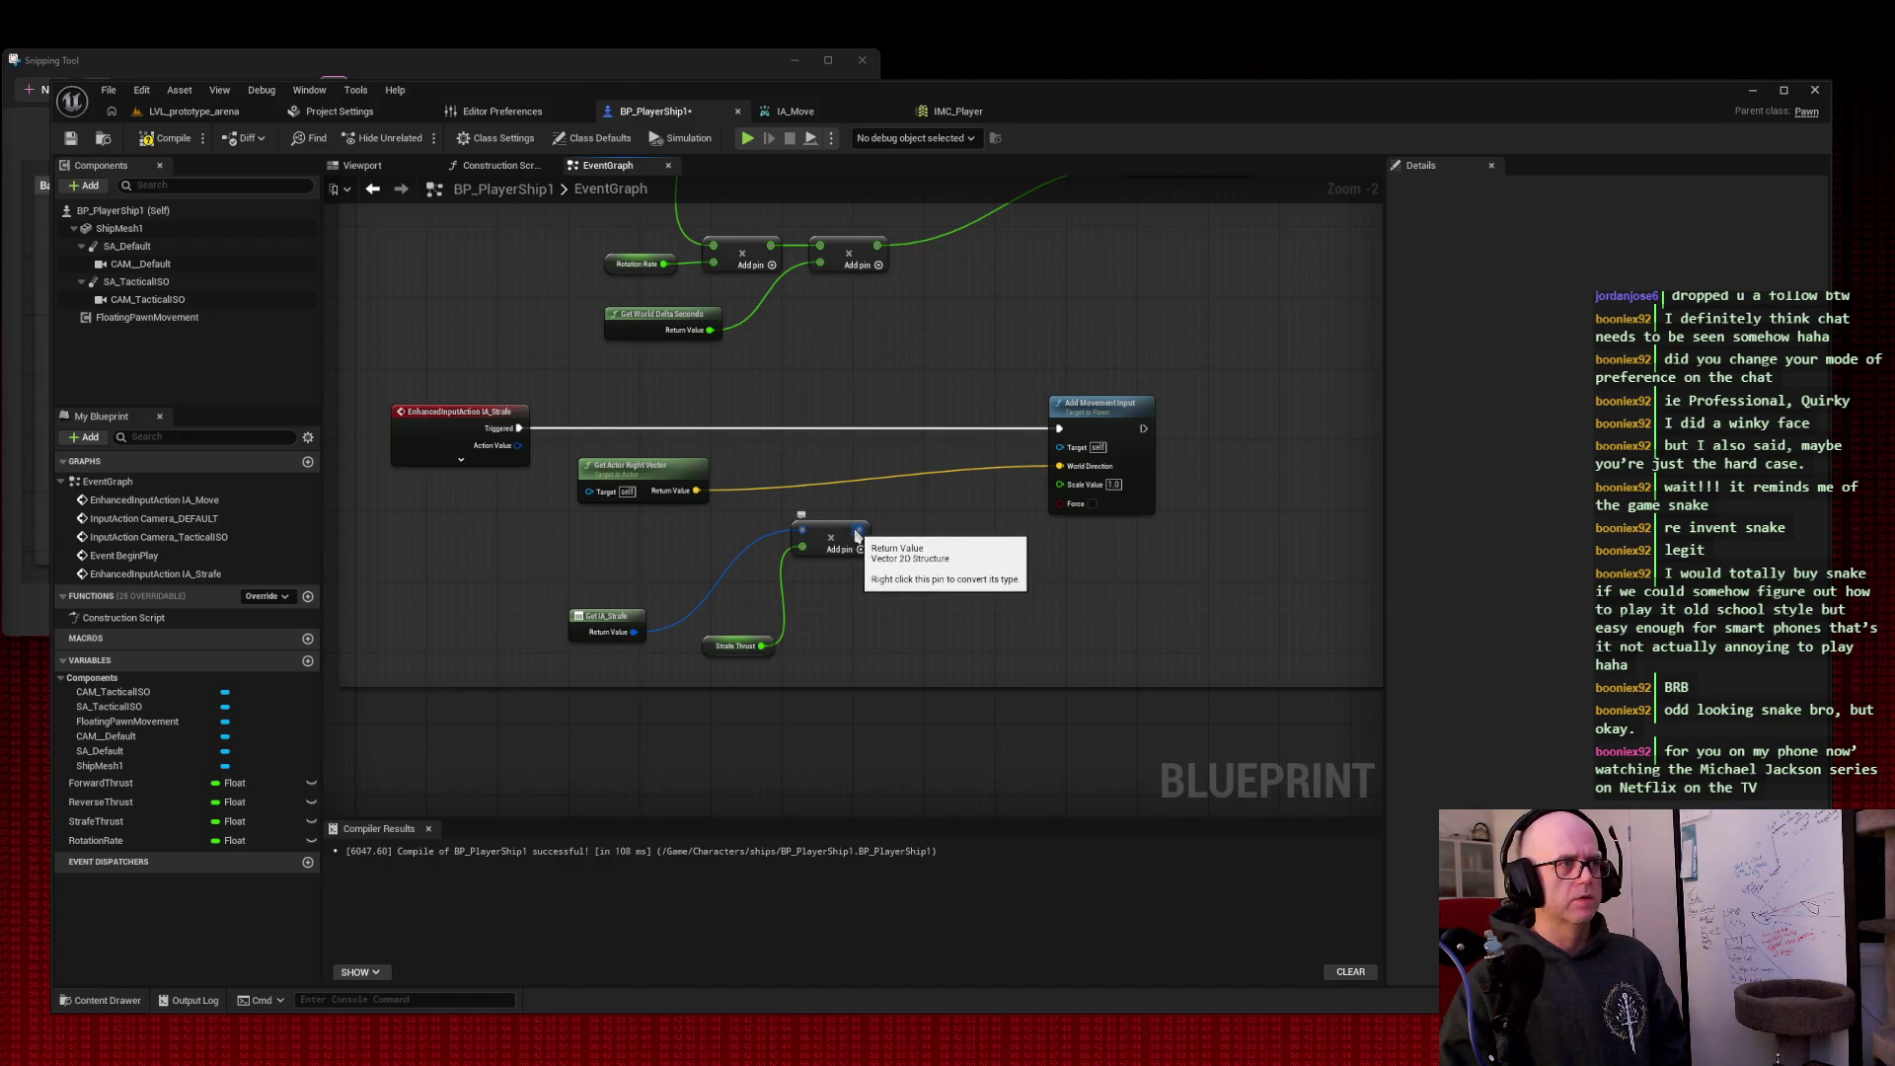
{"action": "right_click", "coordinate": [856, 536]}
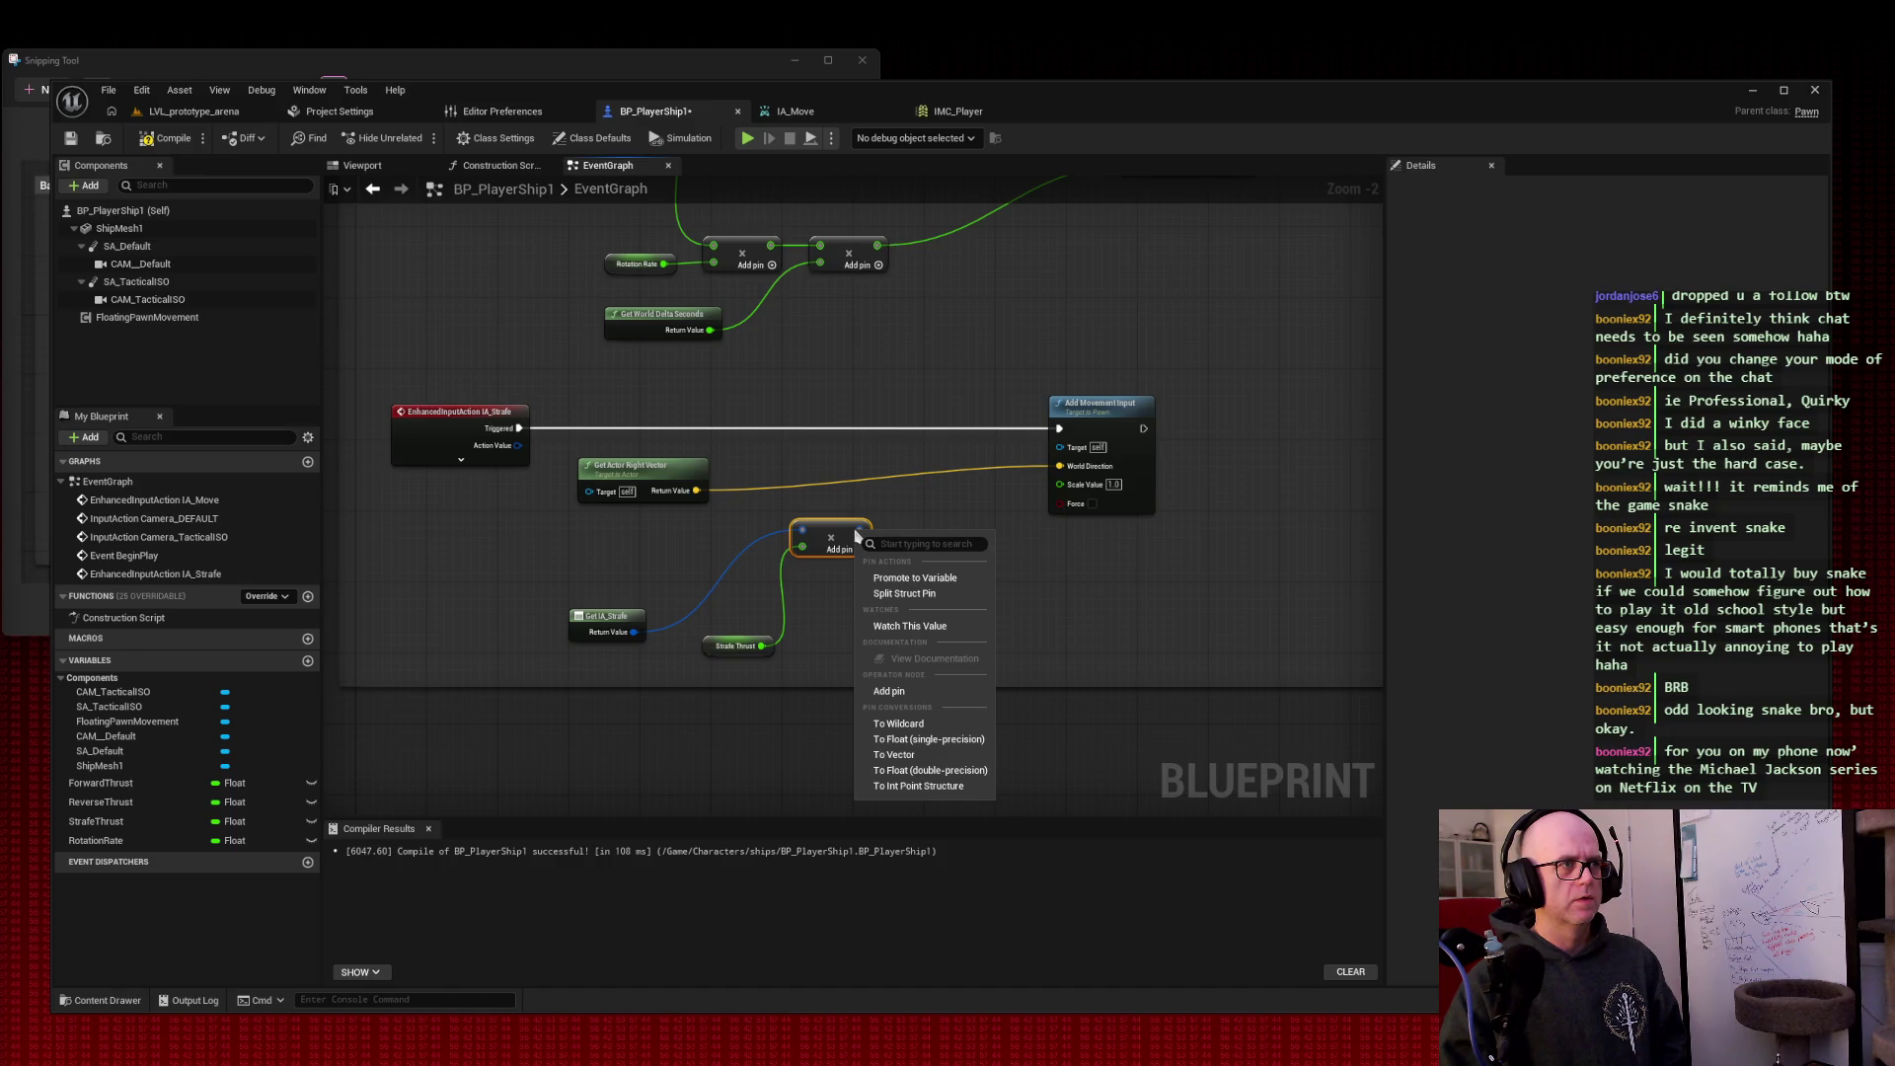
{"action": "left_click", "coordinate": [857, 536]}
{"action": "left_click_drag", "start_coordinate": [861, 531], "coordinate": [1061, 485]}
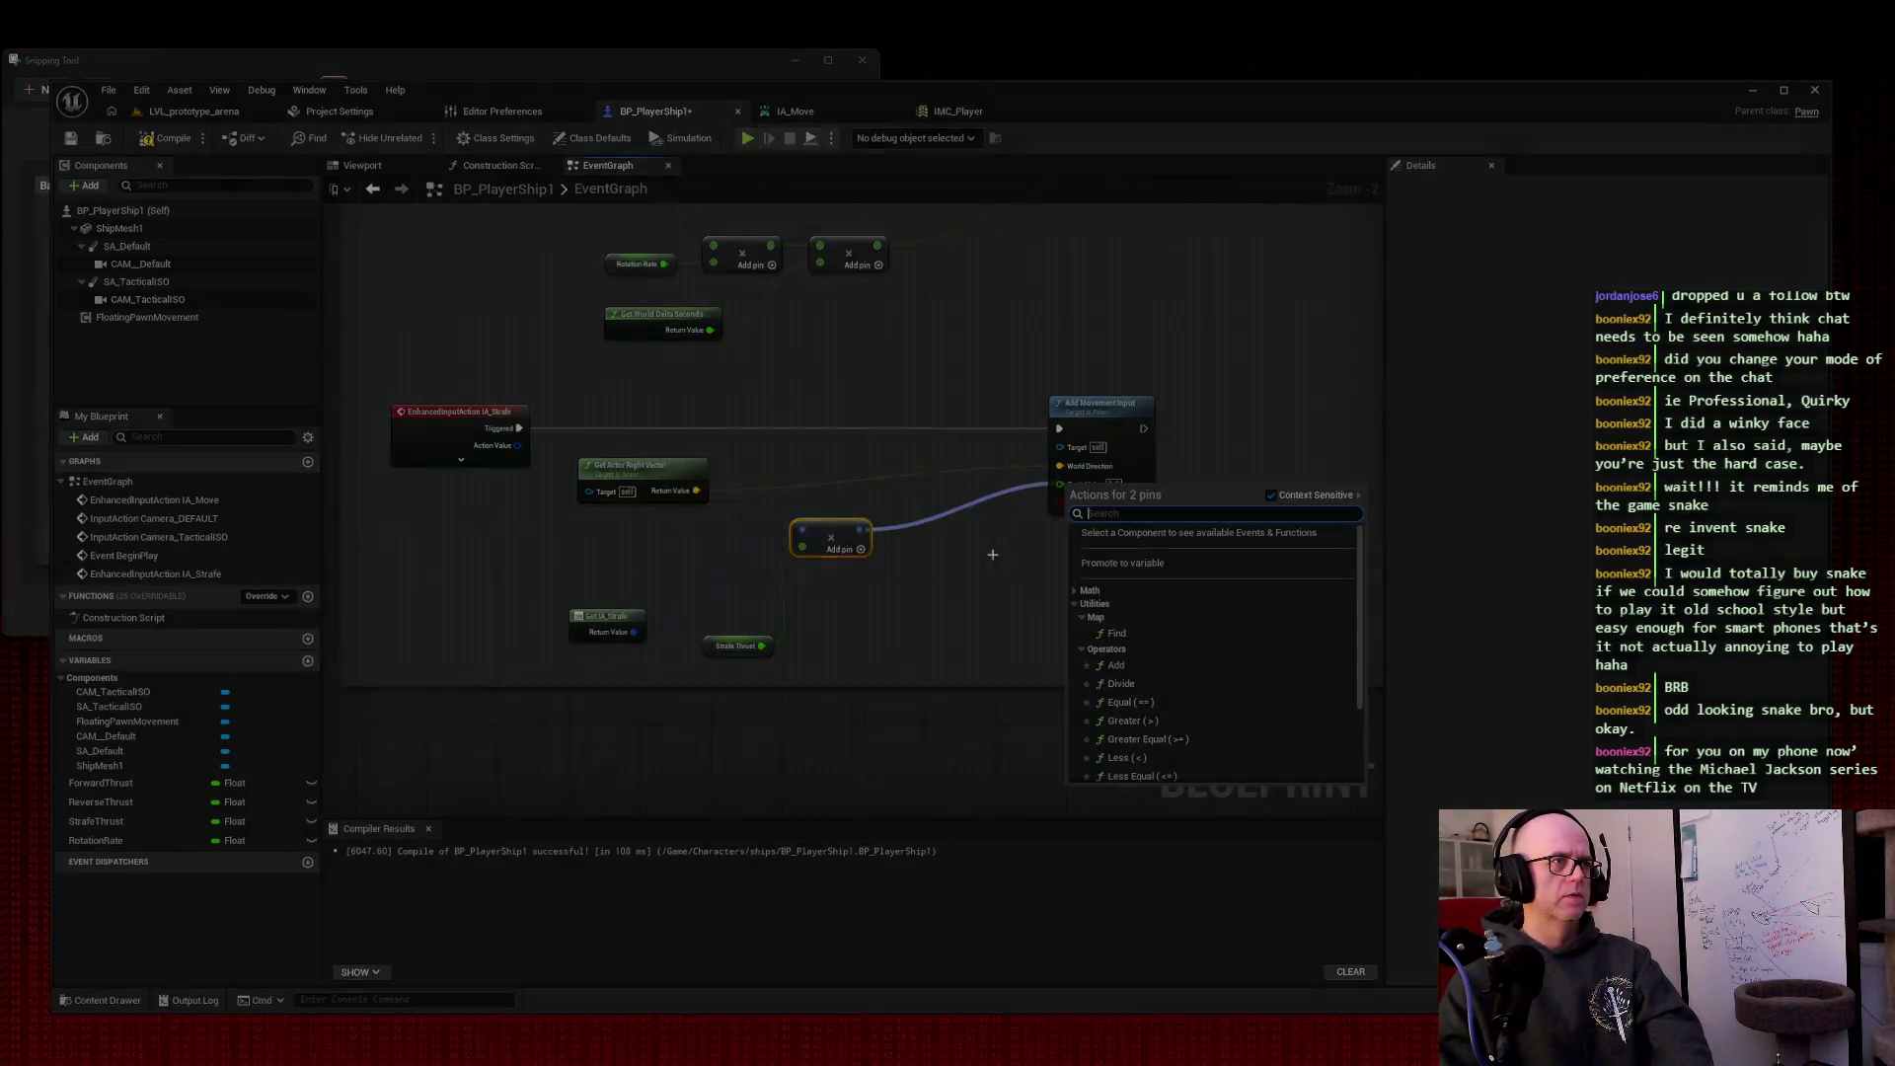
{"action": "key", "text": "super+shift+s"}
{"action": "mouse_move", "coordinate": [385, 376]}
{"action": "left_mouse_down"}
{"action": "mouse_move", "coordinate": [1421, 740]}
{"action": "mouse_move", "coordinate": [1361, 808]}
{"action": "left_mouse_up"}
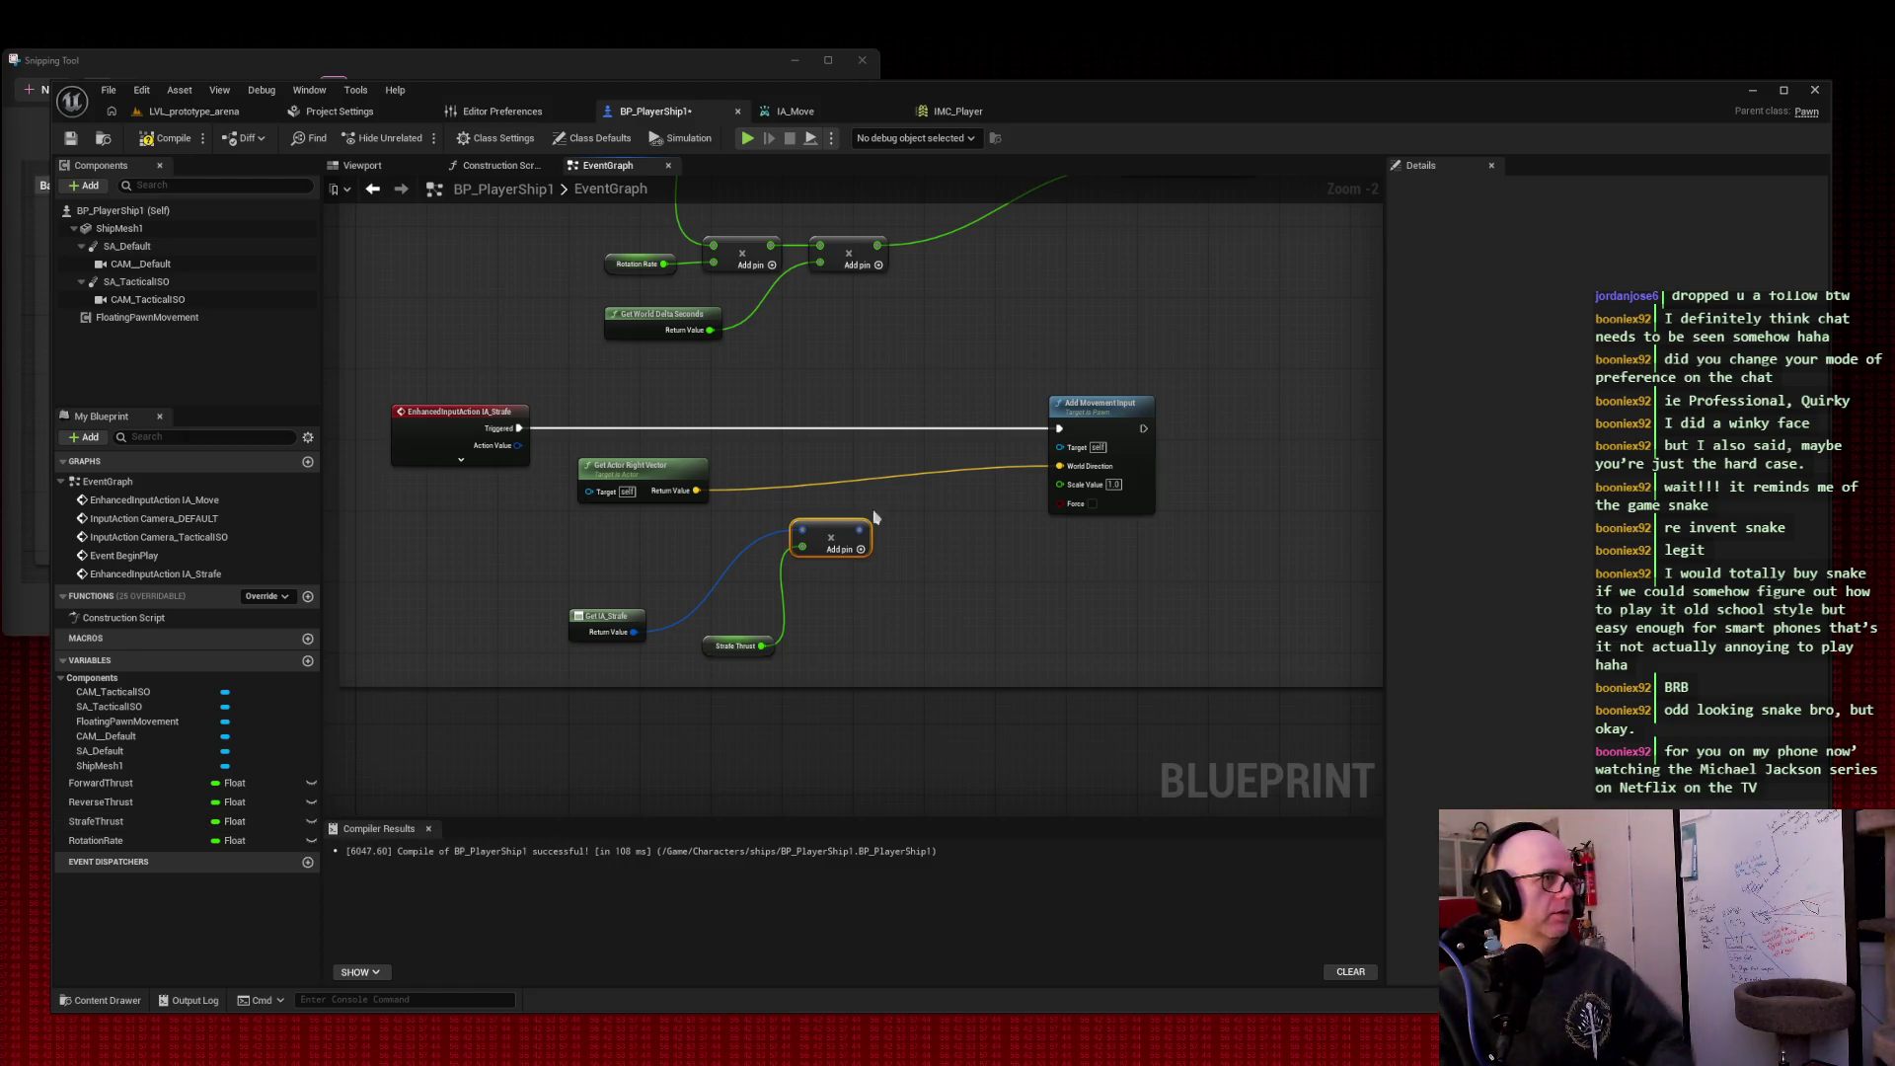
Step: Replace the old Multiply with a new multiply on the IA_Strafe value and drag StrafeThrust toward it
{"action": "key", "text": "Delete"}
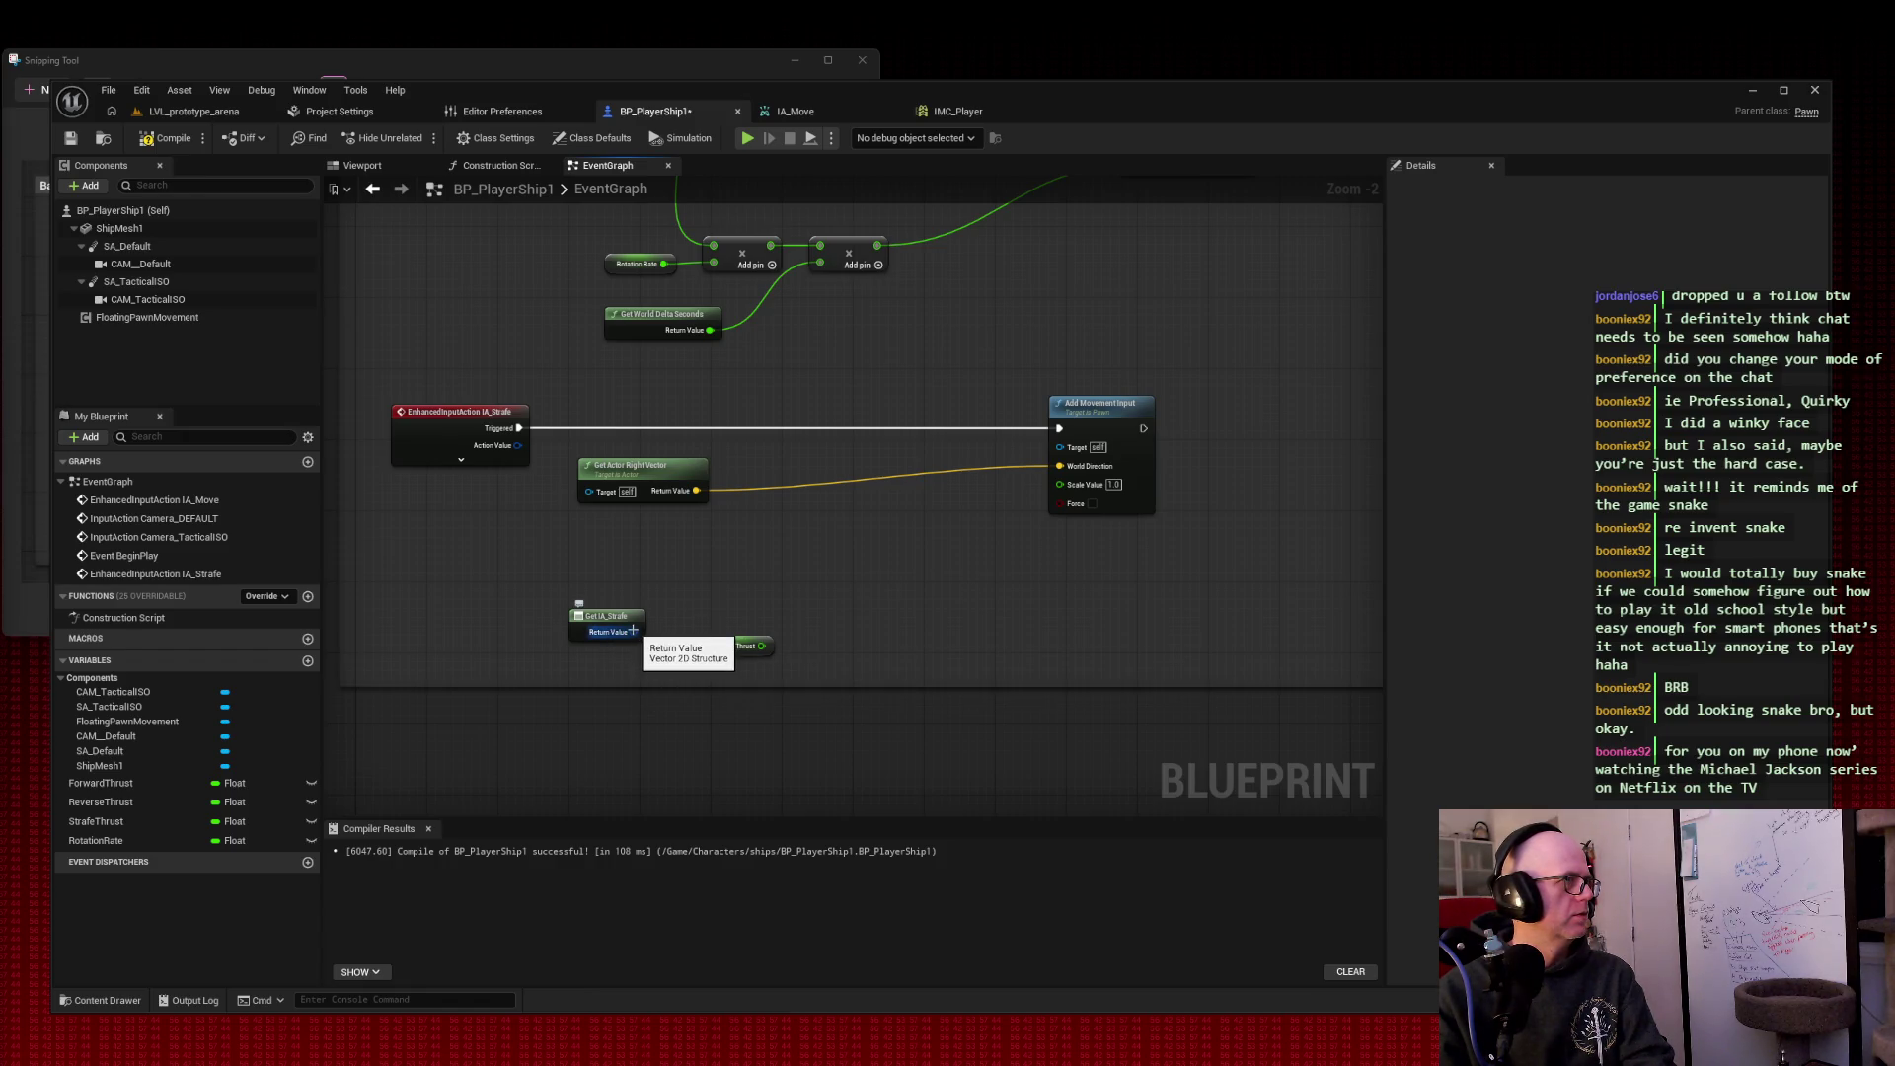
{"action": "mouse_move", "coordinate": [888, 381]}
{"action": "left_mouse_down"}
{"action": "mouse_move", "coordinate": [817, 580]}
{"action": "mouse_move", "coordinate": [837, 570]}
{"action": "mouse_move", "coordinate": [897, 326]}
{"action": "left_mouse_up"}
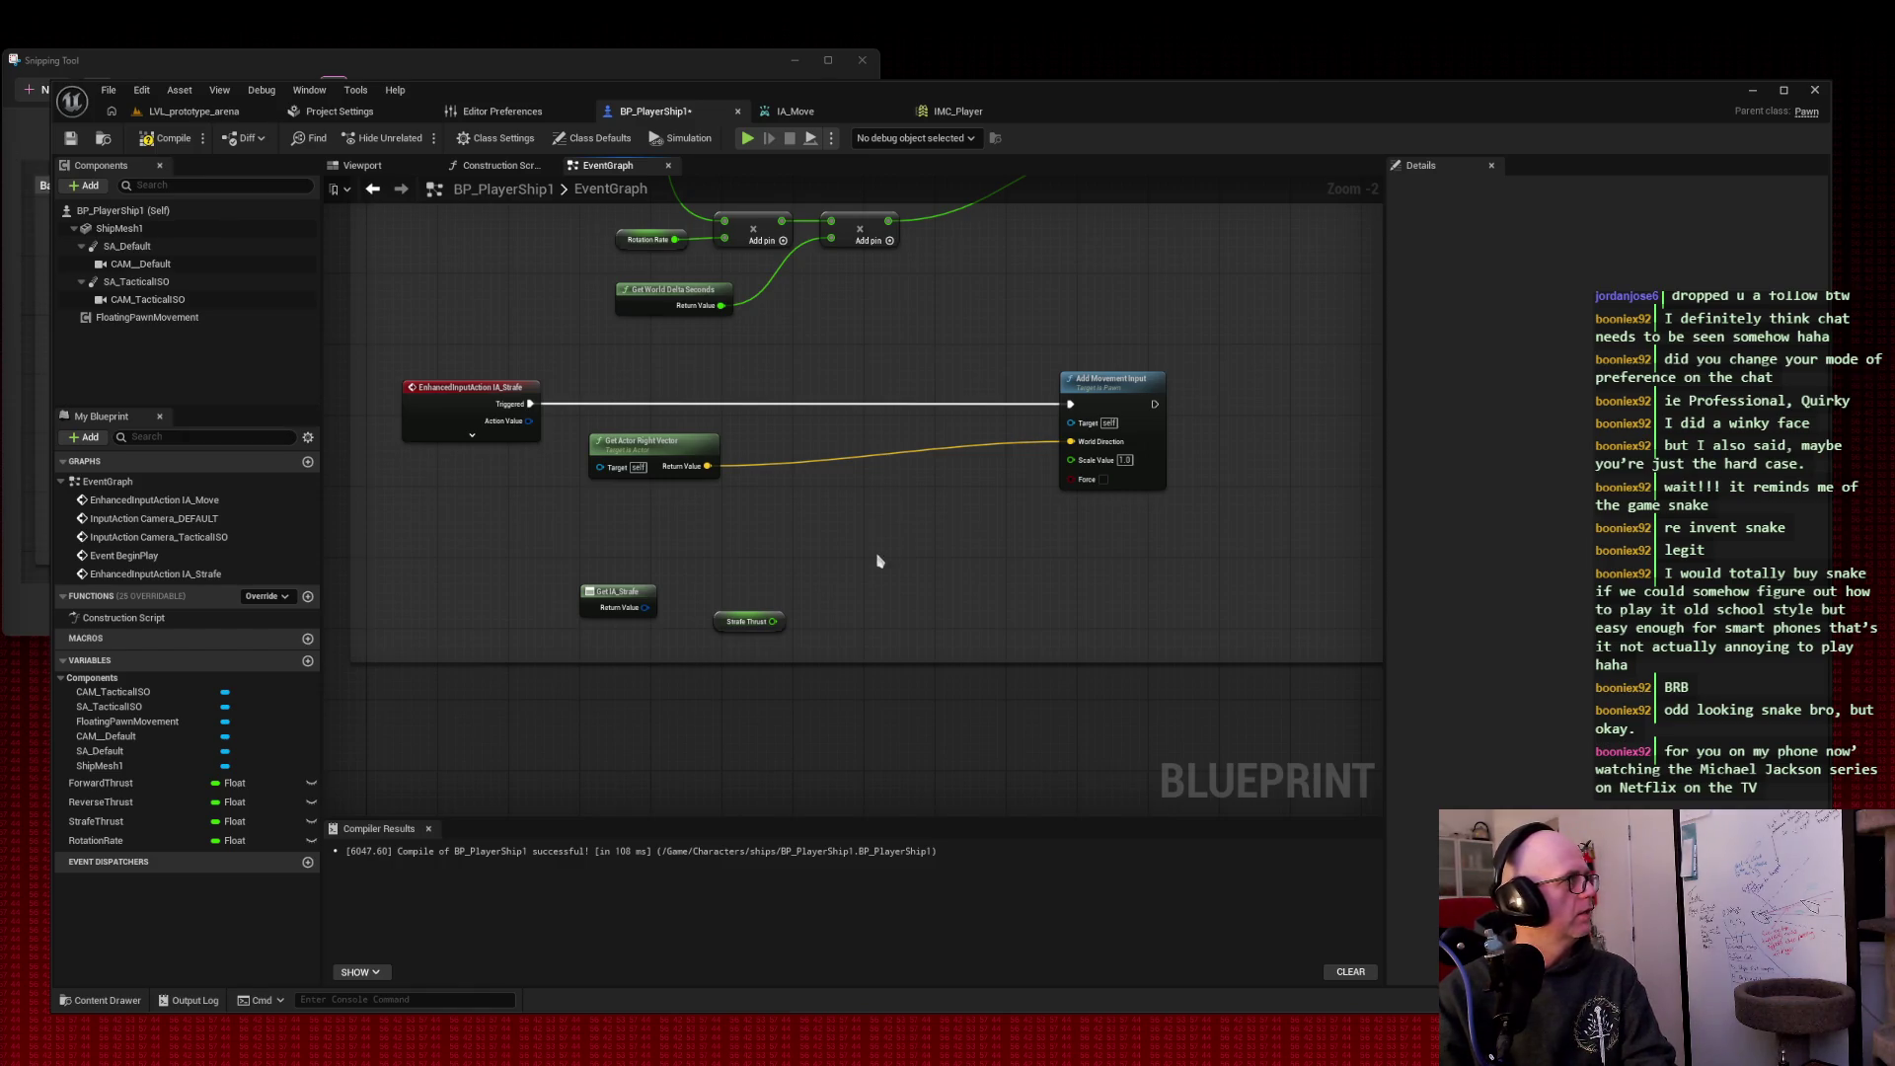
{"action": "mouse_move", "coordinate": [646, 607]}
{"action": "left_mouse_down"}
{"action": "mouse_move", "coordinate": [680, 630]}
{"action": "mouse_move", "coordinate": [730, 568]}
{"action": "left_mouse_up"}
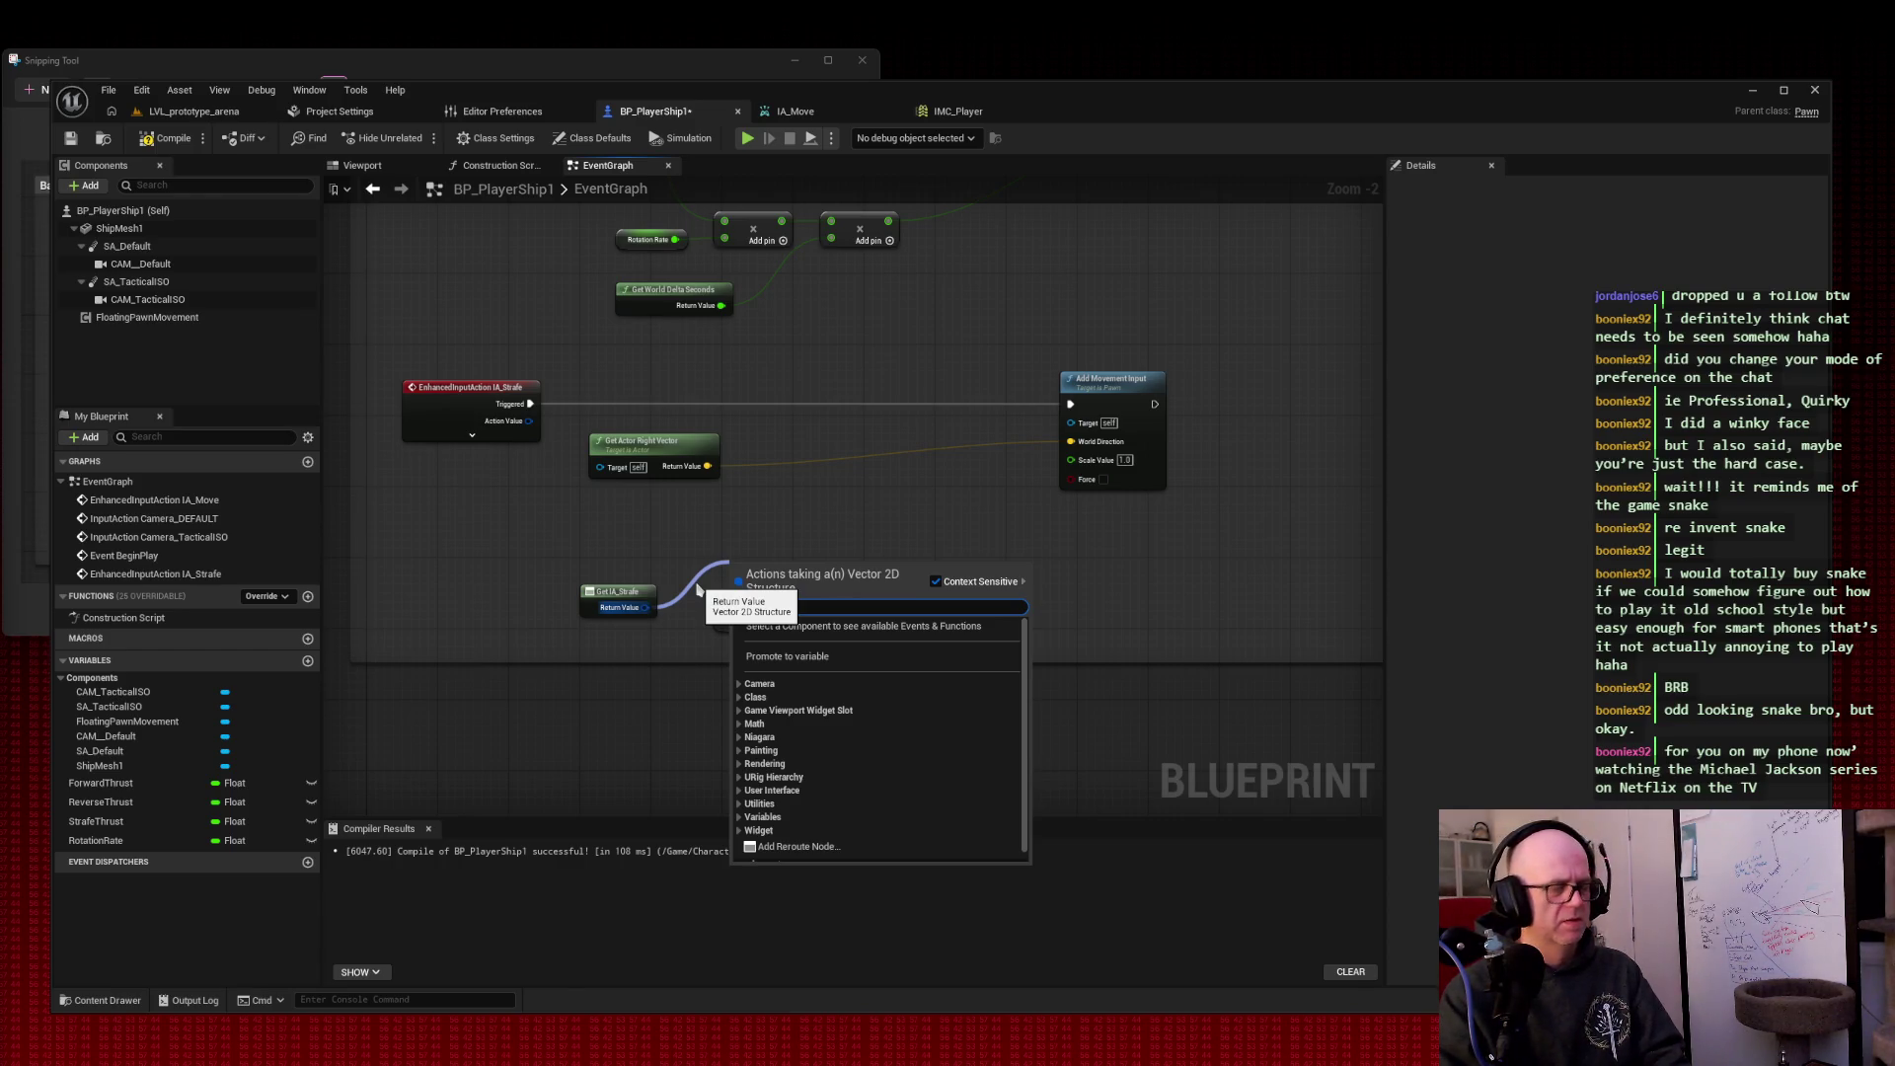
{"action": "type", "text": "*"}
{"action": "key", "text": "Return"}
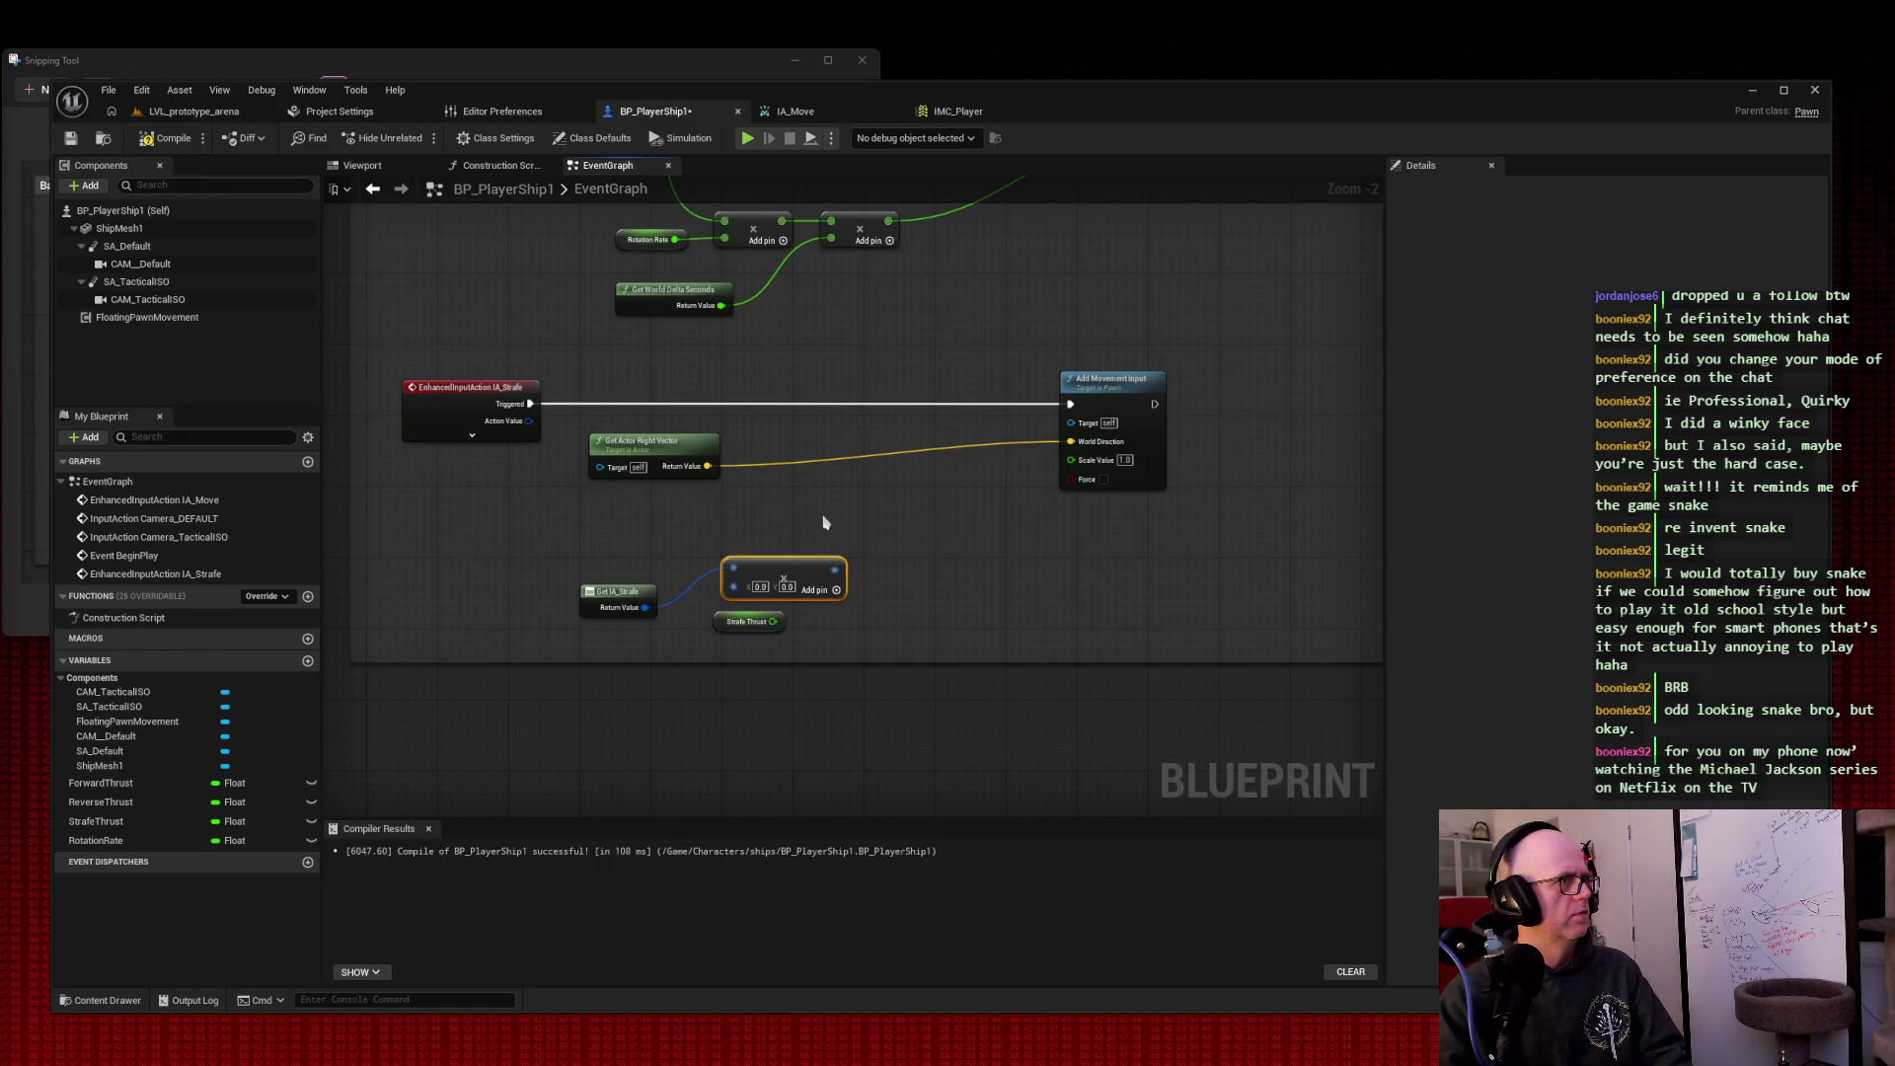
{"action": "left_click_drag", "start_coordinate": [814, 568], "coordinate": [849, 541]}
{"action": "mouse_move", "coordinate": [773, 620]}
{"action": "left_mouse_down"}
{"action": "mouse_move", "coordinate": [770, 560]}
{"action": "mouse_move", "coordinate": [1061, 449]}
{"action": "mouse_move", "coordinate": [1092, 466]}
{"action": "left_mouse_up"}
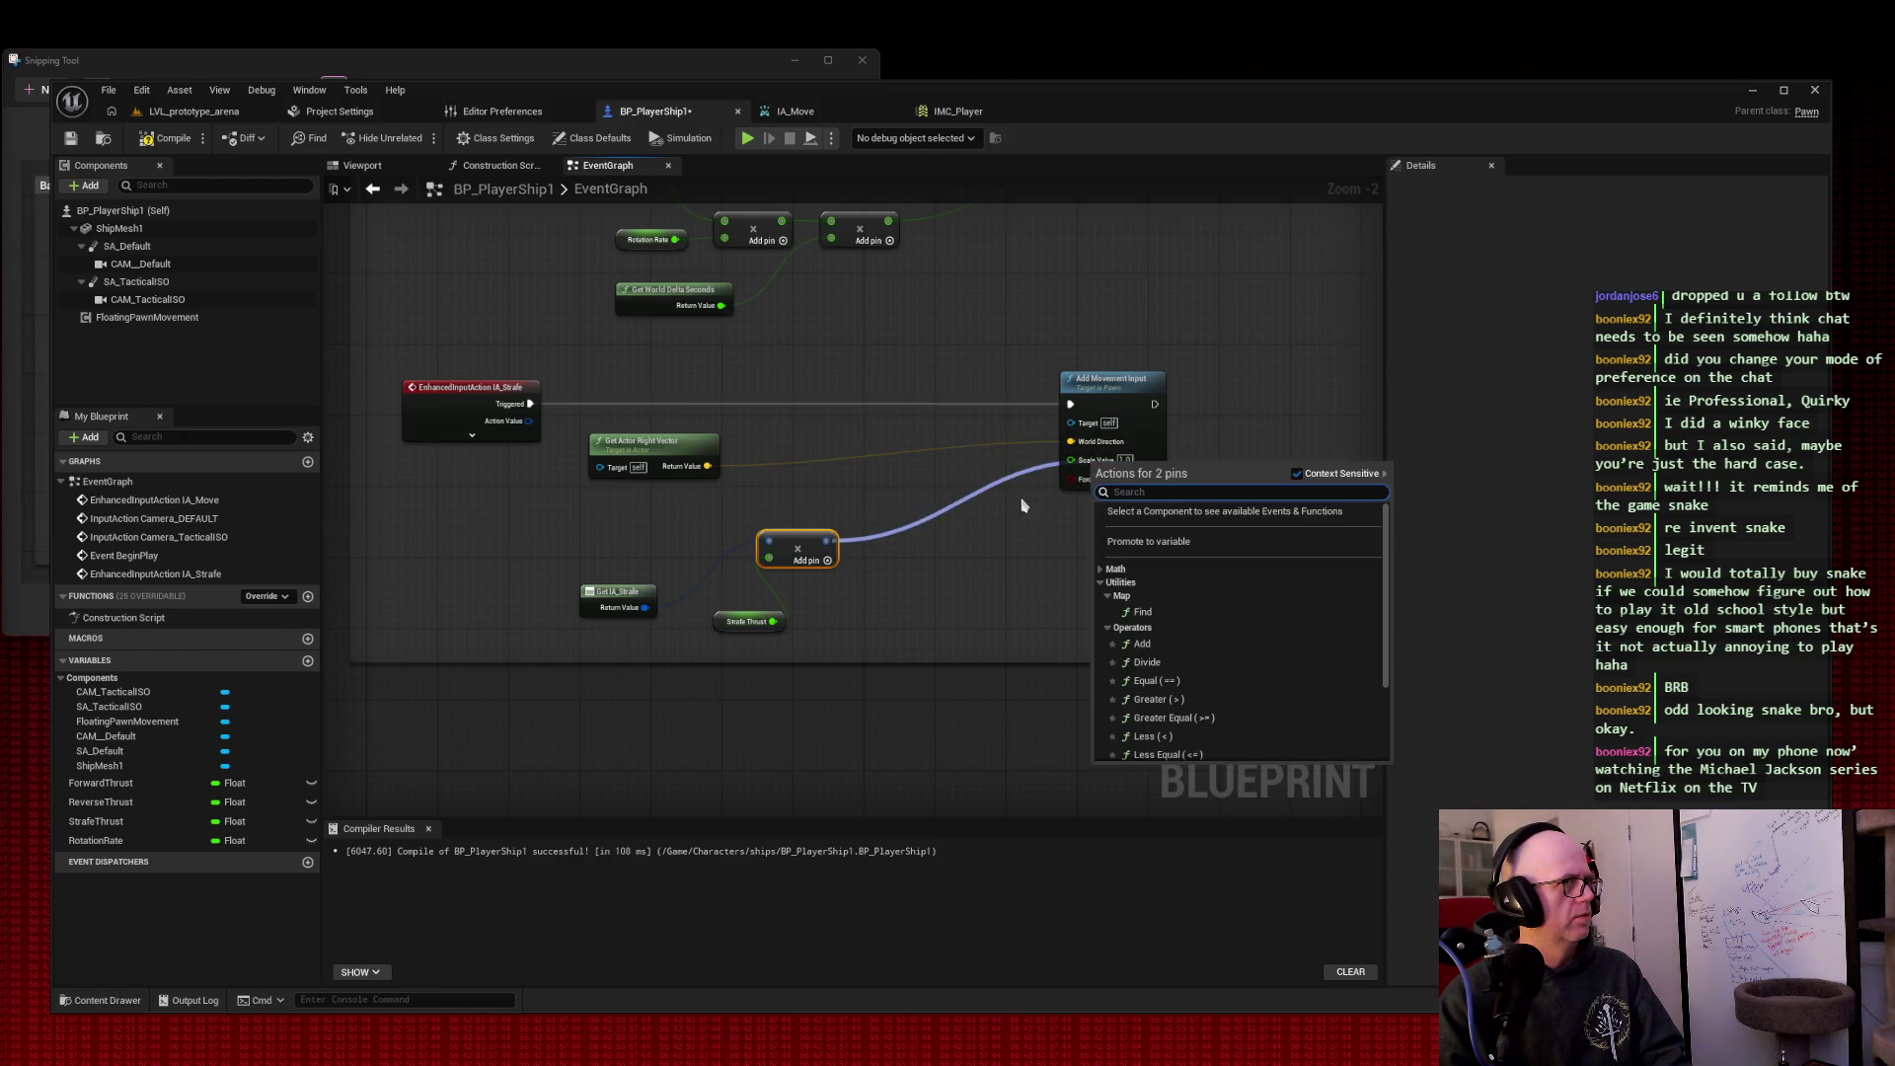
{"action": "key", "text": "Escape"}
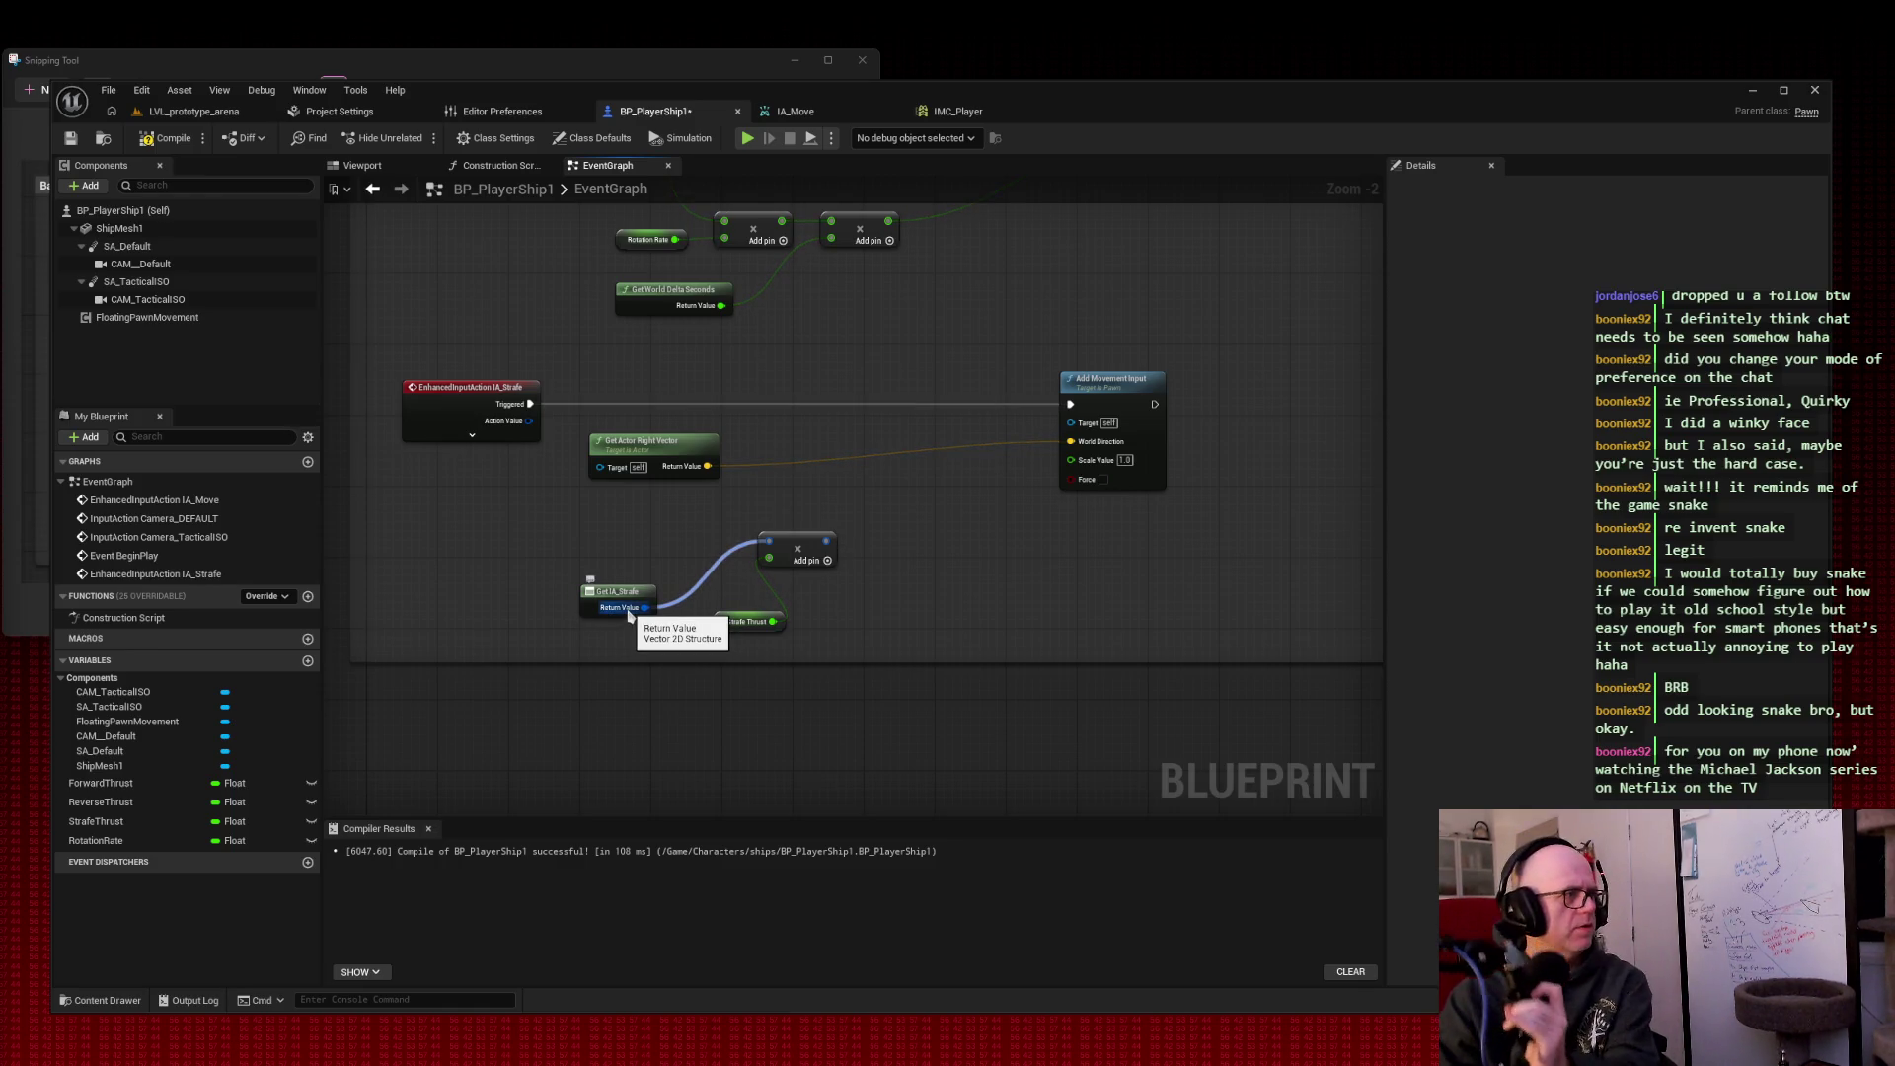
Step: Check StrafeThrust's 0.75 default value, snip the screen, and compile the blueprint
{"action": "left_click", "coordinate": [137, 823]}
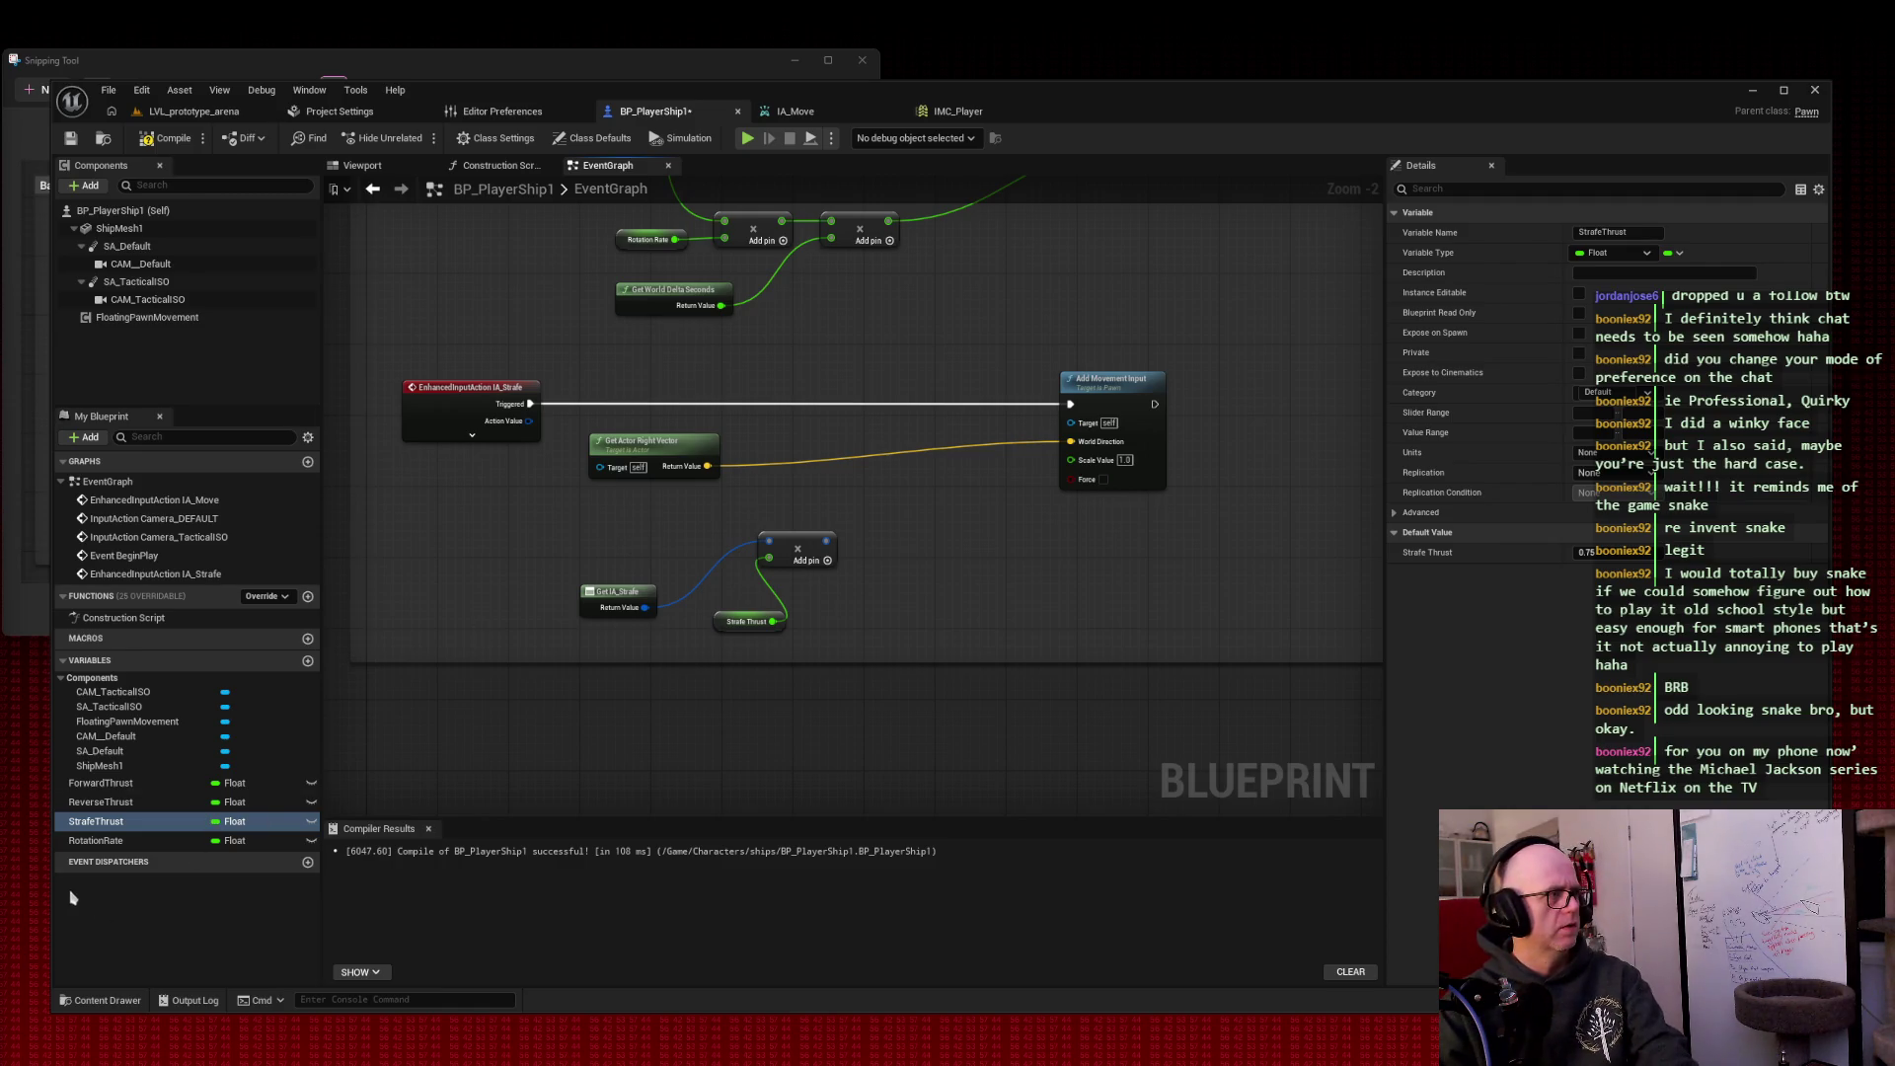
{"action": "key", "text": "super+shift+s"}
{"action": "left_click_drag", "start_coordinate": [52, 884], "coordinate": [1210, 329]}
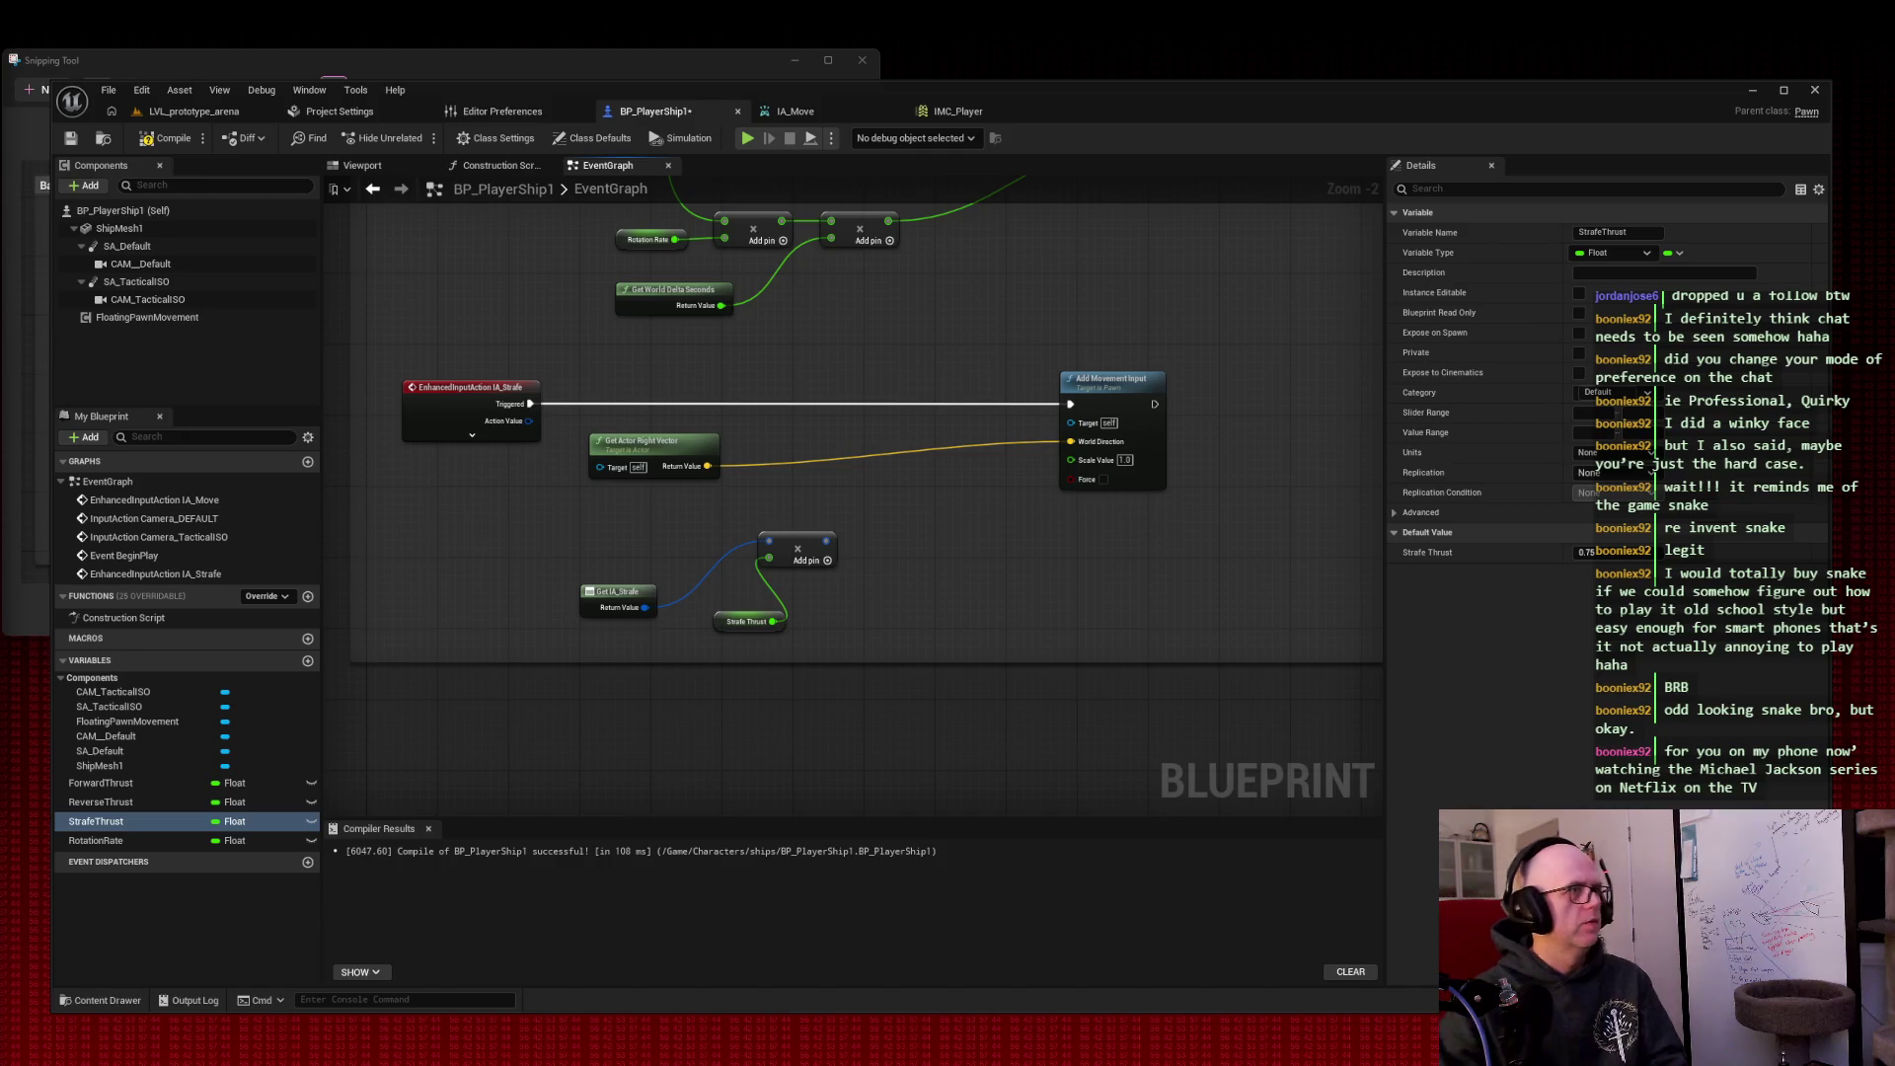
{"action": "left_click", "coordinate": [174, 138]}
Step: Save BP_PlayerShip1 and select the Add node for removal
{"action": "left_click", "coordinate": [79, 143]}
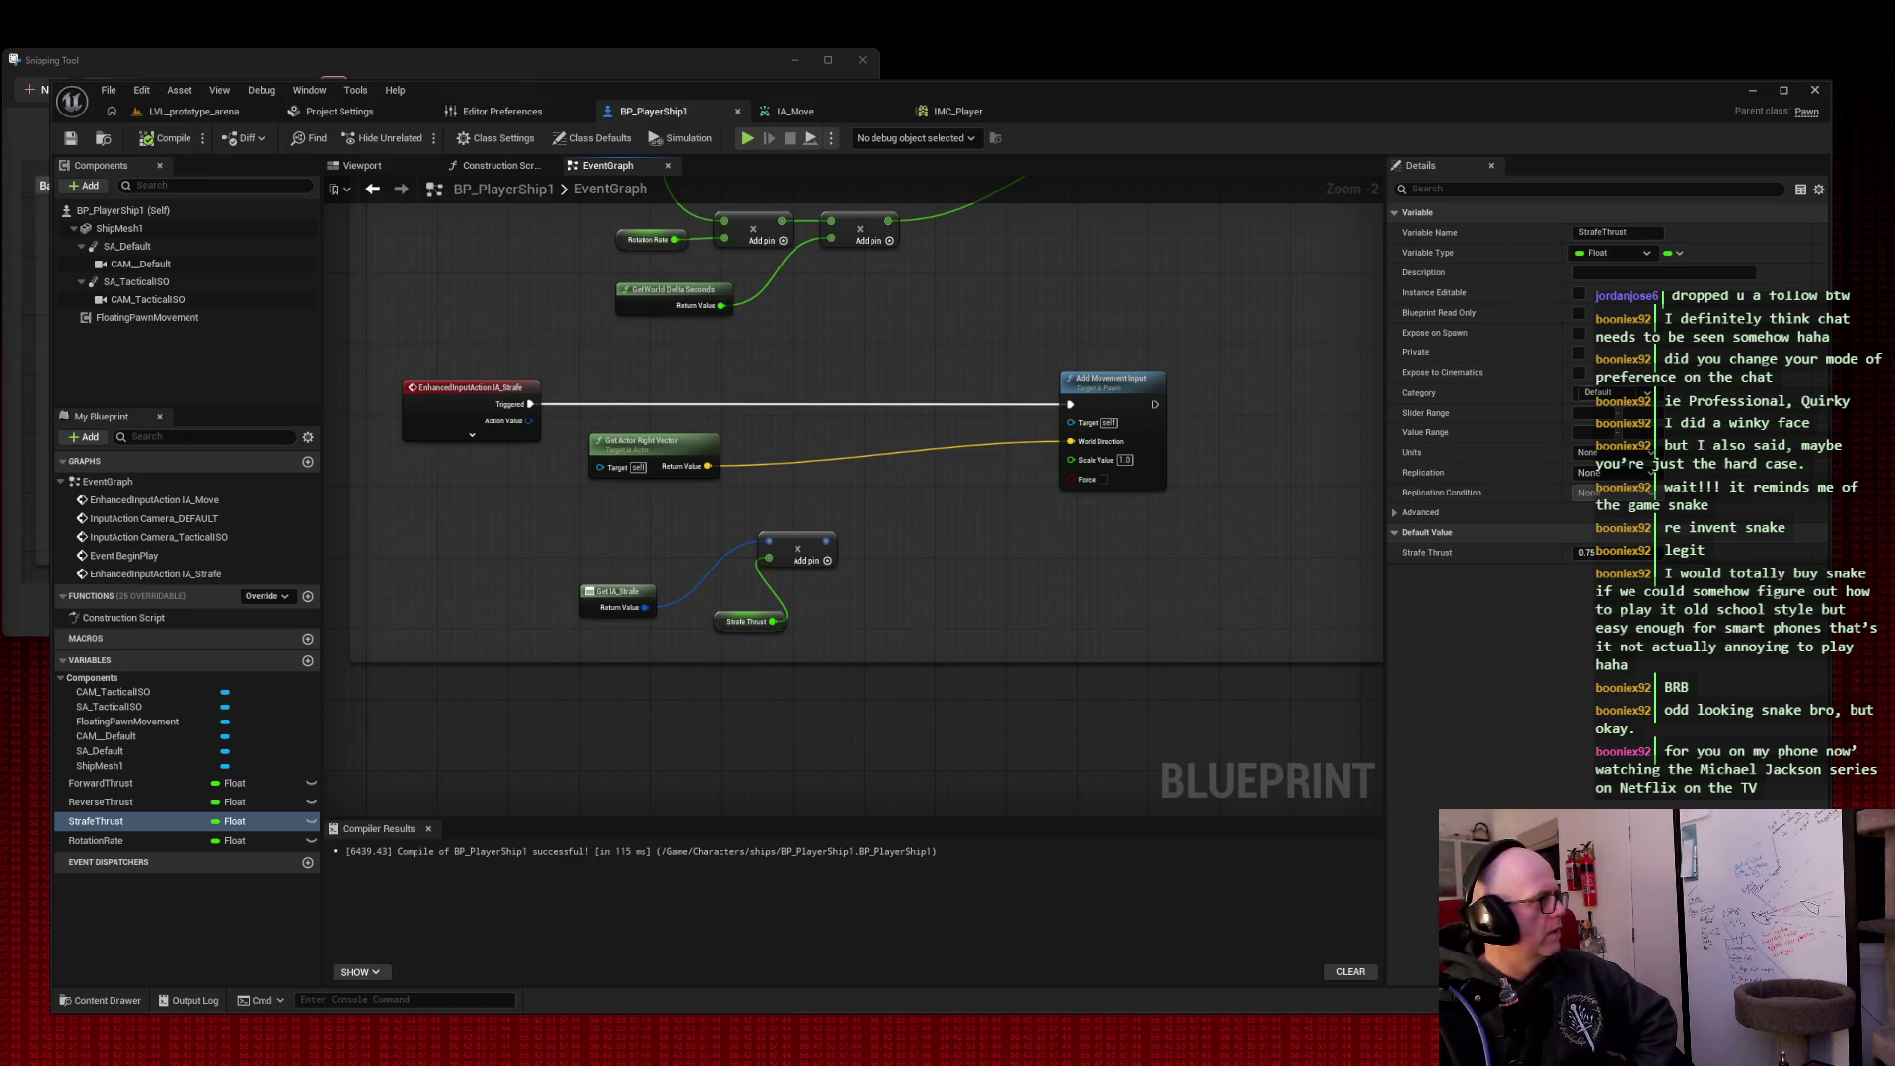
{"action": "left_click", "coordinate": [795, 546]}
Step: Delete the Add node and add a Draw Debug Float History Location node from IA_Strafe's value
{"action": "key", "text": "Delete"}
{"action": "left_click_drag", "start_coordinate": [648, 603], "coordinate": [772, 541]}
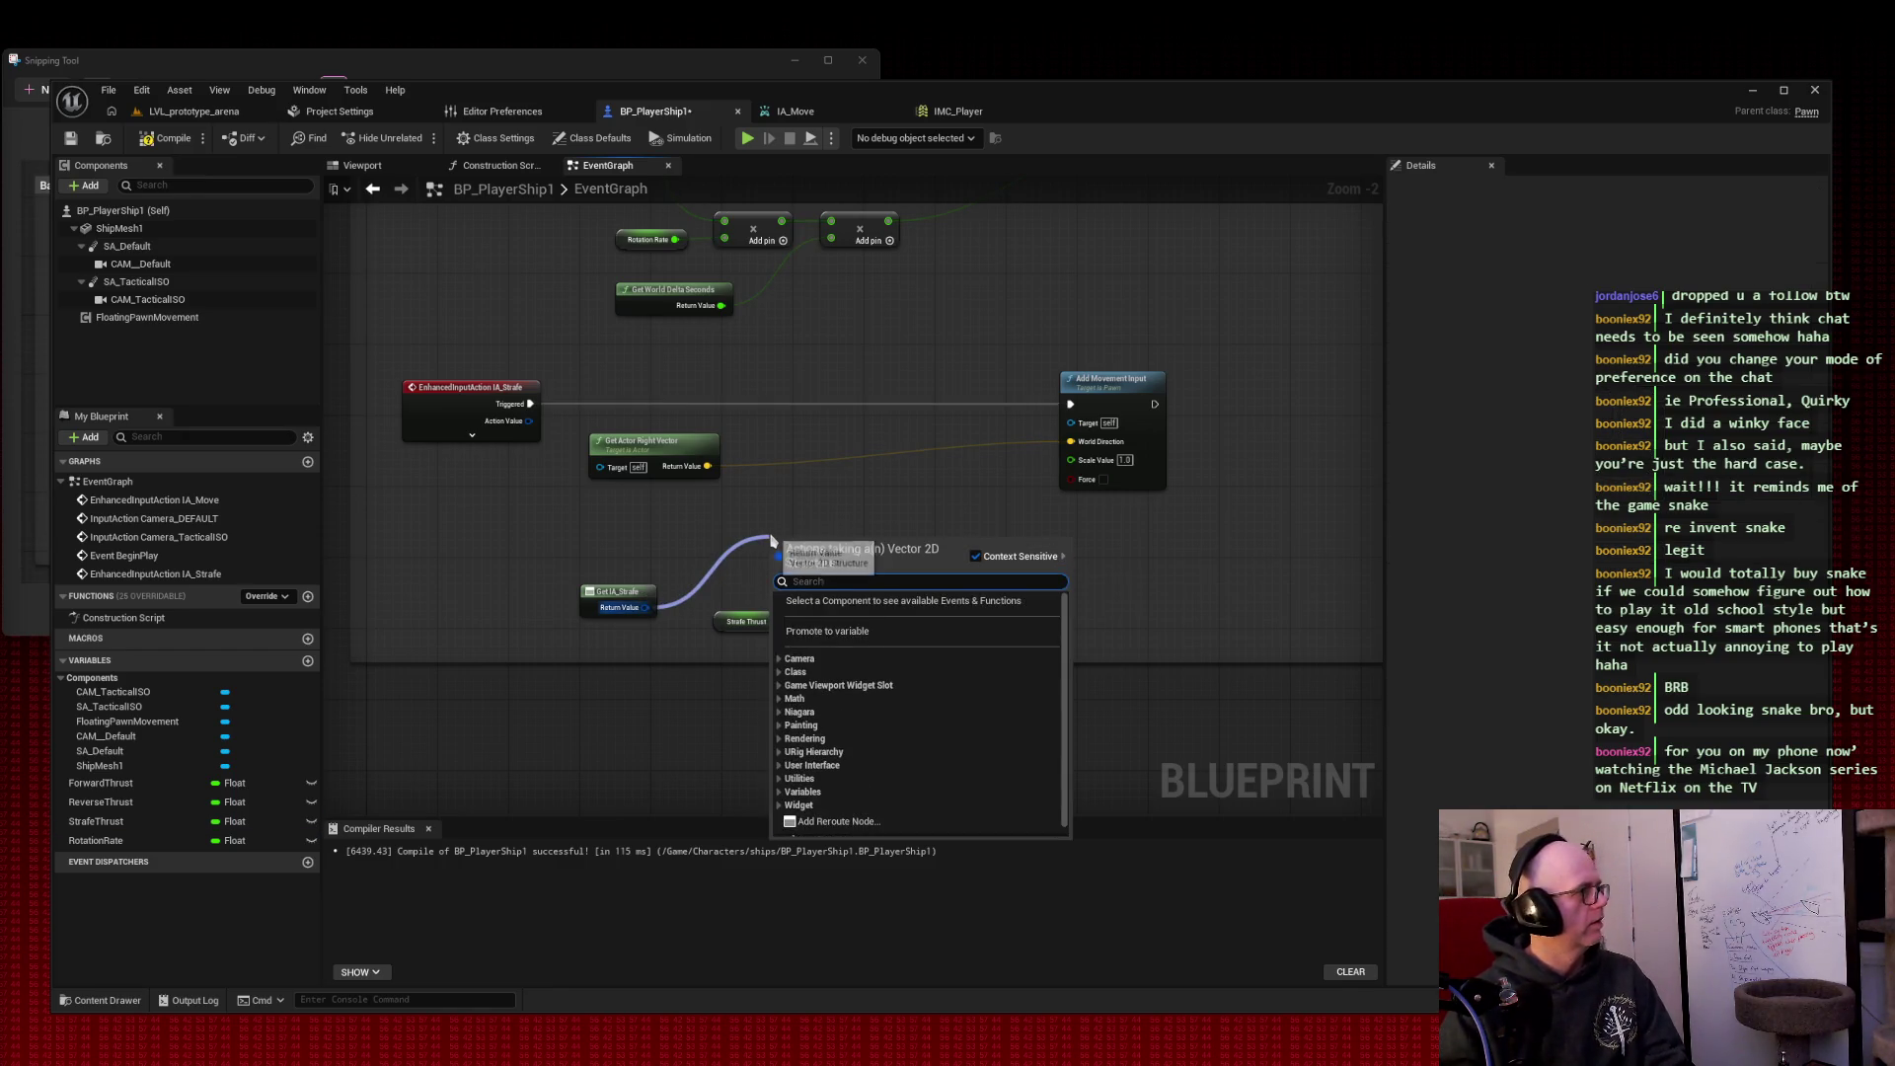
{"action": "type", "text": "draw debug"}
{"action": "key", "text": "Return"}
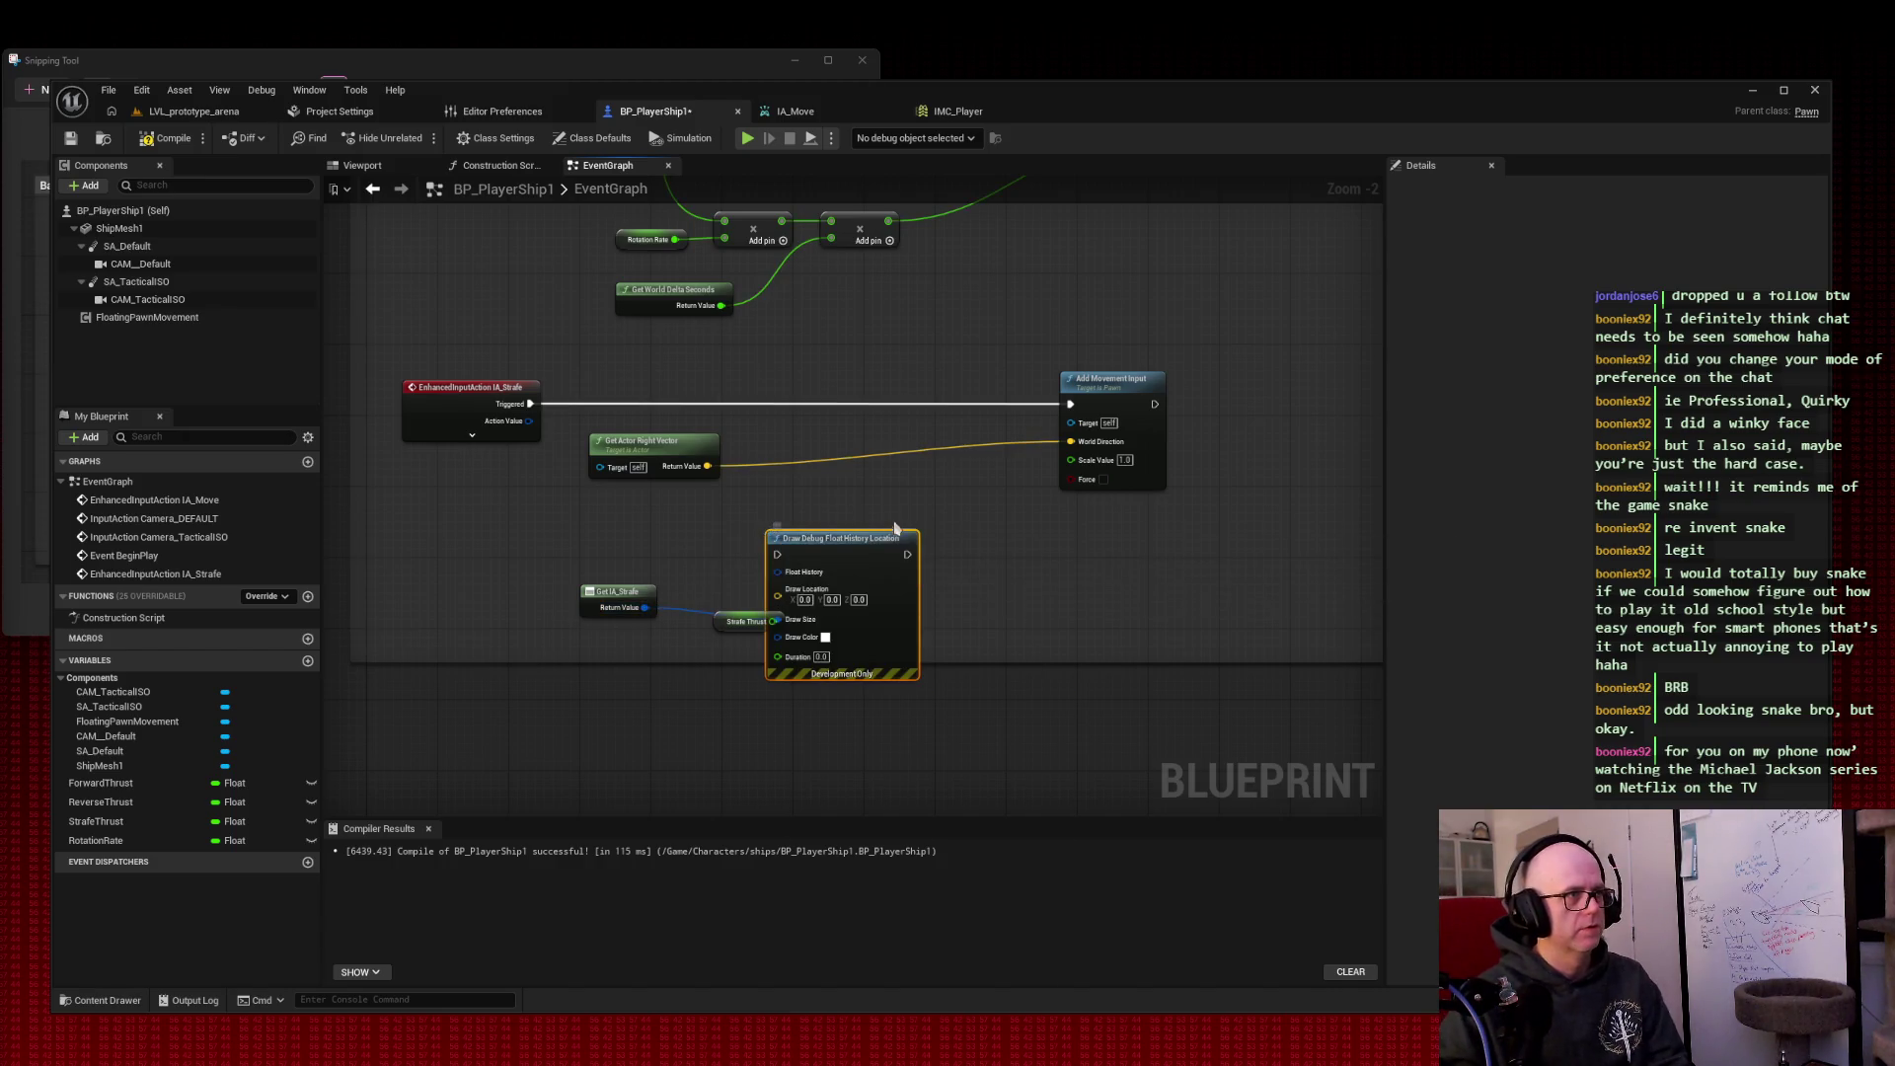
{"action": "mouse_move", "coordinate": [859, 545]}
{"action": "left_mouse_down"}
{"action": "mouse_move", "coordinate": [871, 503]}
{"action": "mouse_move", "coordinate": [901, 502]}
{"action": "mouse_move", "coordinate": [891, 521]}
{"action": "left_mouse_up"}
Step: Enlarge the Base movement comment and rearrange Get IA_Strafe, Draw Debug and Strafe Thrust
{"action": "left_click", "coordinate": [745, 617]}
{"action": "left_click_drag", "start_coordinate": [1238, 567], "coordinate": [788, 494]}
{"action": "scroll", "coordinate": [788, 494], "scroll_direction": "down", "scroll_amount": 3}
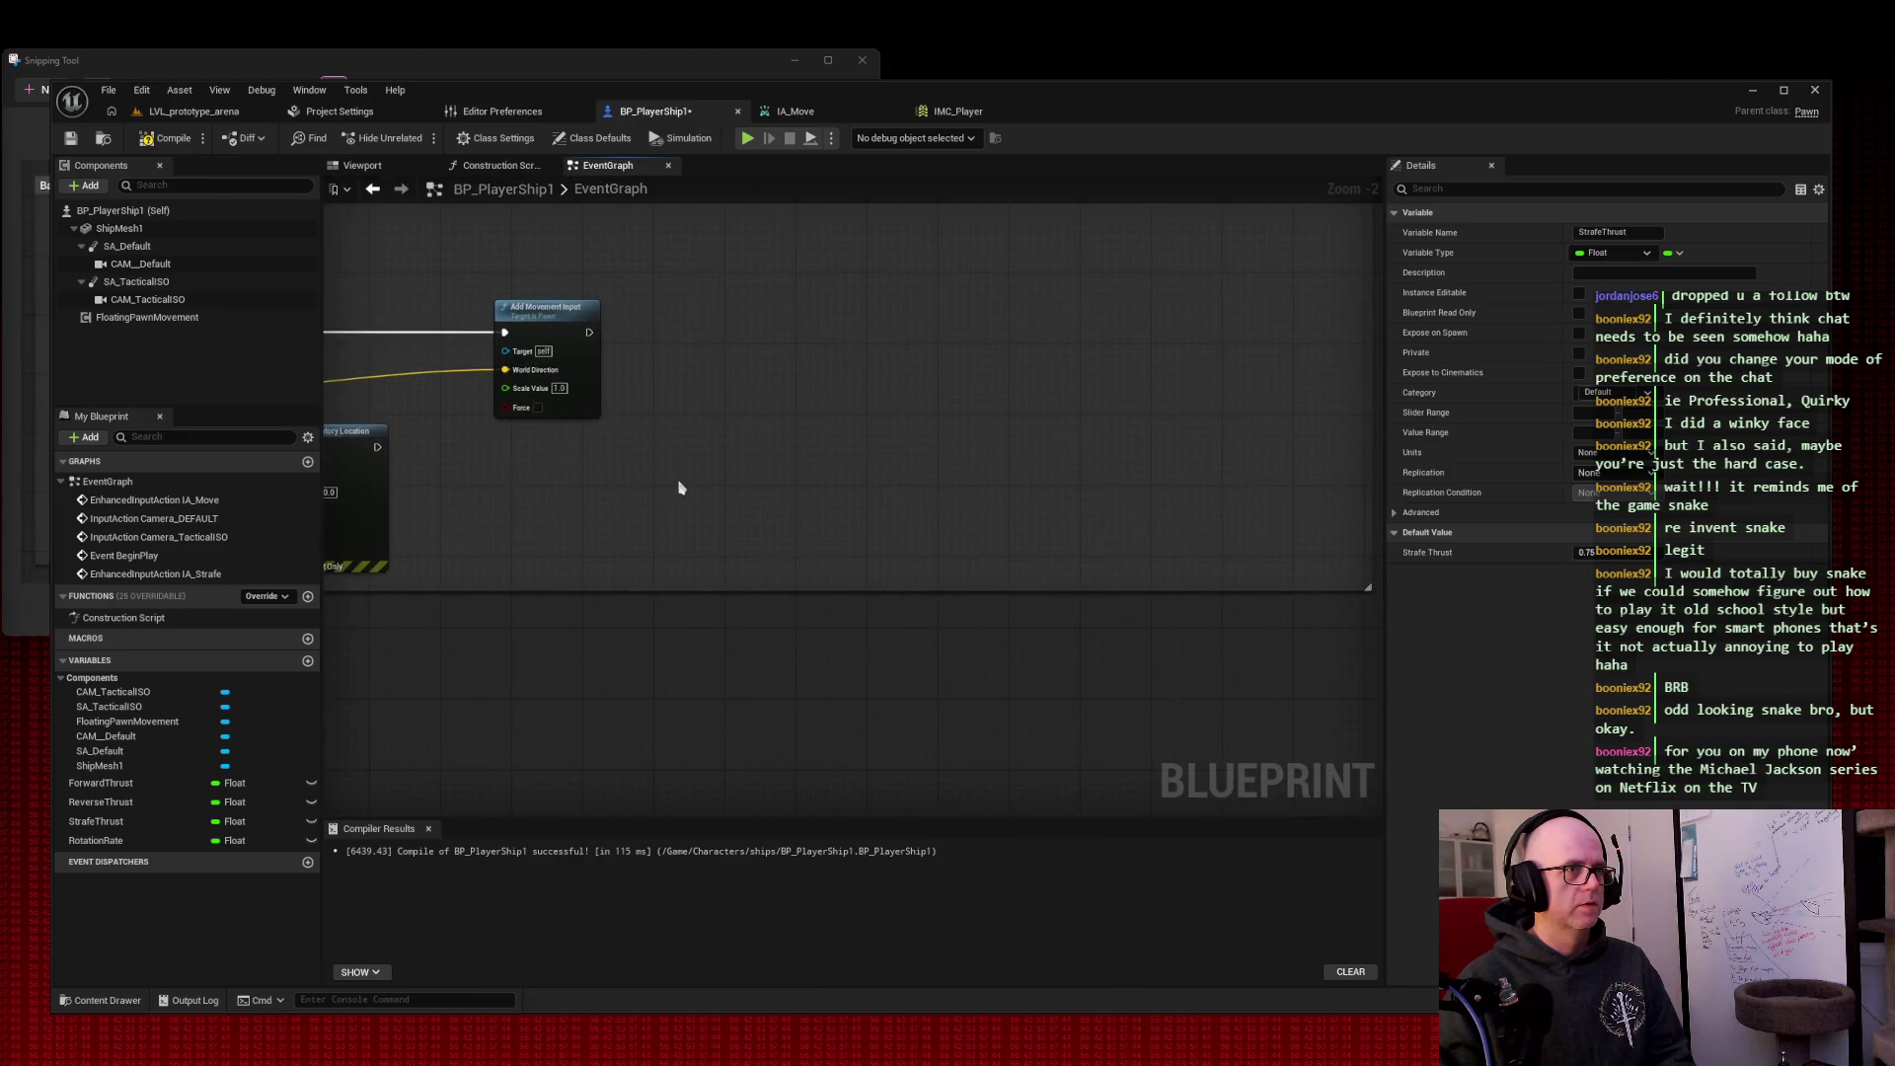
{"action": "left_click_drag", "start_coordinate": [1298, 570], "coordinate": [1369, 786]}
{"action": "left_click_drag", "start_coordinate": [1054, 452], "coordinate": [1128, 539]}
{"action": "scroll", "coordinate": [801, 605], "scroll_direction": "up", "scroll_amount": 4}
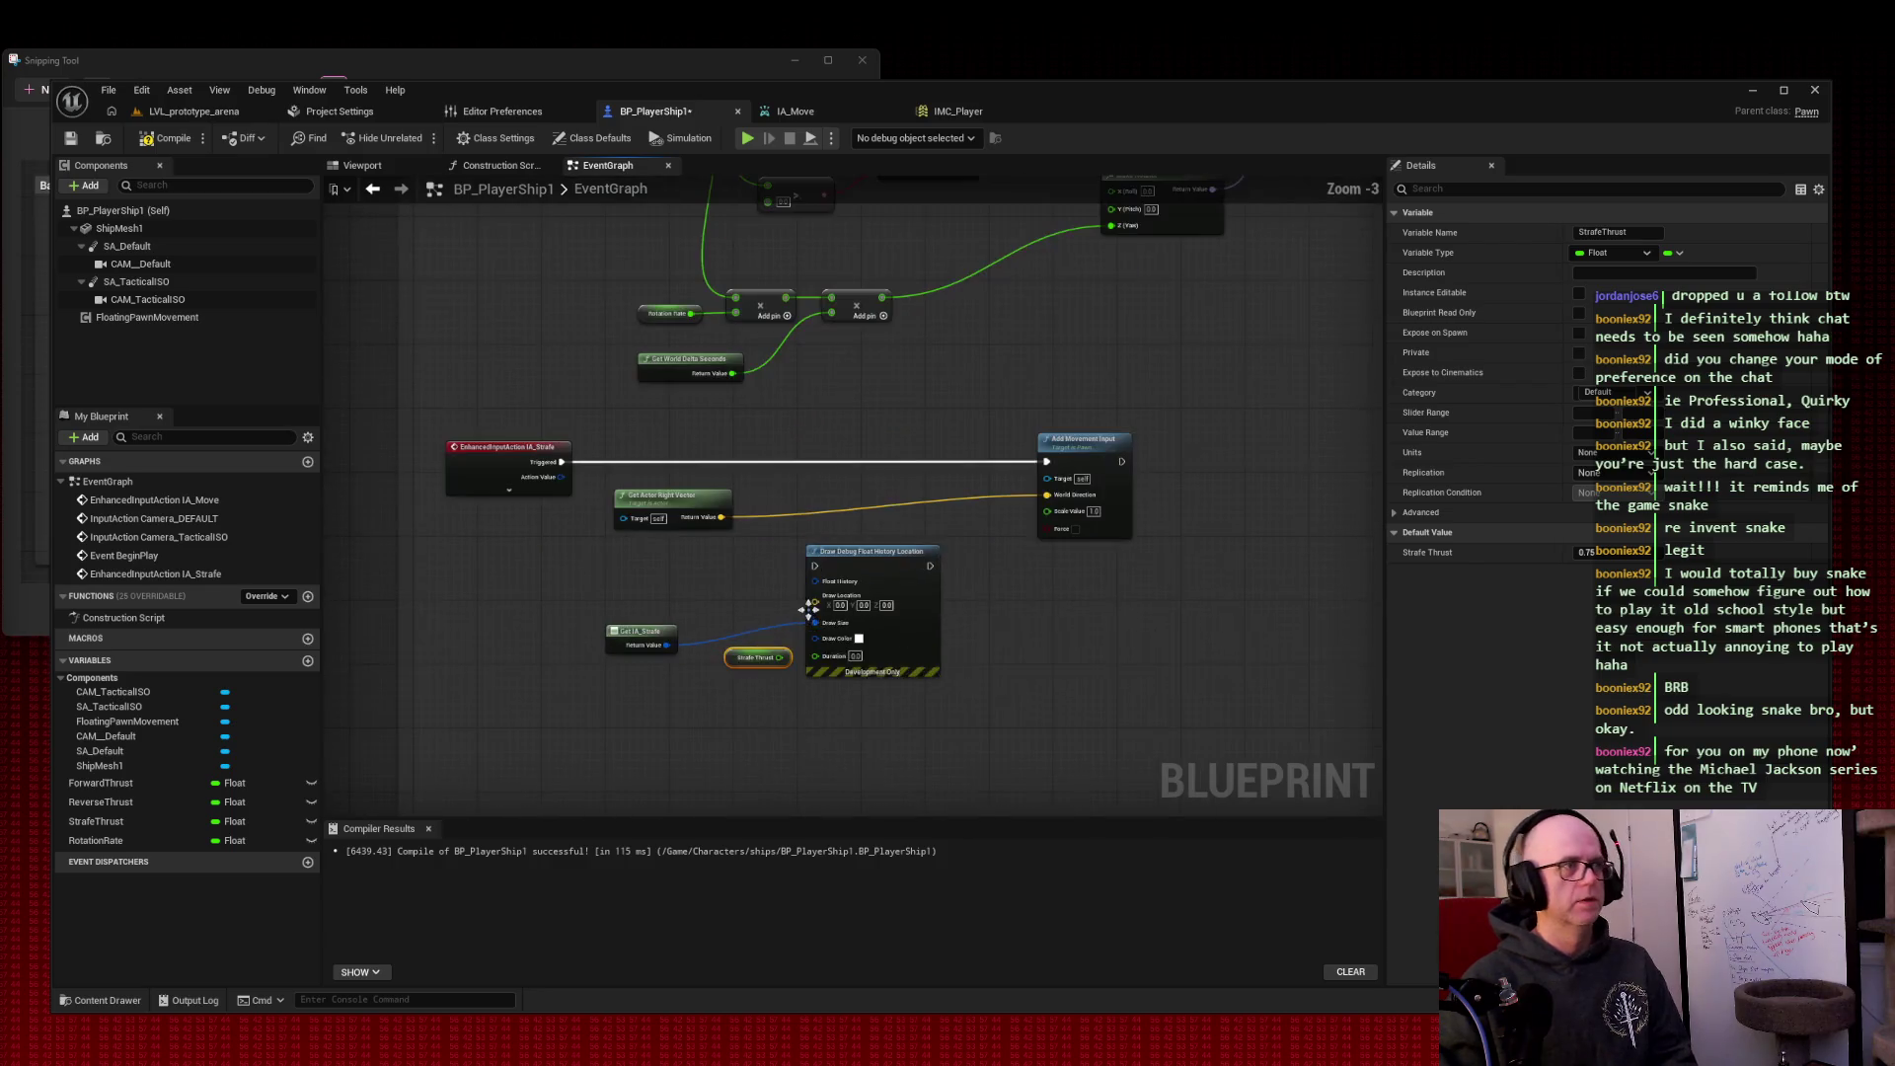
{"action": "left_click_drag", "start_coordinate": [608, 640], "coordinate": [616, 579]}
{"action": "left_click_drag", "start_coordinate": [923, 538], "coordinate": [945, 526]}
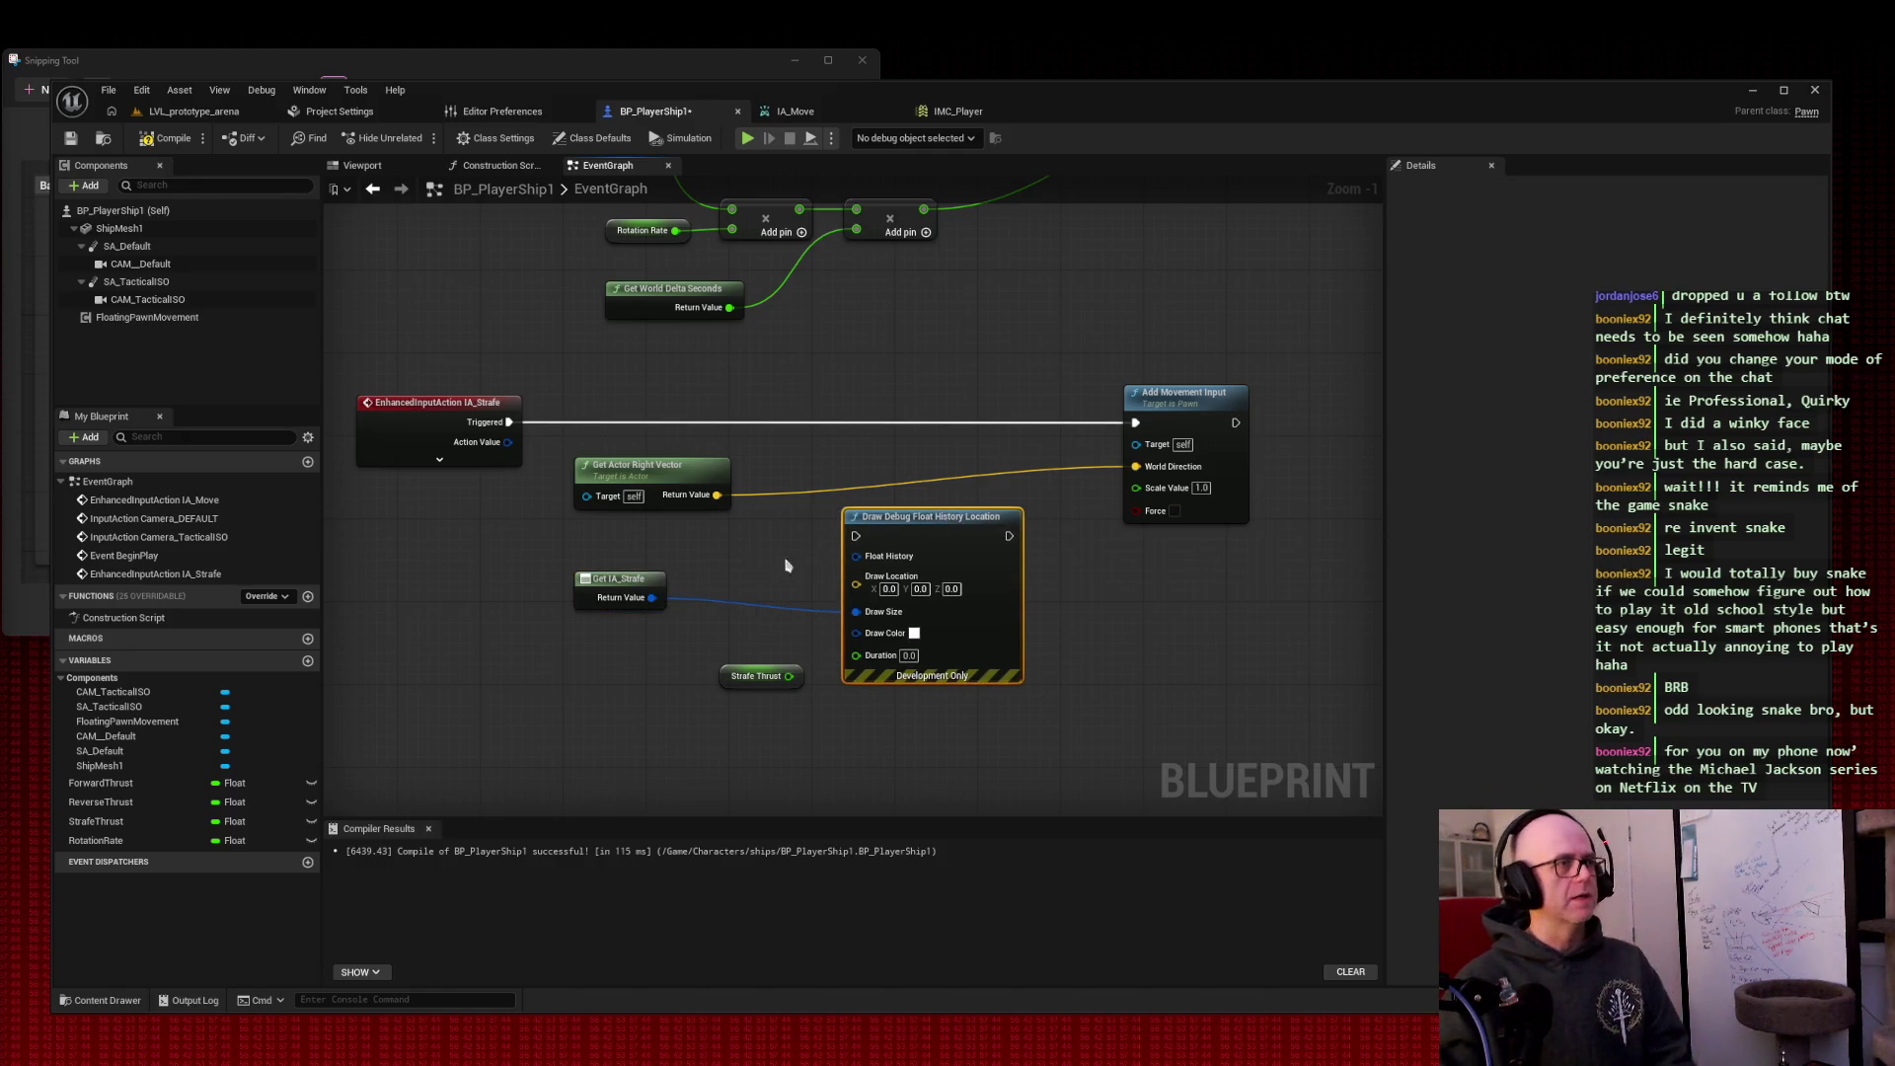
{"action": "left_click_drag", "start_coordinate": [750, 683], "coordinate": [647, 752]}
Step: Reposition the Draw Debug and Strafe Thrust nodes, then remove a misplaced multiply node
{"action": "mouse_move", "coordinate": [967, 521]}
{"action": "left_mouse_down"}
{"action": "mouse_move", "coordinate": [812, 533]}
{"action": "mouse_move", "coordinate": [830, 531]}
{"action": "mouse_move", "coordinate": [830, 583]}
{"action": "left_mouse_up"}
{"action": "mouse_move", "coordinate": [634, 747]}
{"action": "left_mouse_down"}
{"action": "mouse_move", "coordinate": [621, 789]}
{"action": "mouse_move", "coordinate": [1028, 610]}
{"action": "left_mouse_up"}
{"action": "type", "text": "*"}
{"action": "key", "text": "Return"}
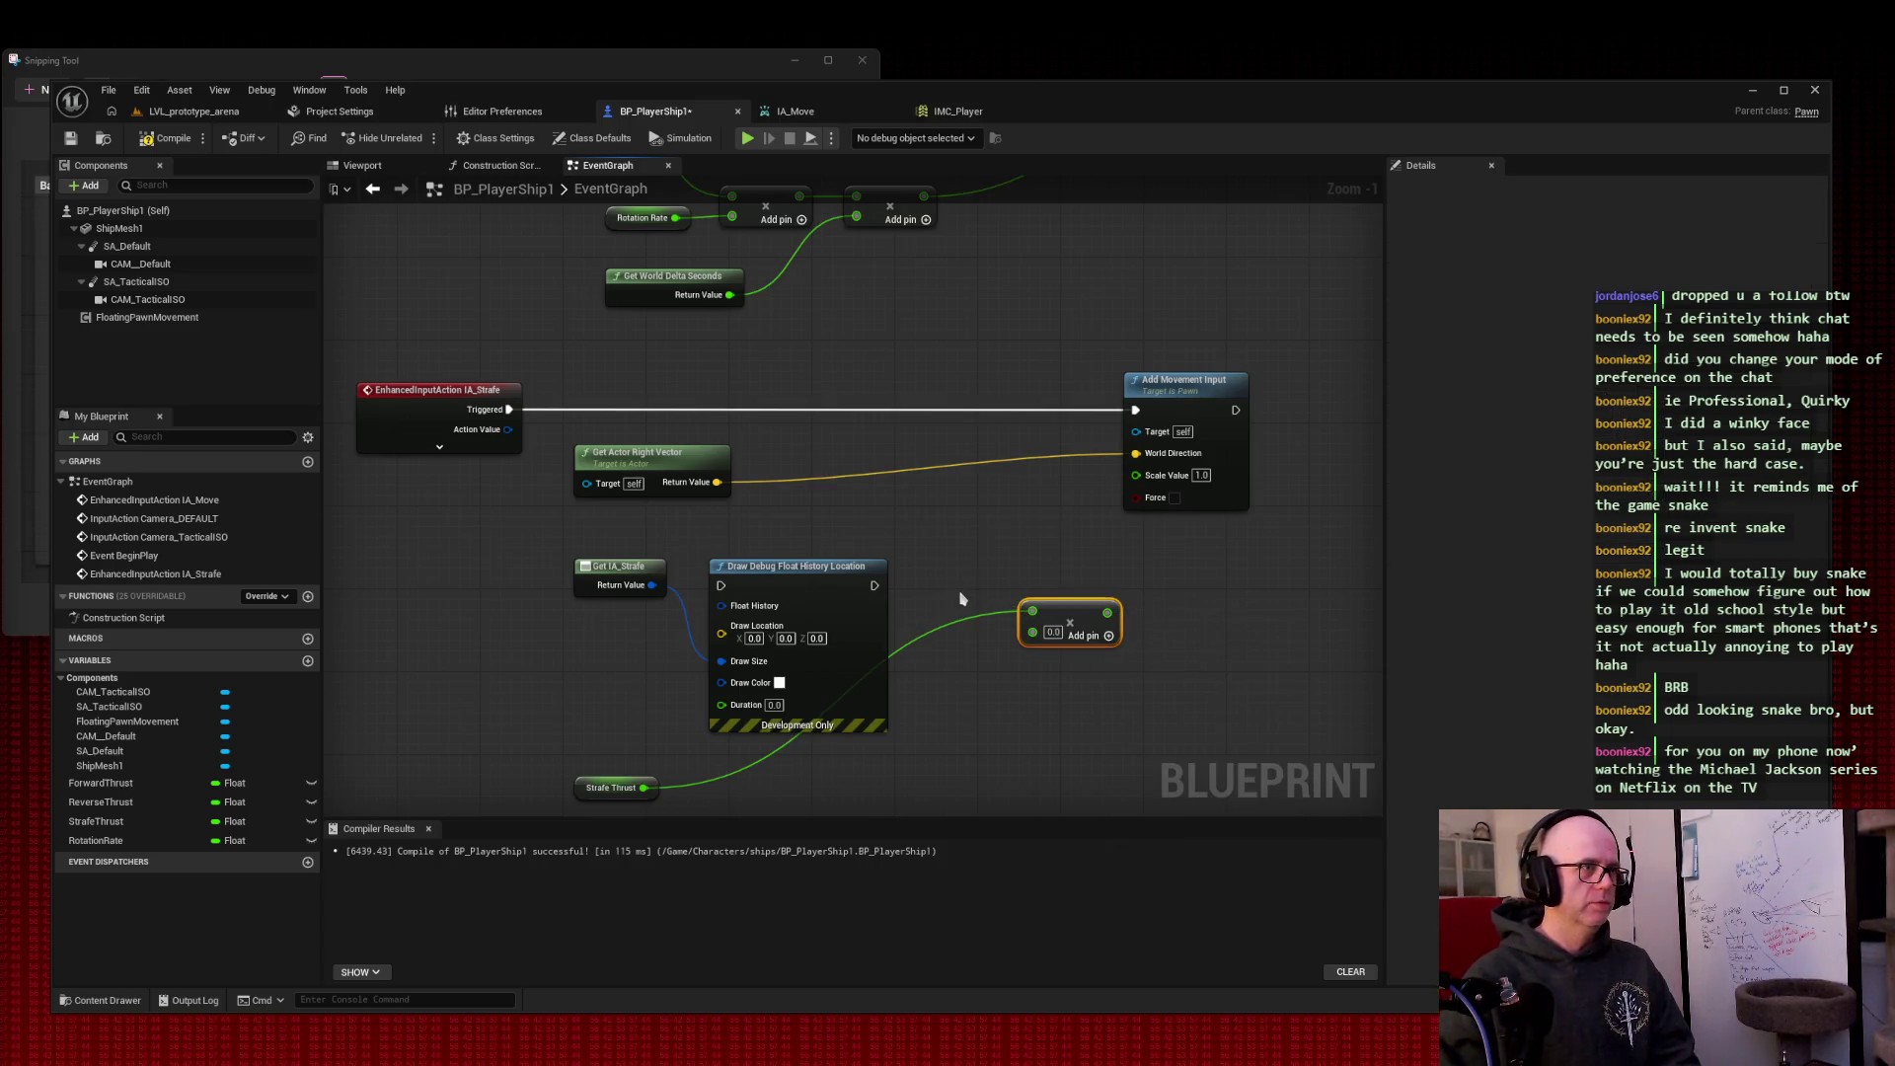
{"action": "key", "text": "Delete"}
Step: Place a new Multiply node and wire Strafe Thrust into it
{"action": "right_click", "coordinate": [975, 583]}
{"action": "type", "text": "*"}
{"action": "key", "text": "Return"}
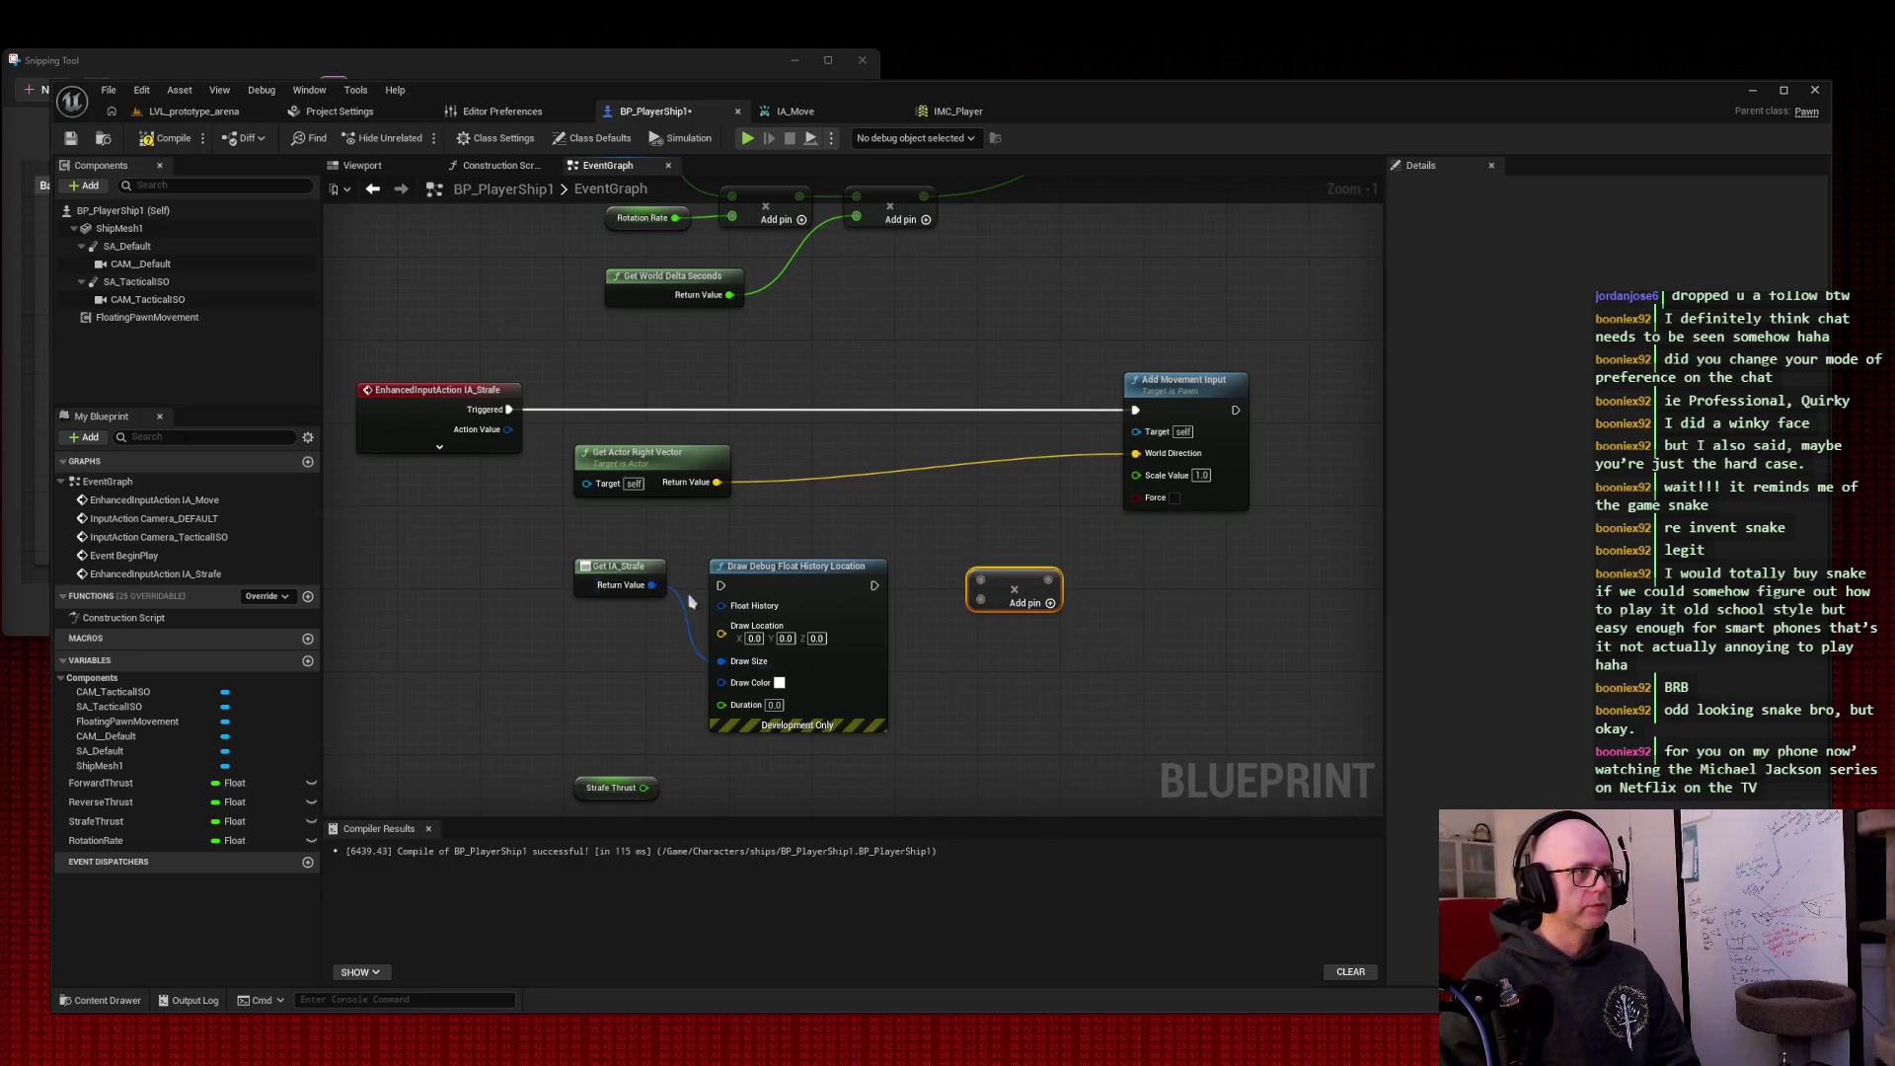
{"action": "left_click_drag", "start_coordinate": [875, 585], "coordinate": [981, 586]}
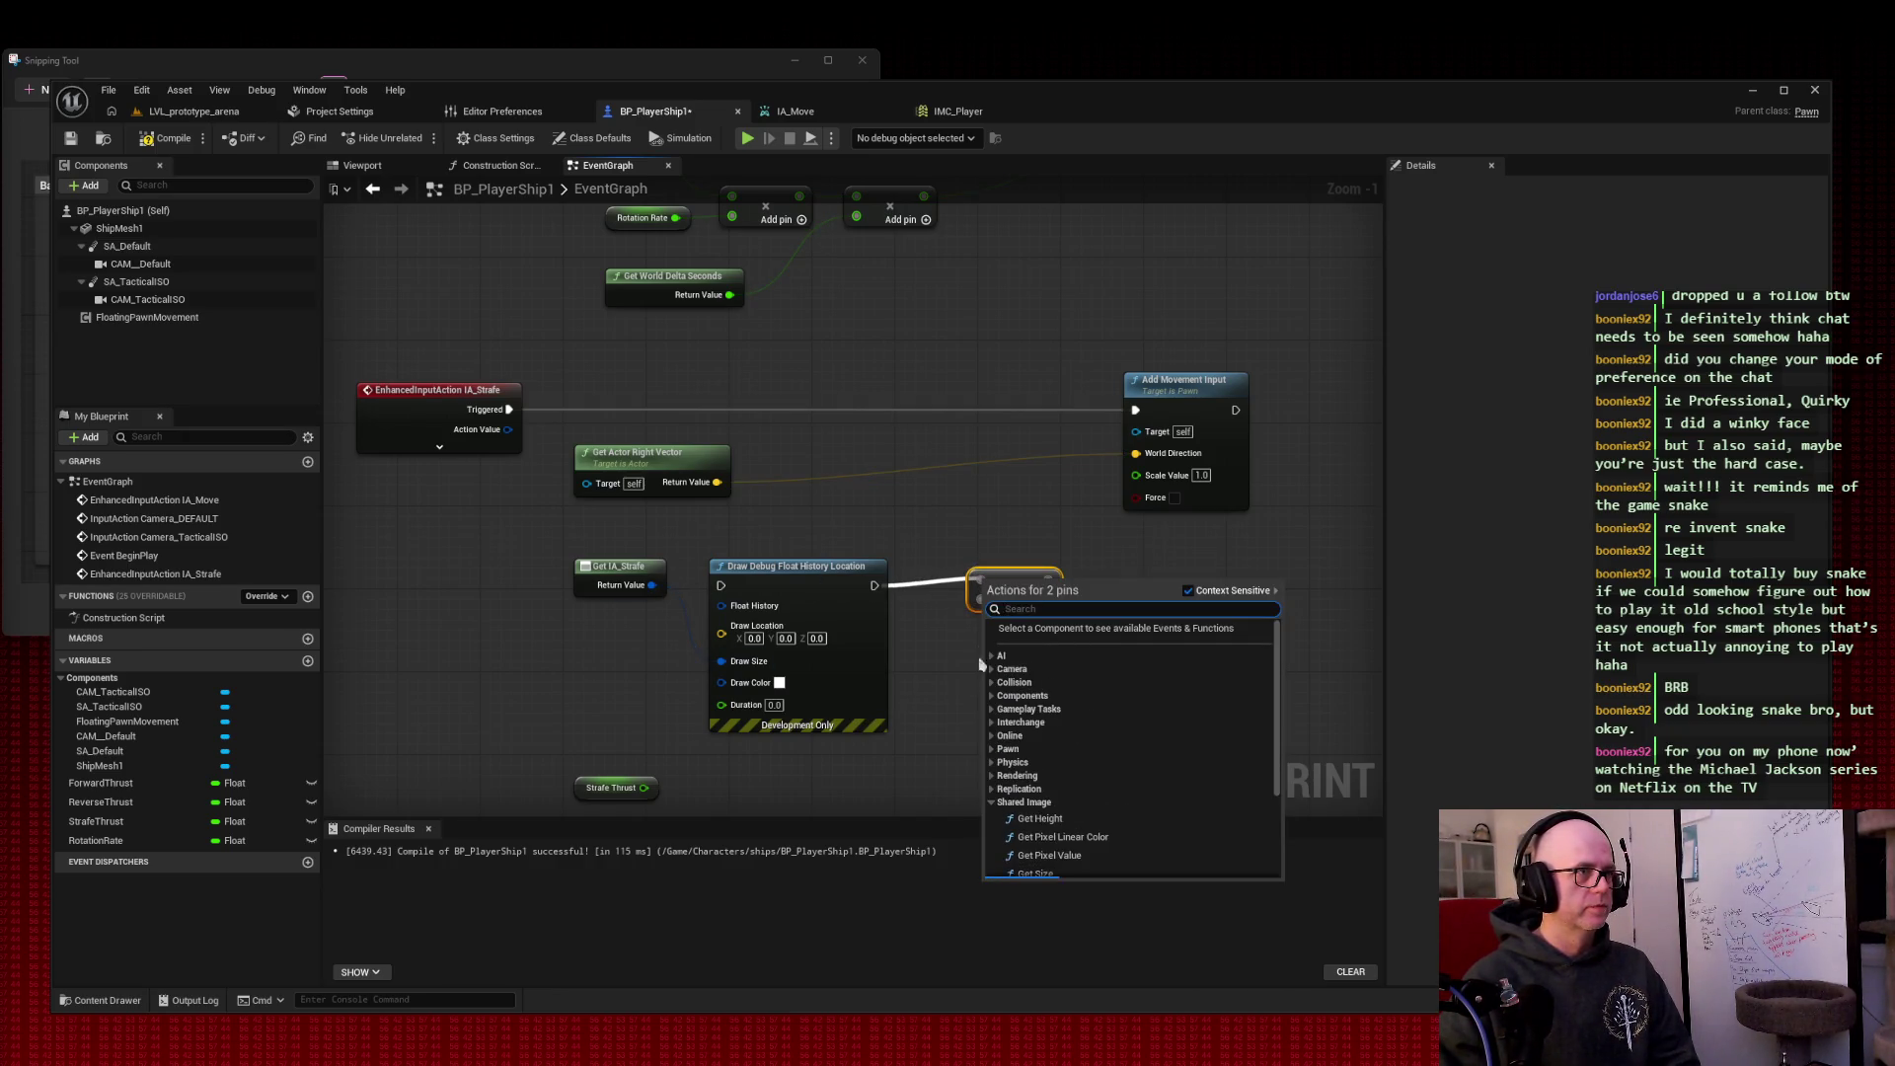
{"action": "left_click", "coordinate": [954, 512]}
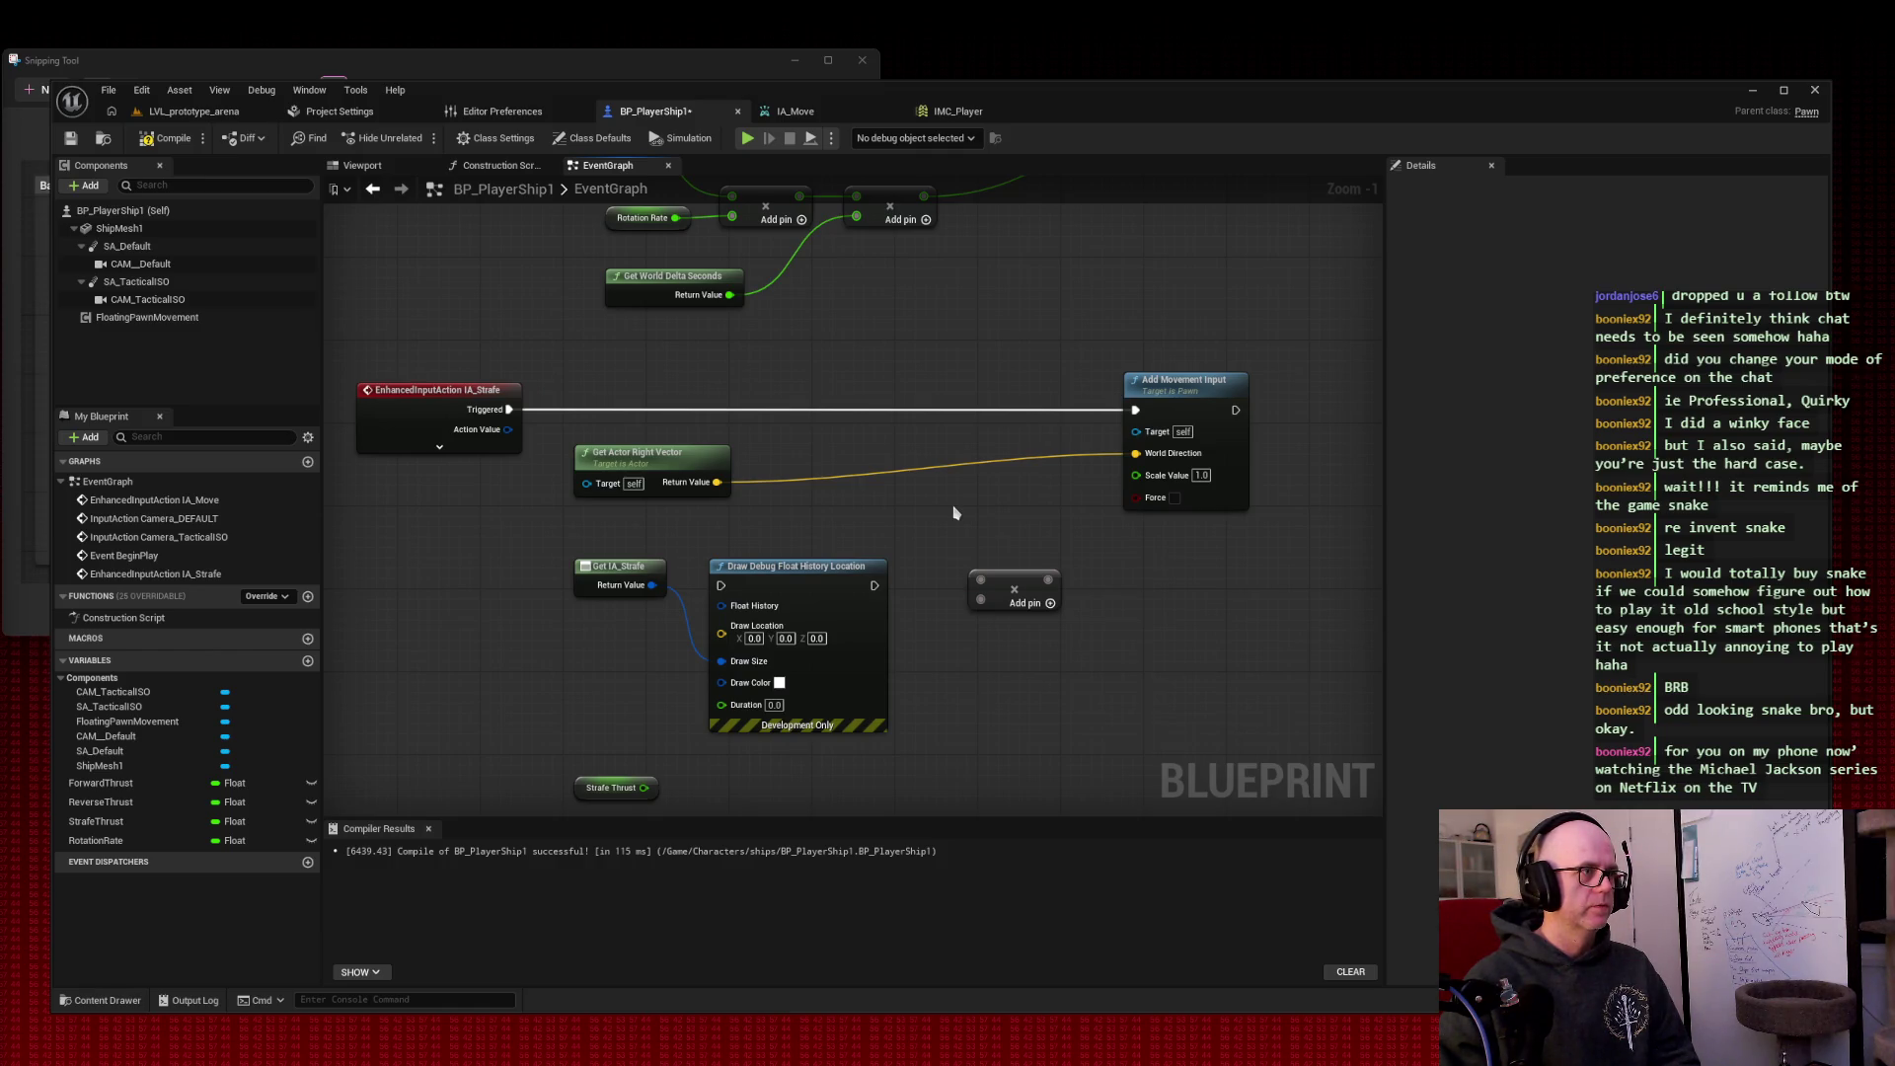
{"action": "mouse_move", "coordinate": [643, 787]}
{"action": "left_mouse_down"}
{"action": "mouse_move", "coordinate": [787, 775]}
{"action": "mouse_move", "coordinate": [986, 620]}
{"action": "mouse_move", "coordinate": [982, 603]}
{"action": "left_mouse_up"}
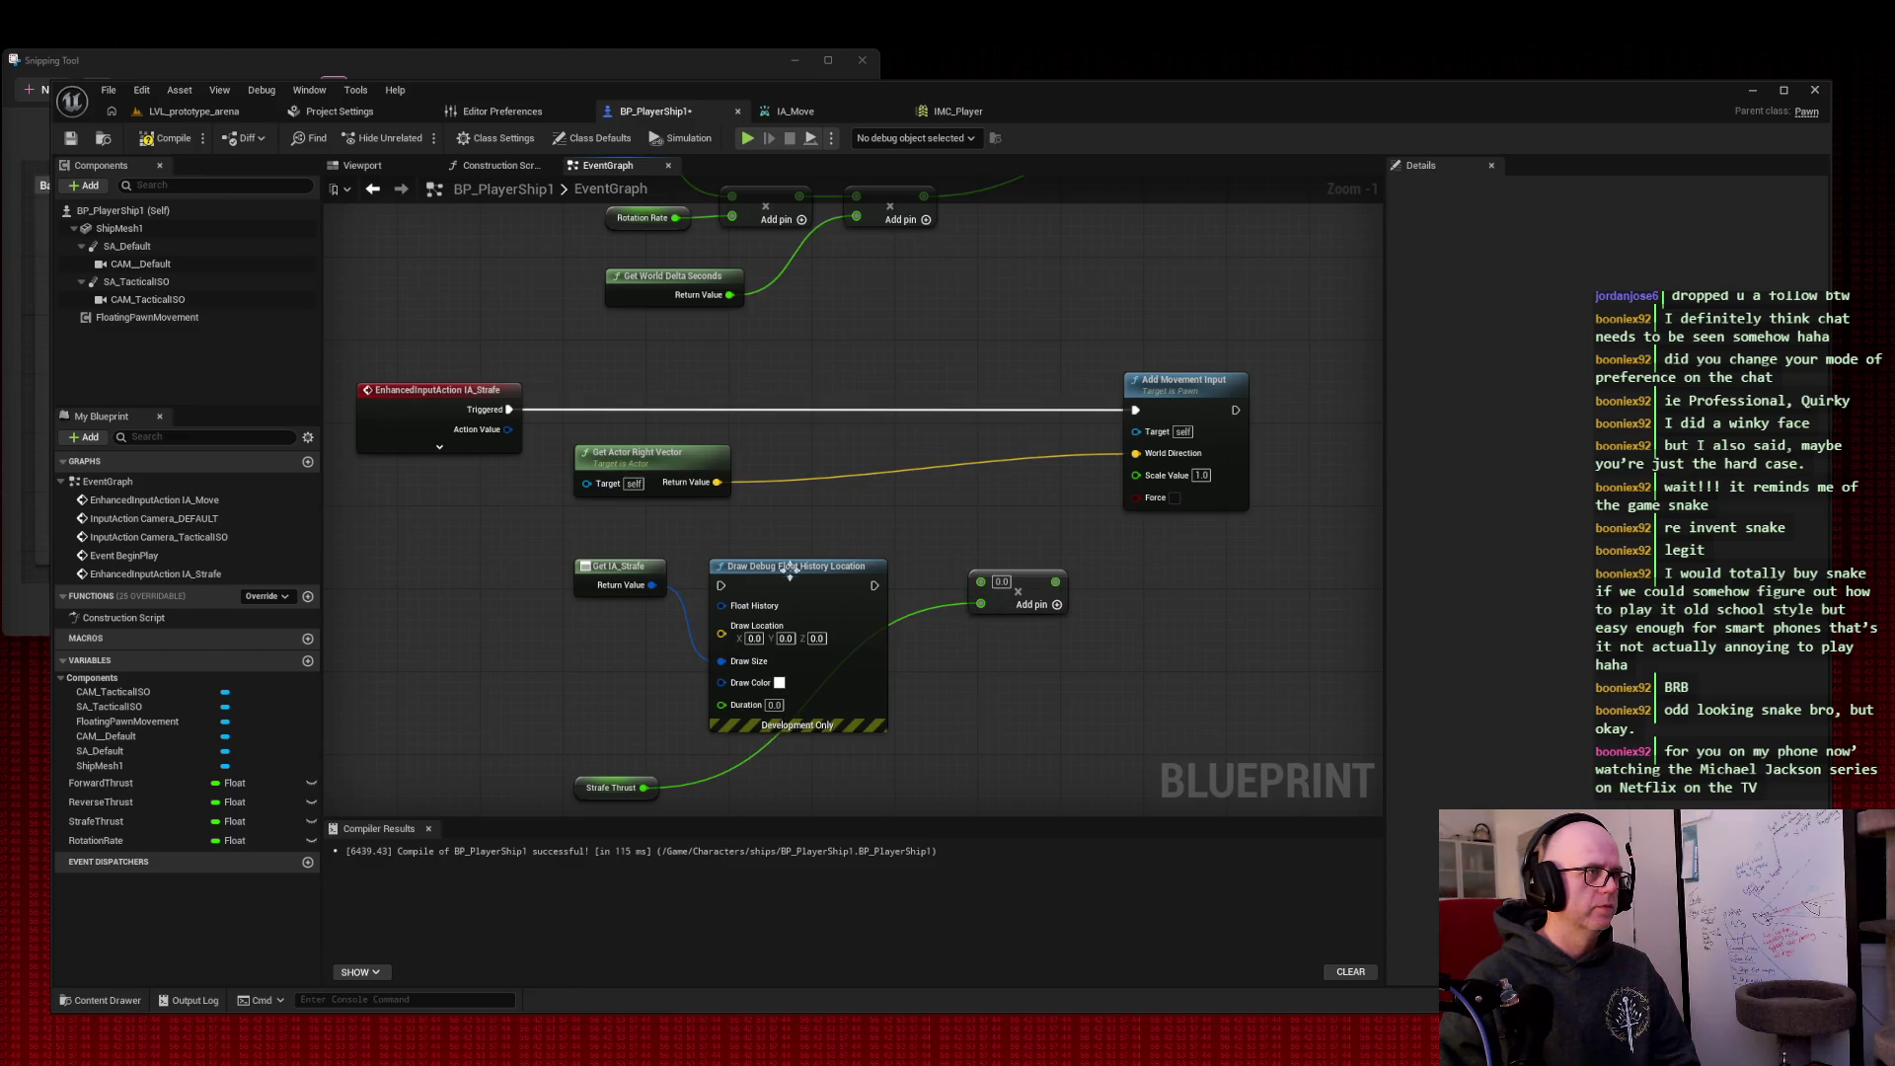
Step: Search 'to float' conversions from IA_Strafe's value and screenshot the graph
{"action": "left_click_drag", "start_coordinate": [651, 585], "coordinate": [934, 498]}
{"action": "type", "text": "to float"}
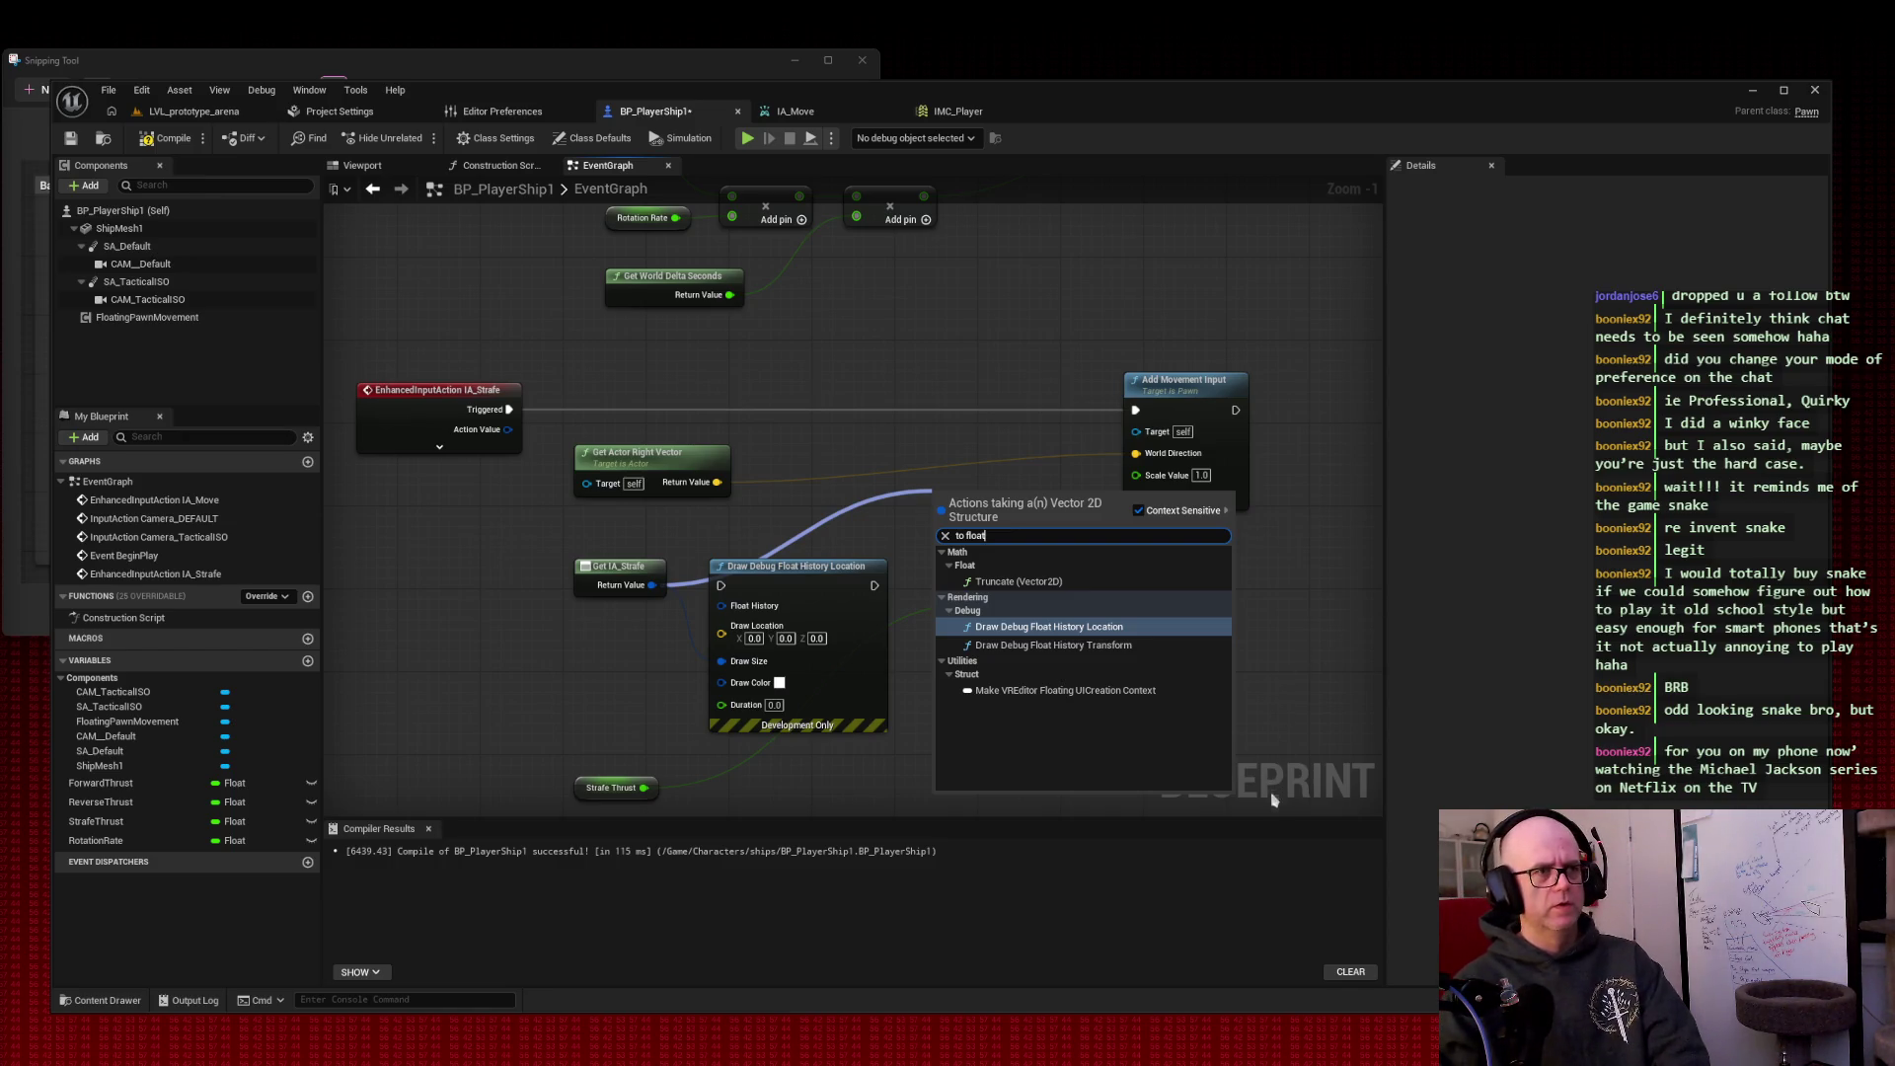
{"action": "key", "text": "super+shift+s"}
{"action": "mouse_move", "coordinate": [1278, 811]}
{"action": "left_mouse_down"}
{"action": "mouse_move", "coordinate": [637, 545]}
{"action": "mouse_move", "coordinate": [423, 332]}
{"action": "mouse_move", "coordinate": [352, 336]}
{"action": "left_mouse_up"}
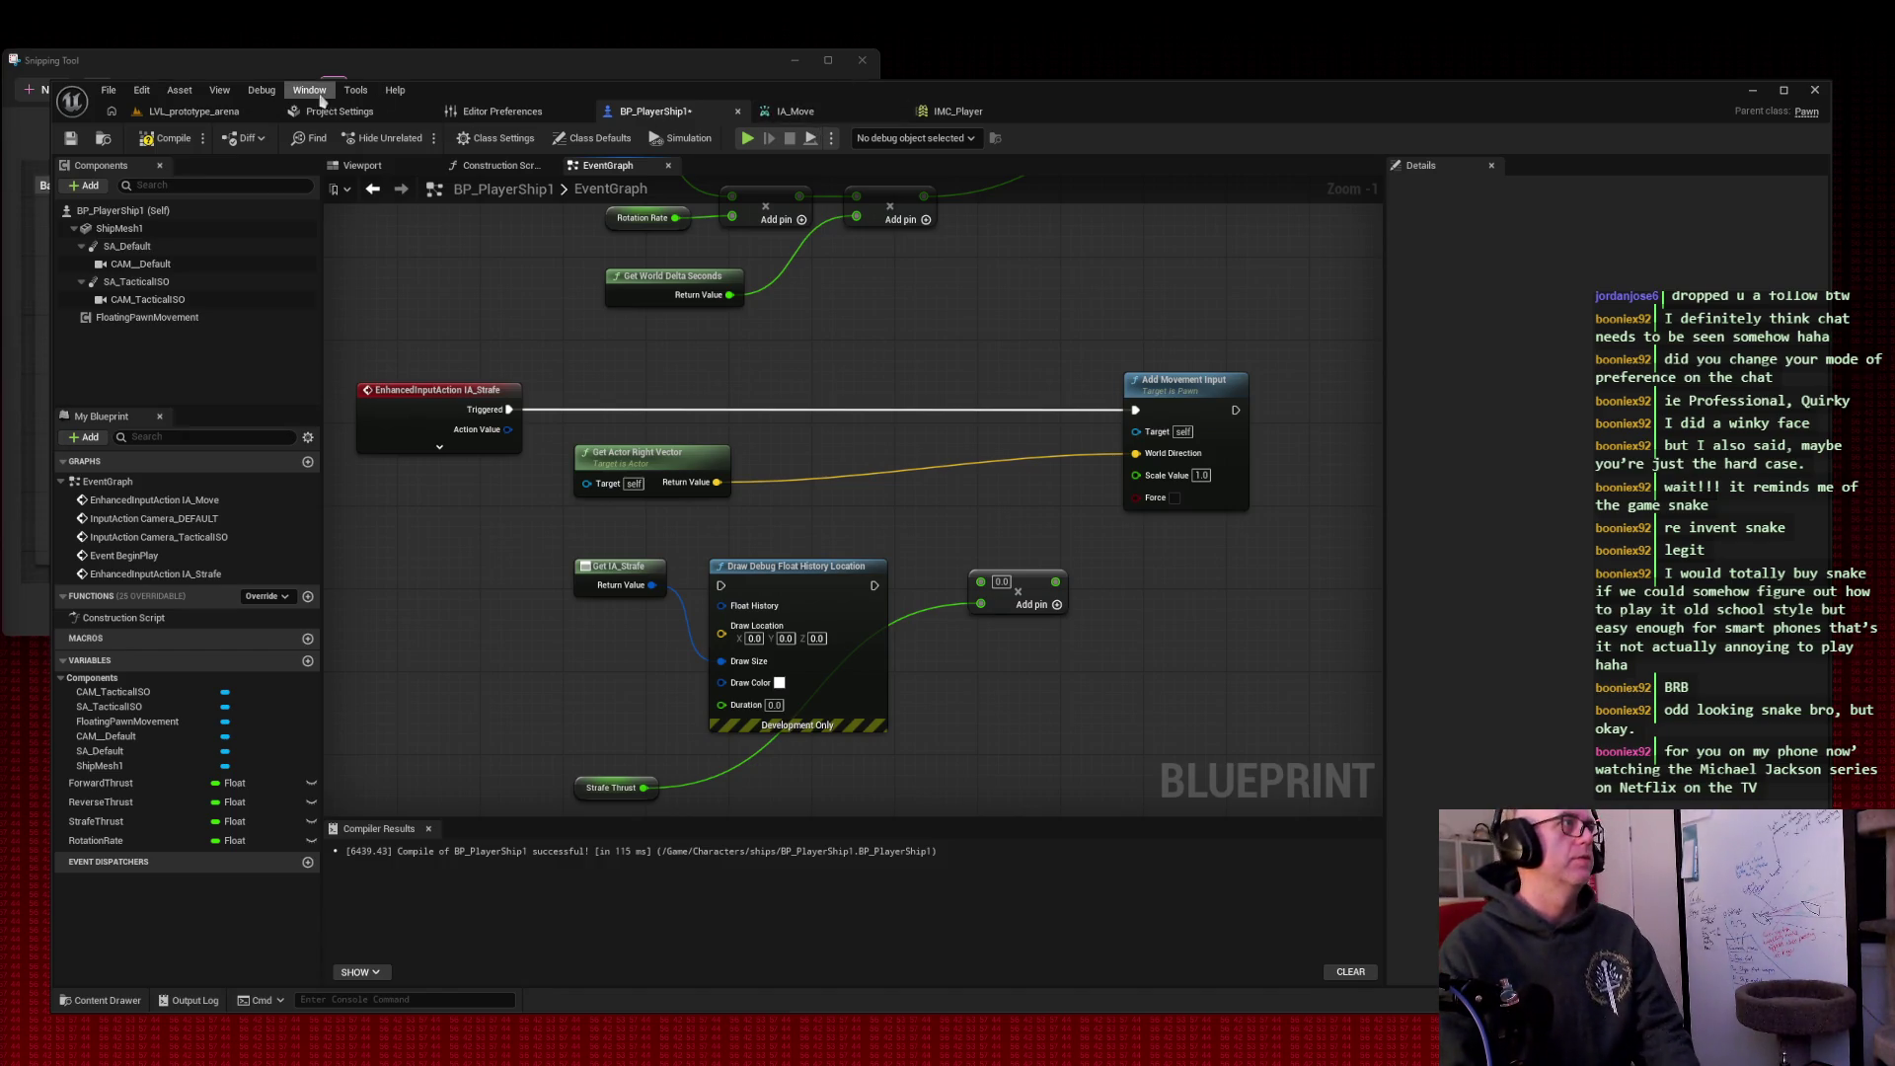
Step: Open IA_Strafe from Content/Input/Actions, tab it beside IA_Move, and bring up IMC_Player
{"action": "left_click", "coordinate": [194, 111]}
{"action": "left_click", "coordinate": [345, 904]}
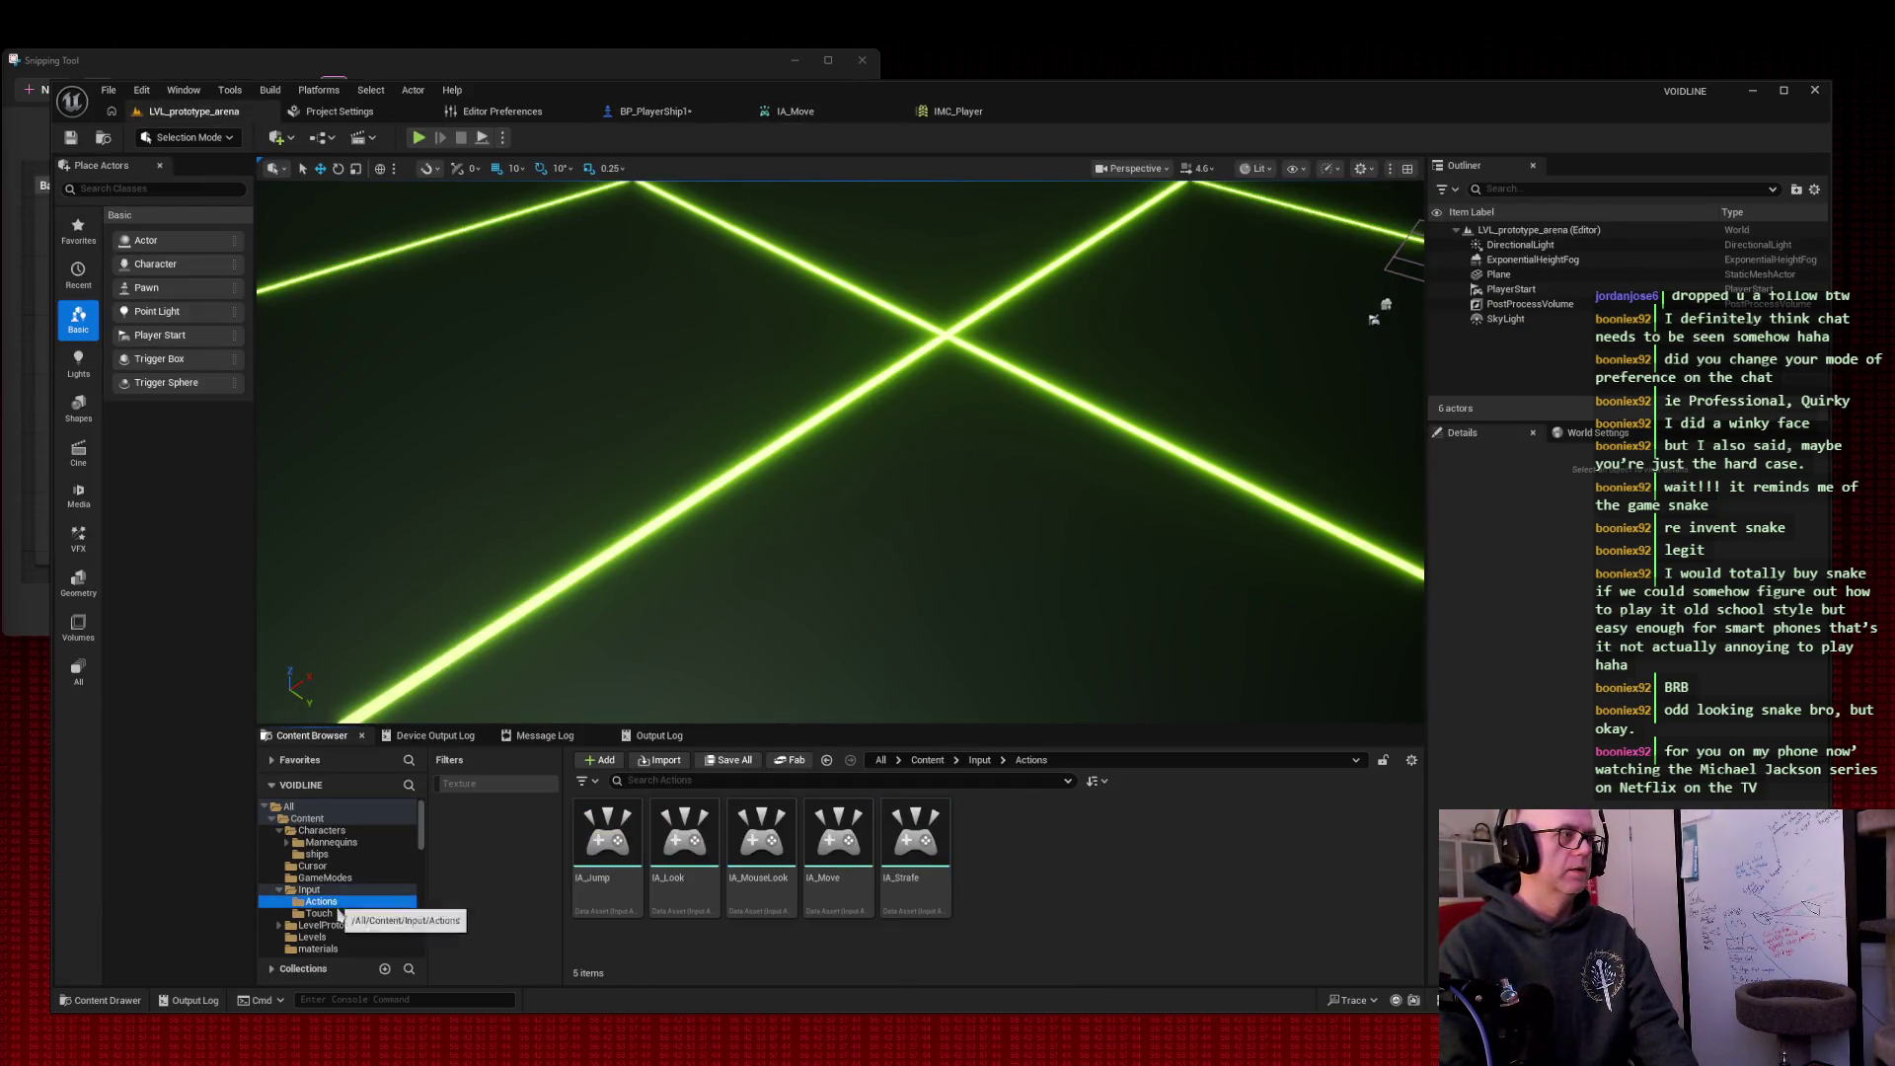
{"action": "double_click", "coordinate": [915, 843]}
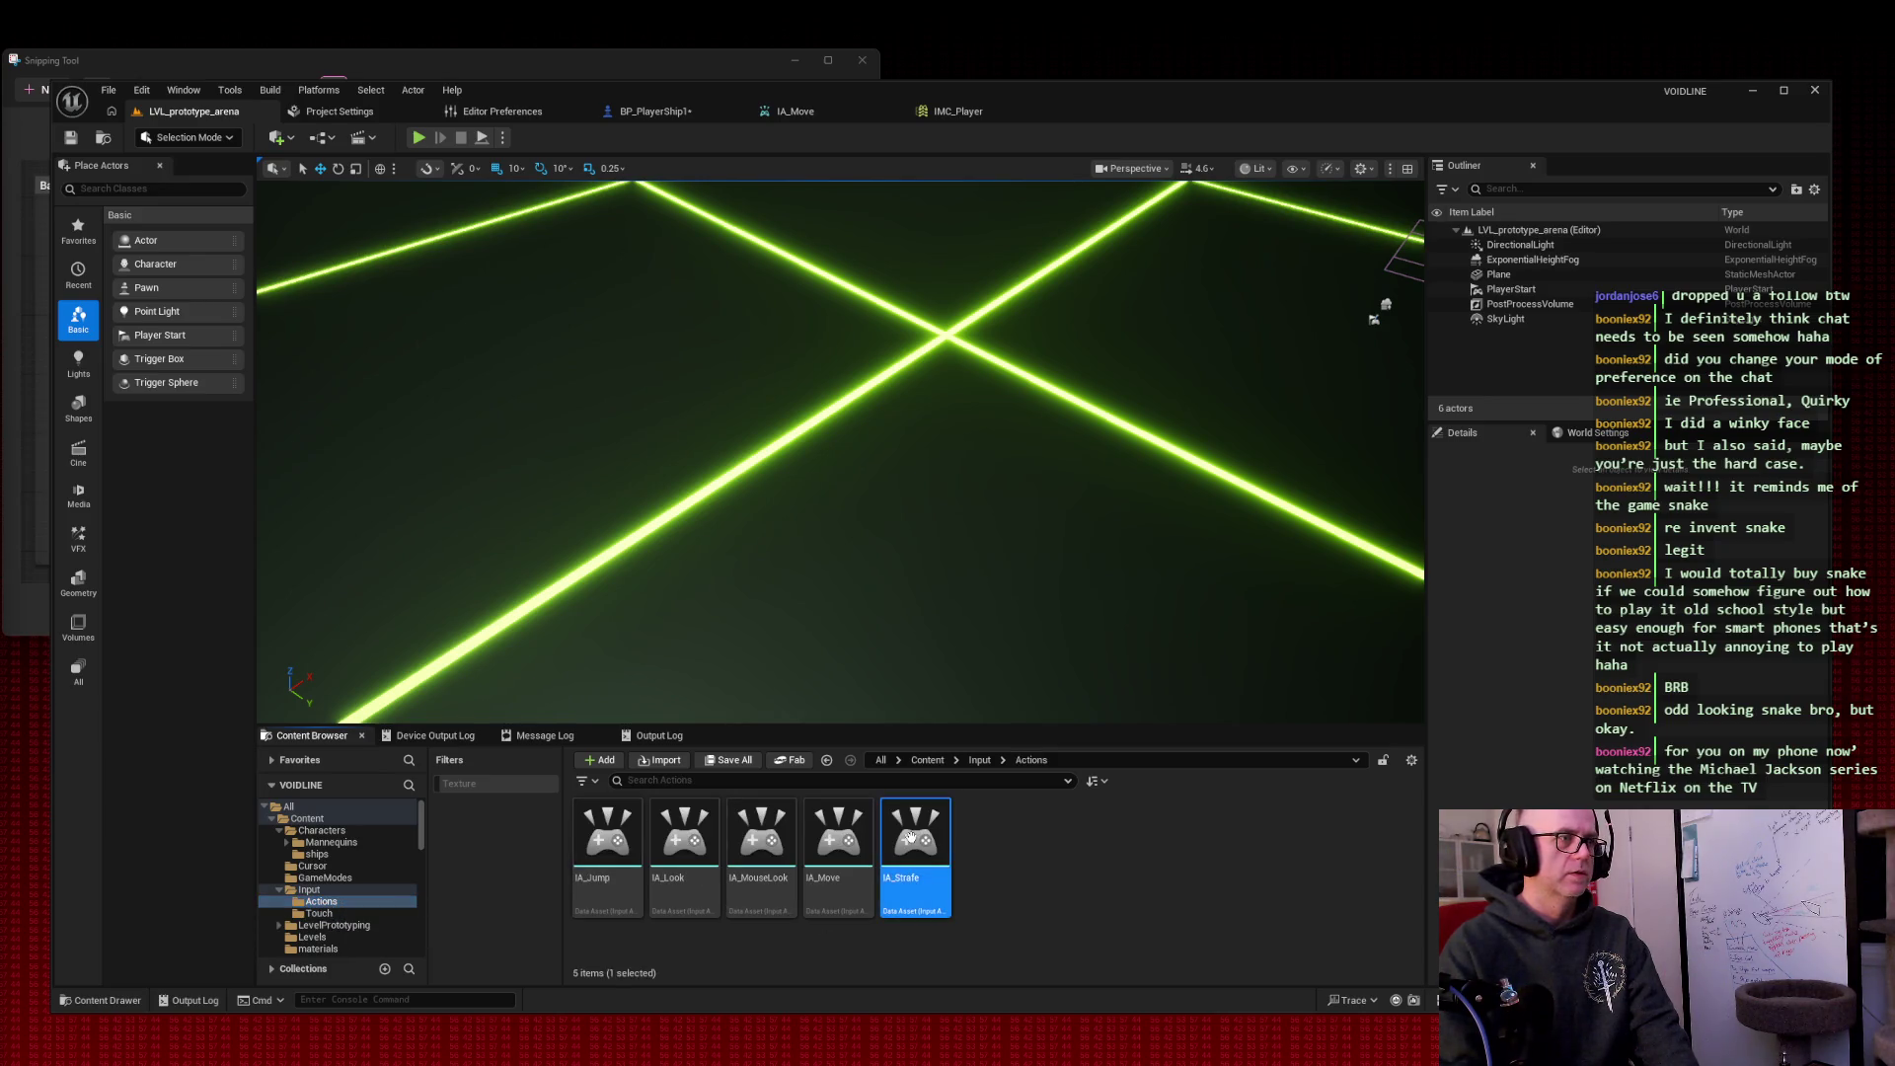
{"action": "left_click", "coordinate": [834, 116]}
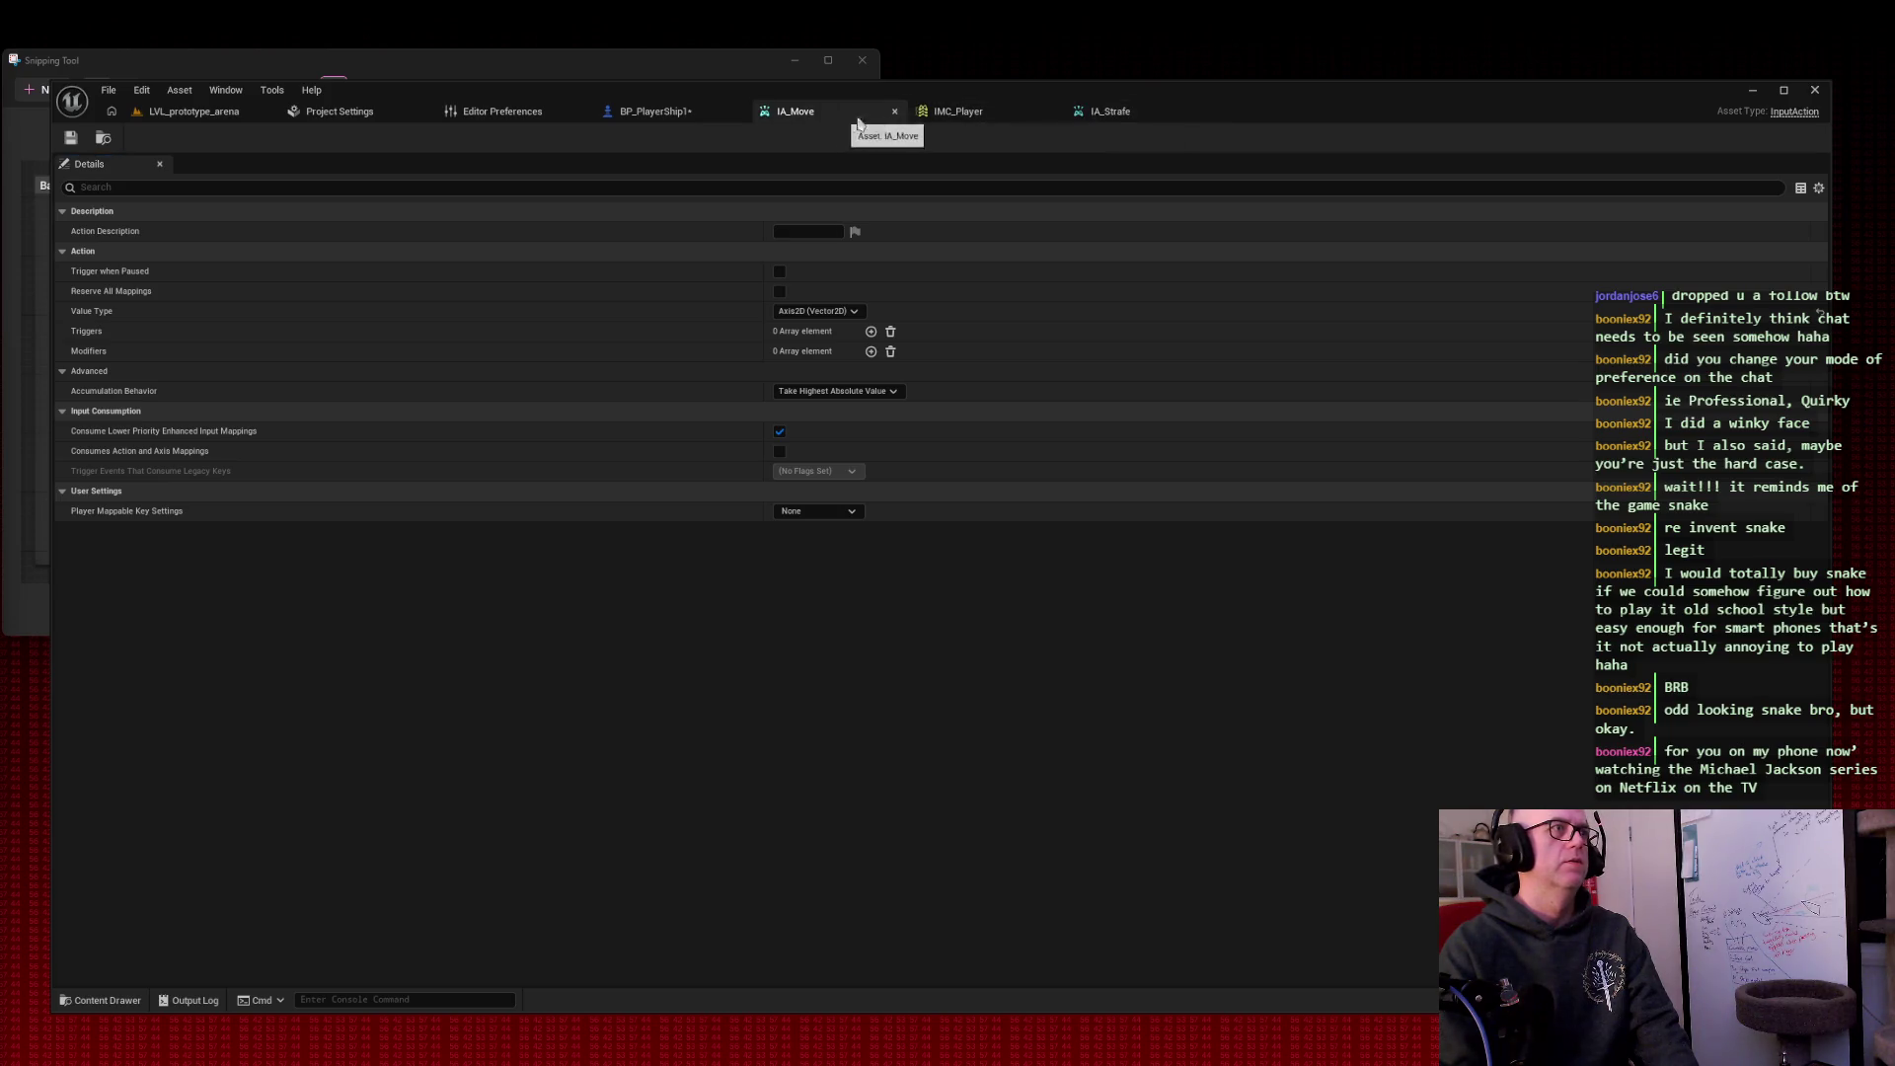
{"action": "left_click_drag", "start_coordinate": [1110, 115], "coordinate": [982, 116]}
{"action": "left_click", "coordinate": [1118, 114]}
Step: Scroll to the IA_Strafe mappings in IMC_Player and screenshot them
{"action": "scroll", "coordinate": [555, 495], "scroll_direction": "down", "scroll_amount": 10}
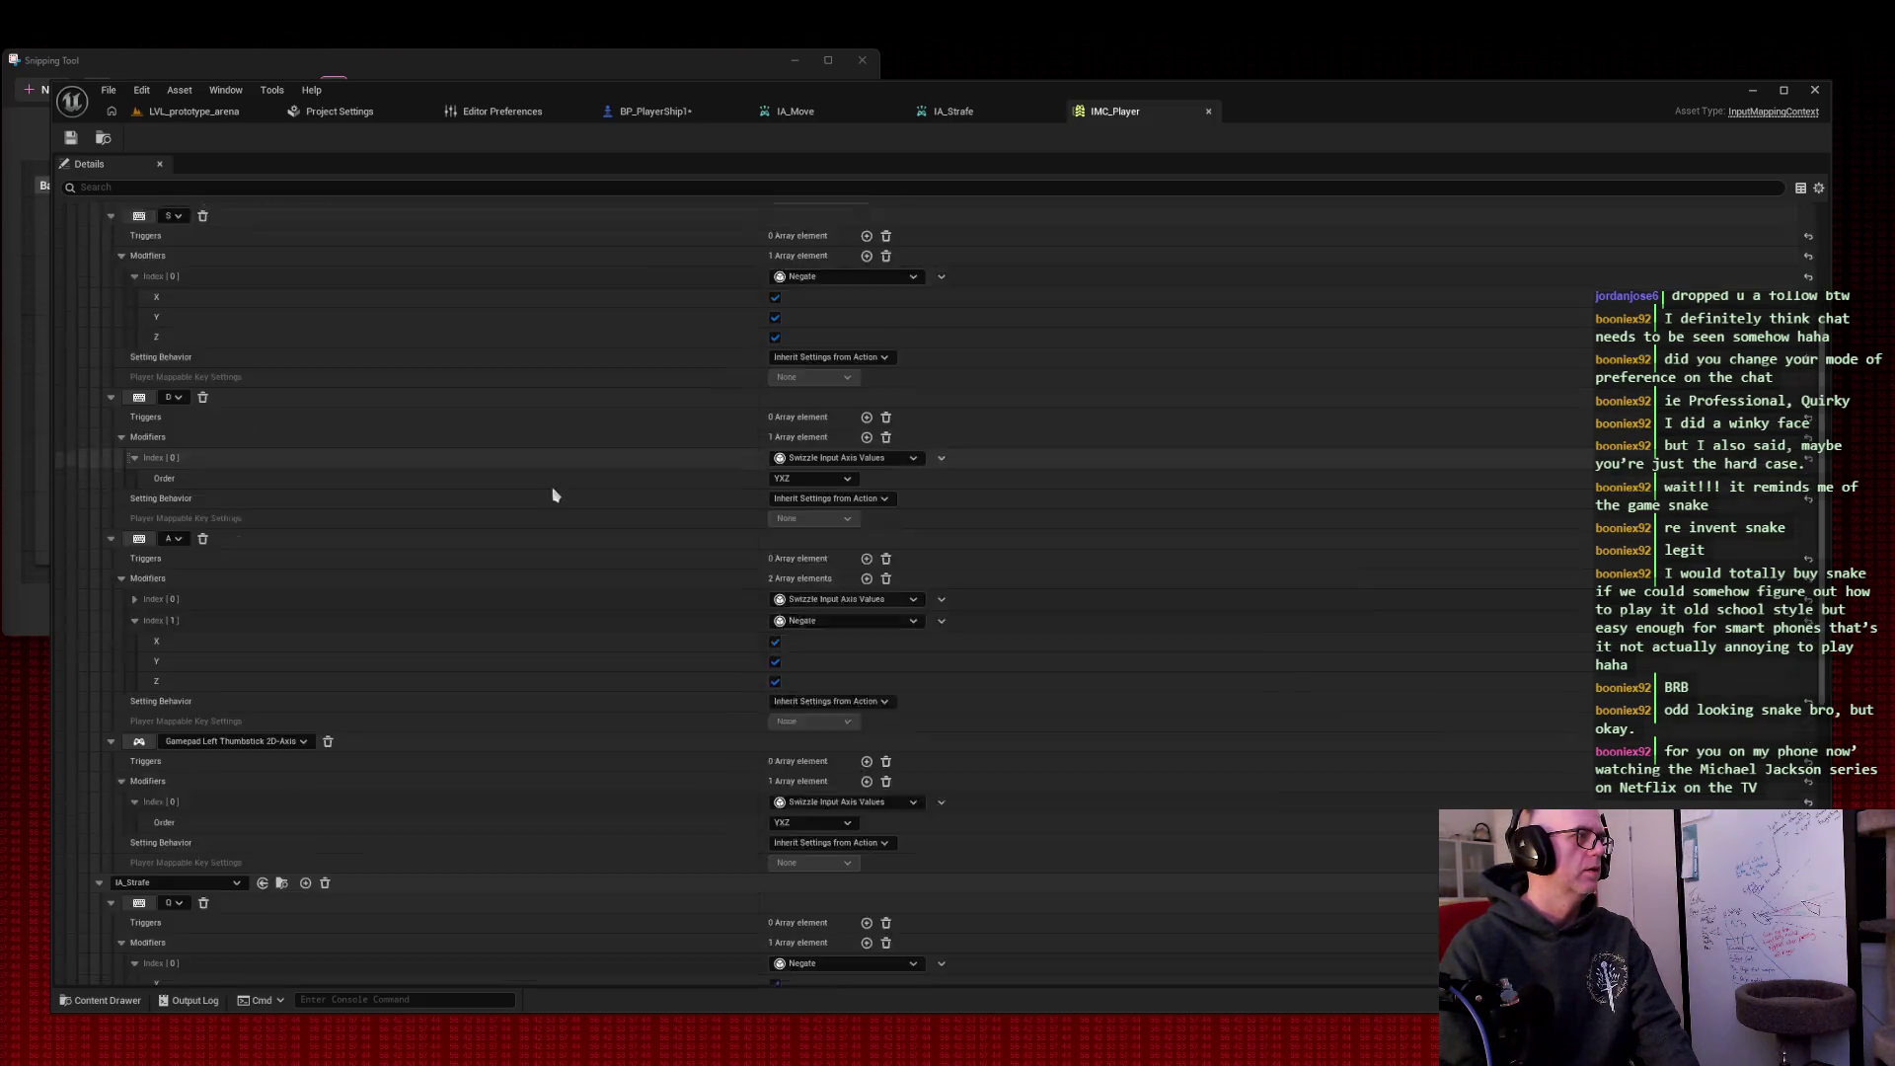
{"action": "scroll", "coordinate": [552, 494], "scroll_direction": "down", "scroll_amount": 3}
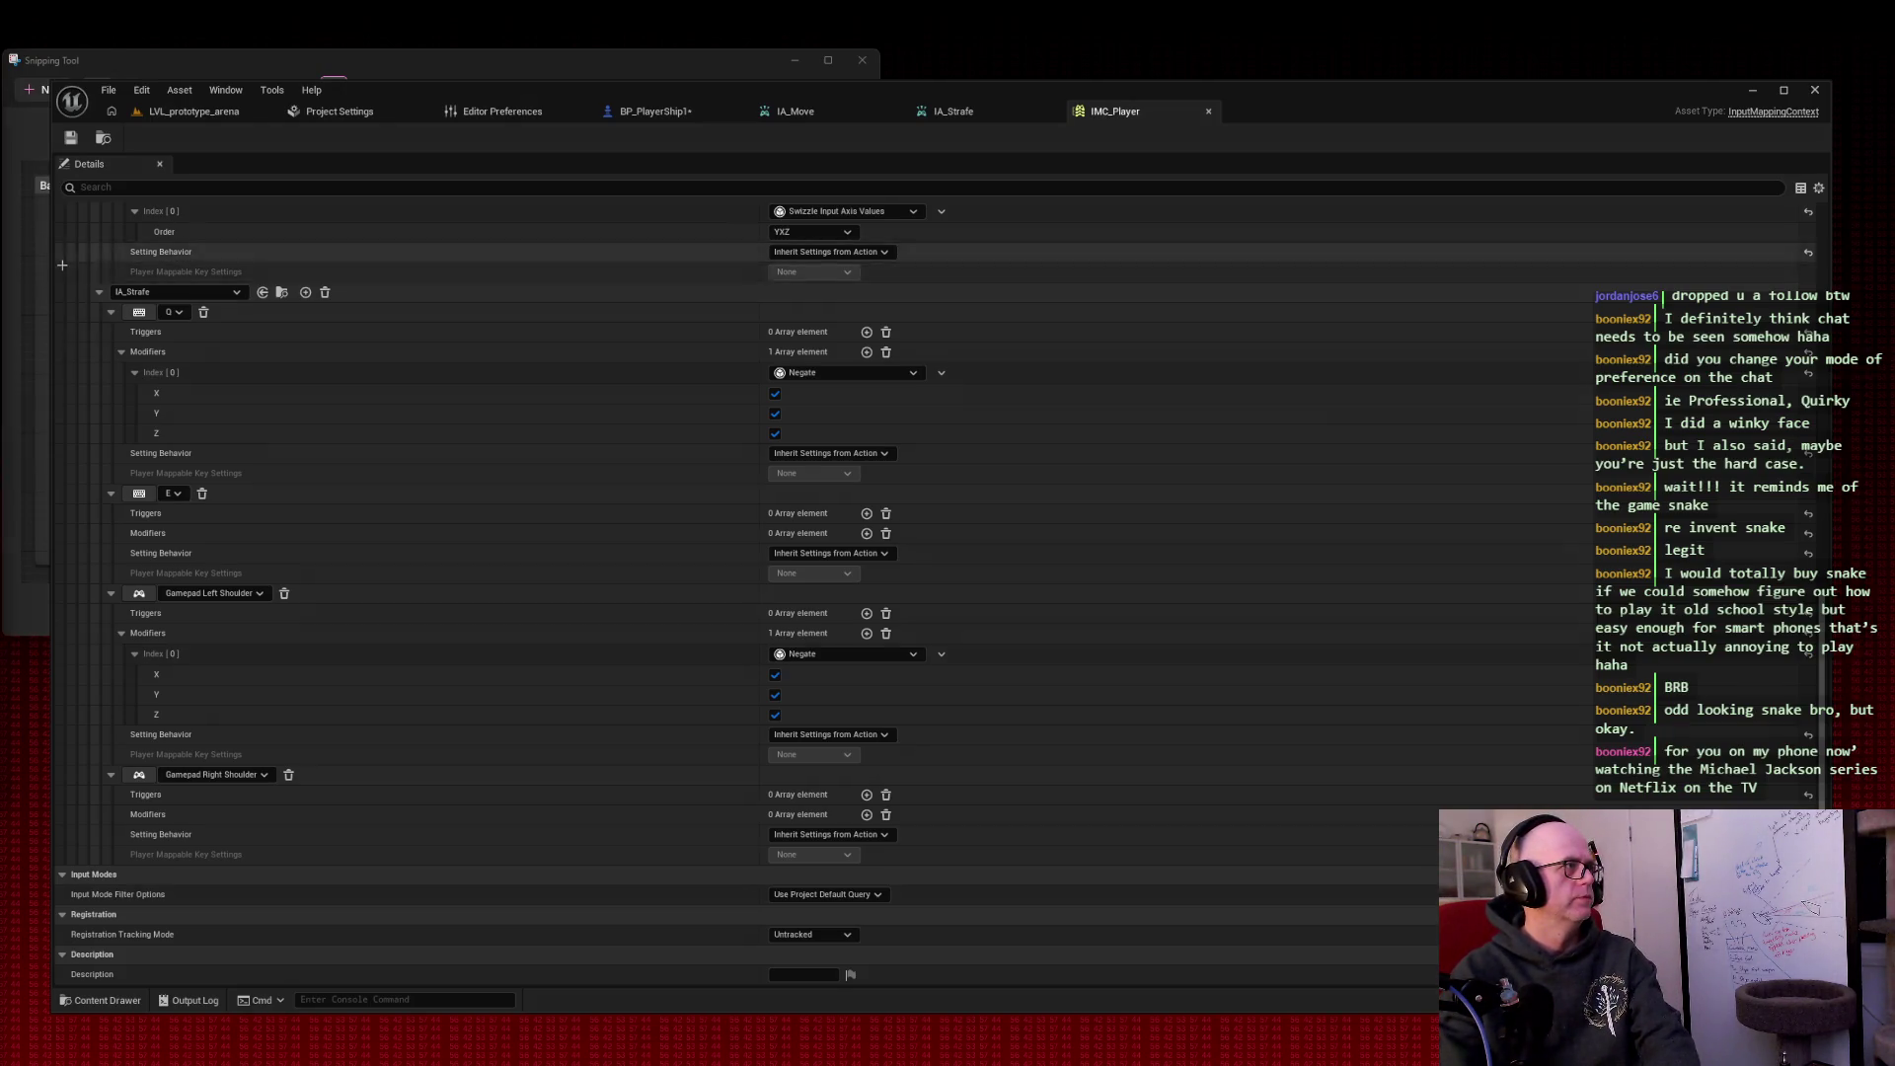
{"action": "key", "text": "super+shift+s"}
{"action": "left_click_drag", "start_coordinate": [61, 265], "coordinate": [945, 917]}
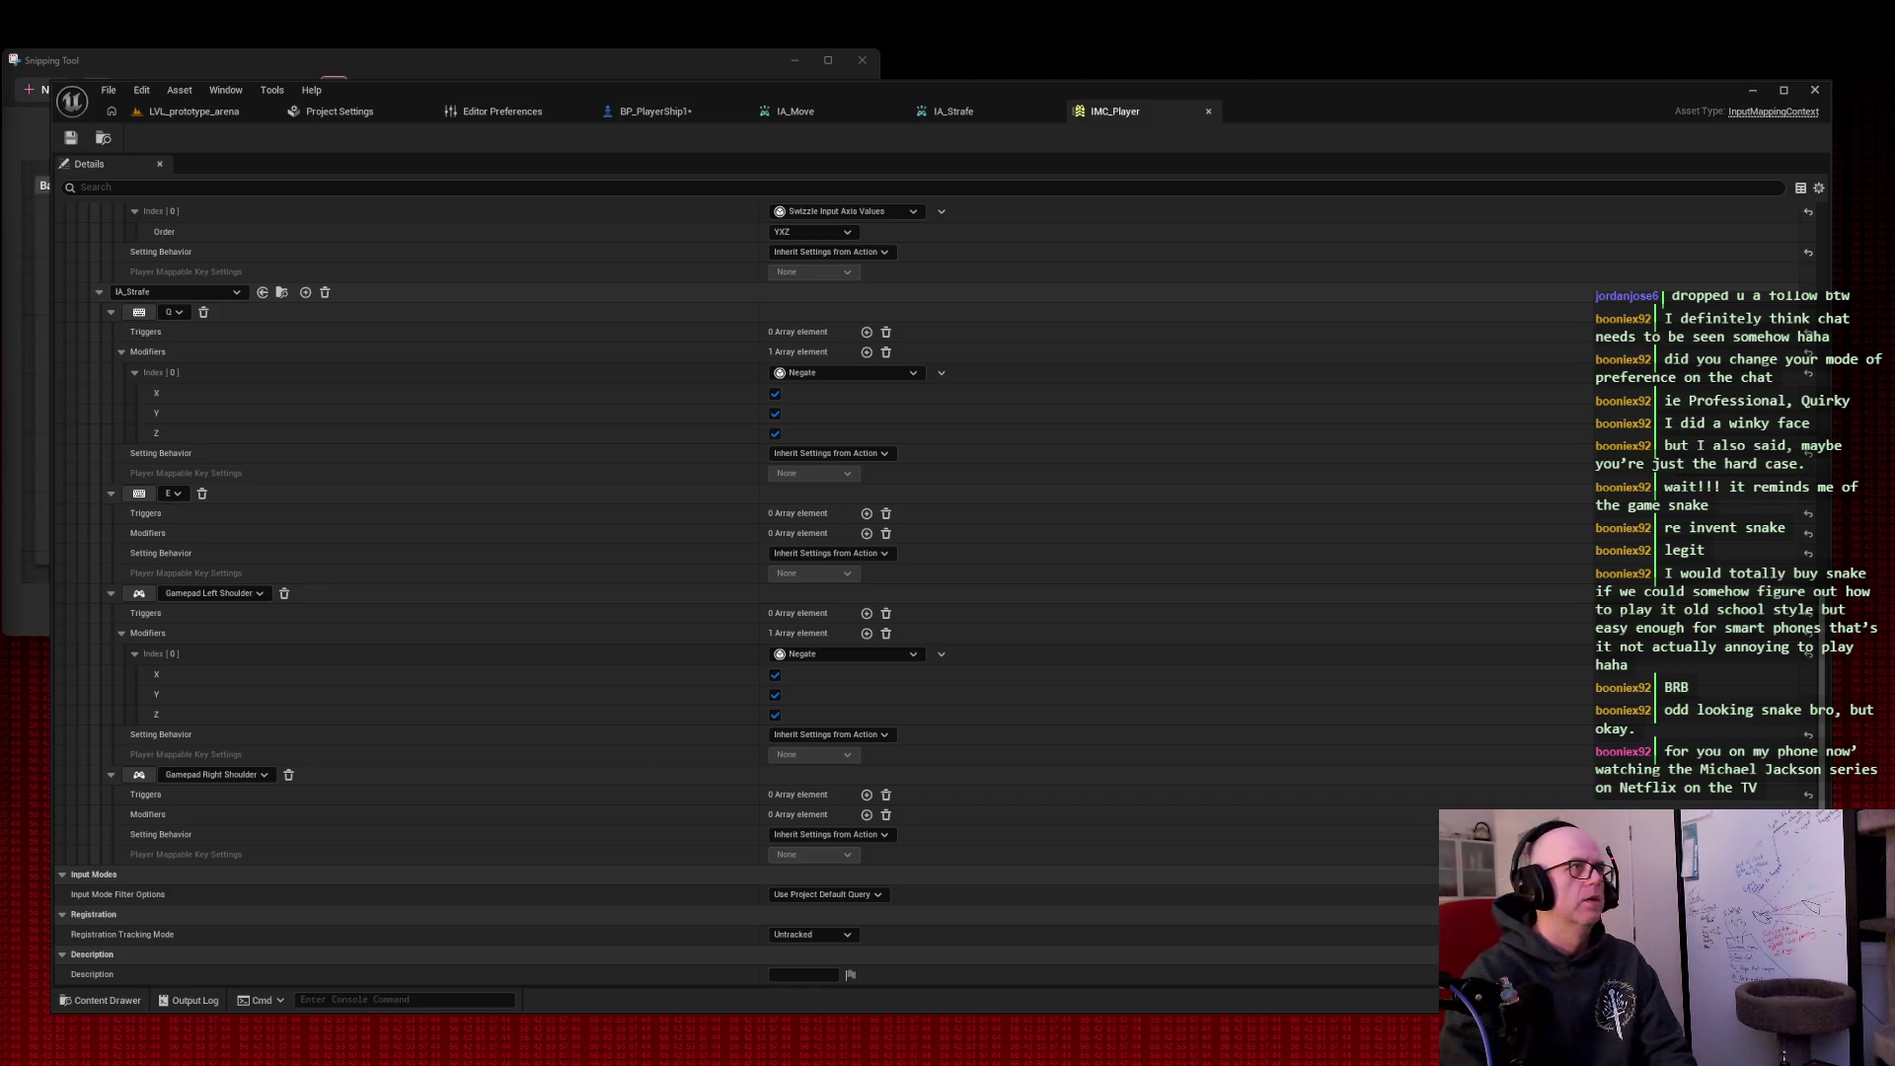
Step: Show the Value Type choices in the IA_Strafe input action
{"action": "left_click", "coordinate": [867, 120]}
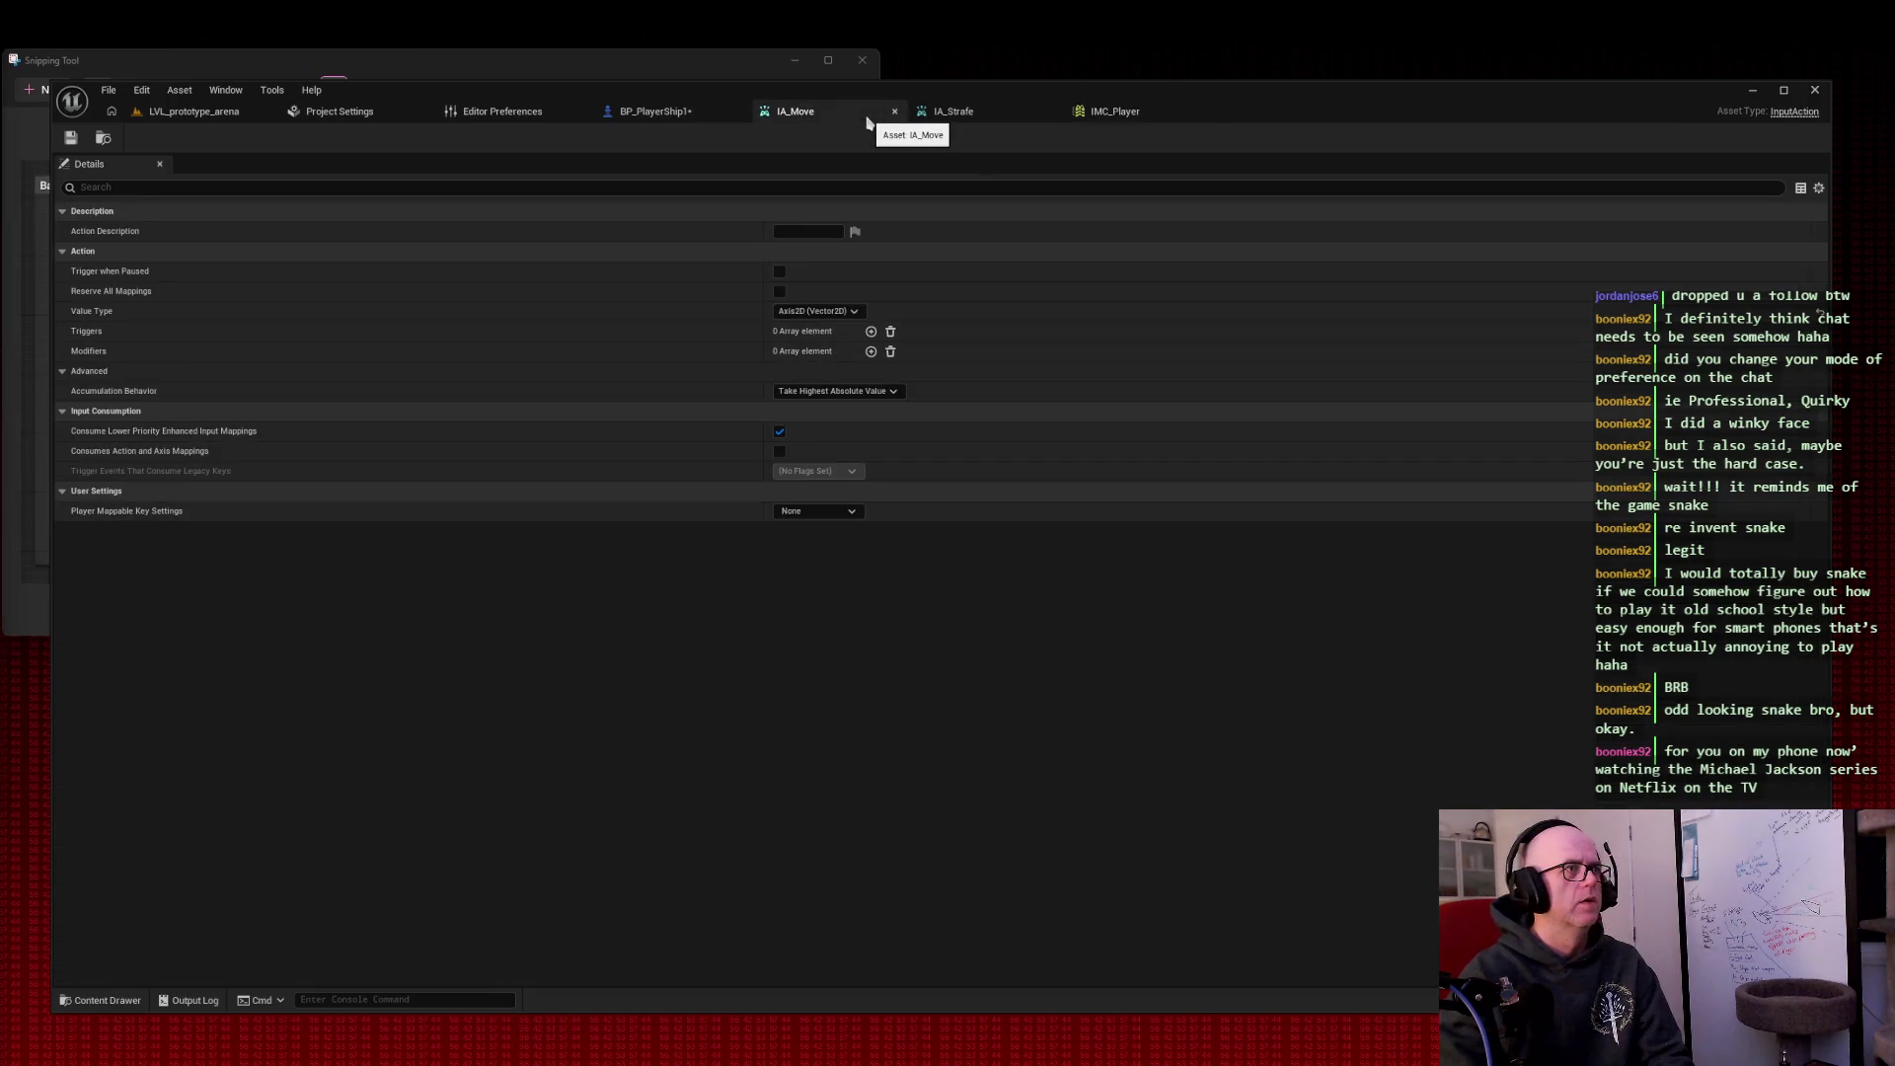
{"action": "left_click", "coordinate": [992, 115]}
{"action": "left_click", "coordinate": [850, 311]}
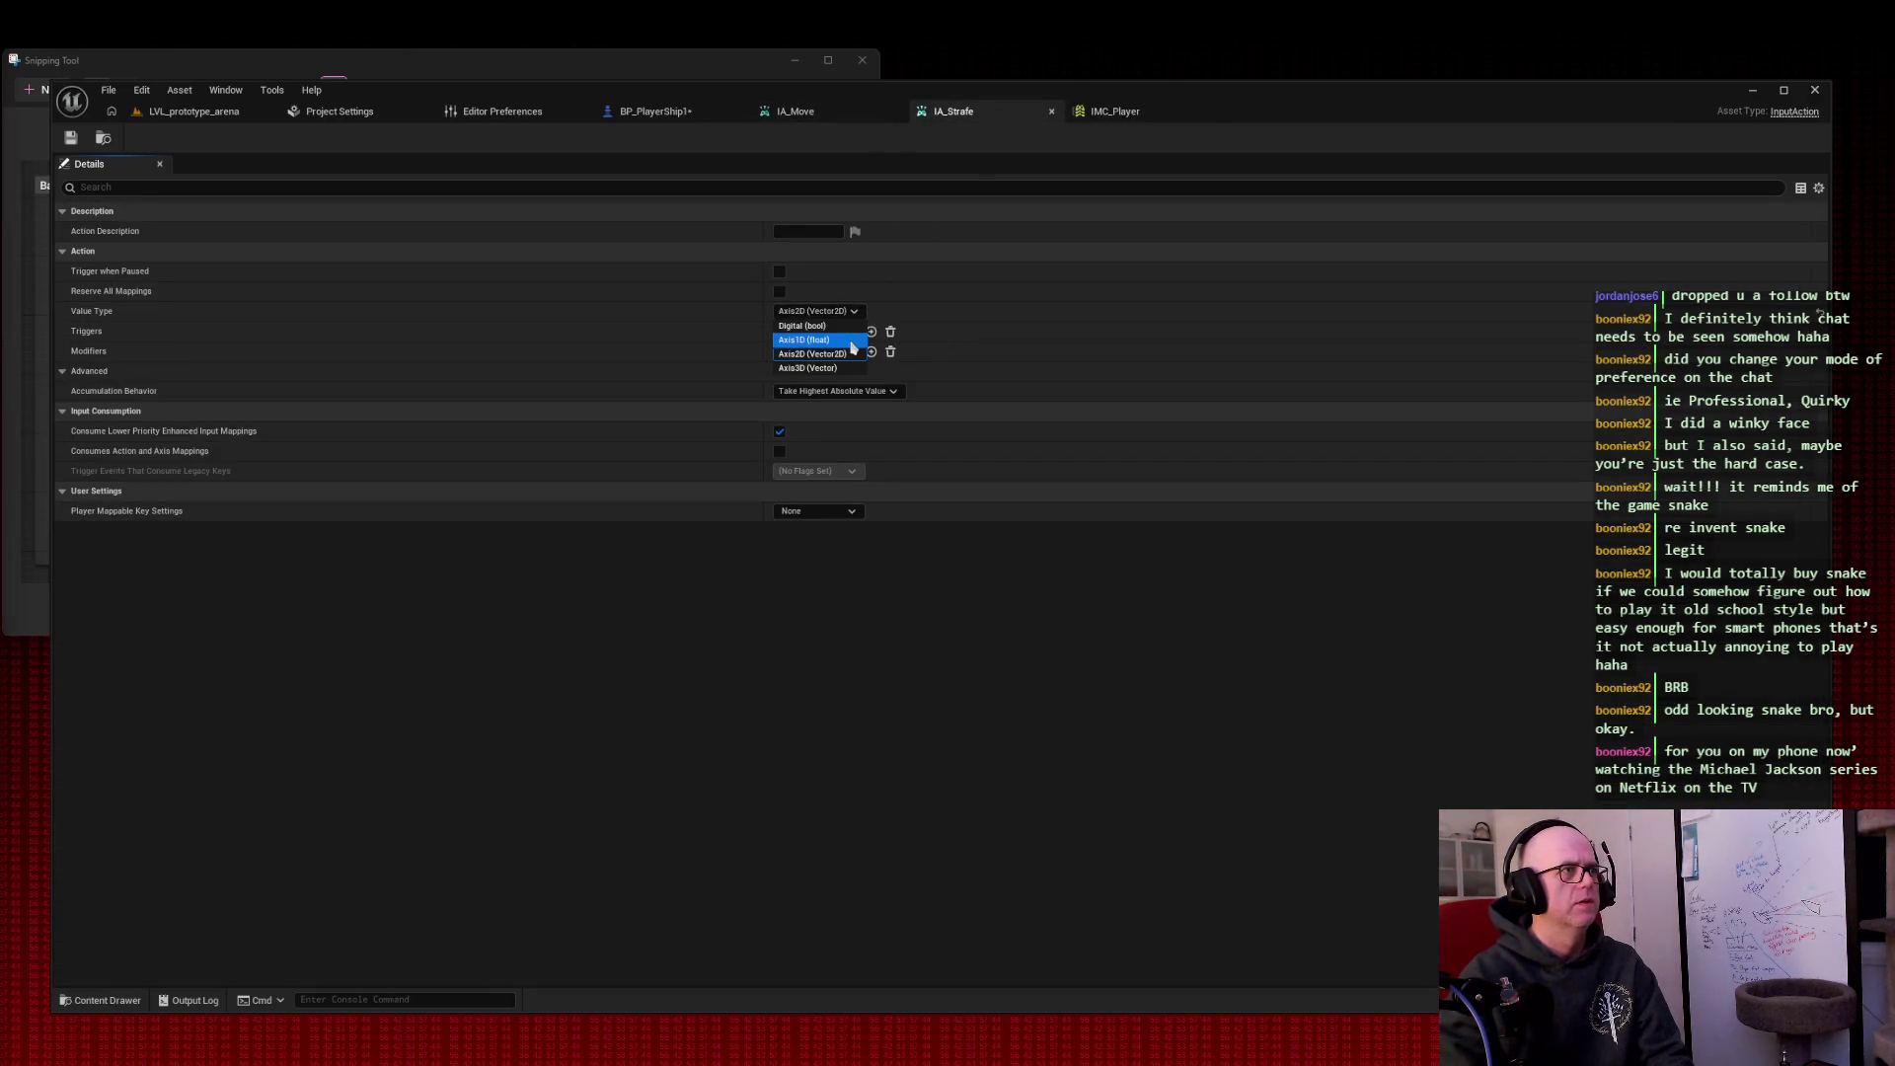
Step: Change IA_Strafe's value type to Axis1D (float) and save the asset
{"action": "left_click", "coordinate": [851, 341]}
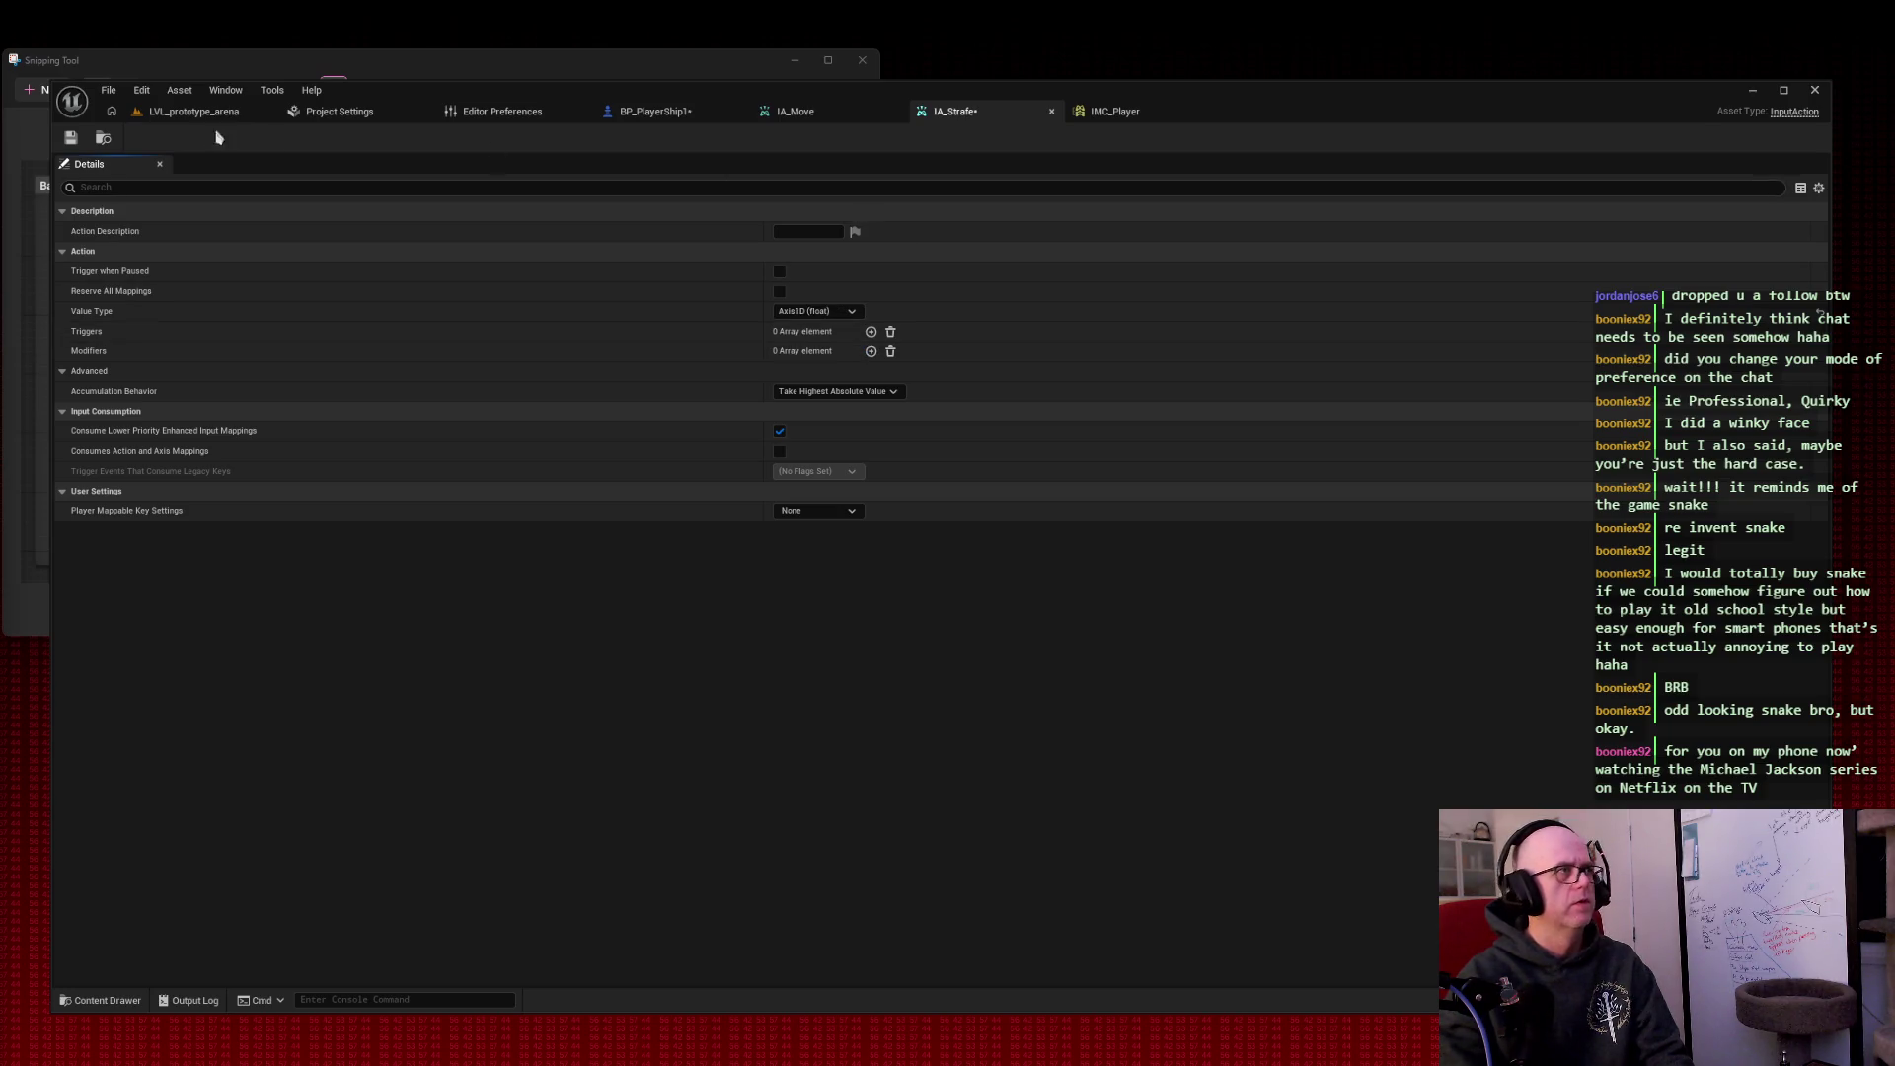
{"action": "left_click", "coordinate": [71, 139]}
{"action": "left_click", "coordinate": [651, 112]}
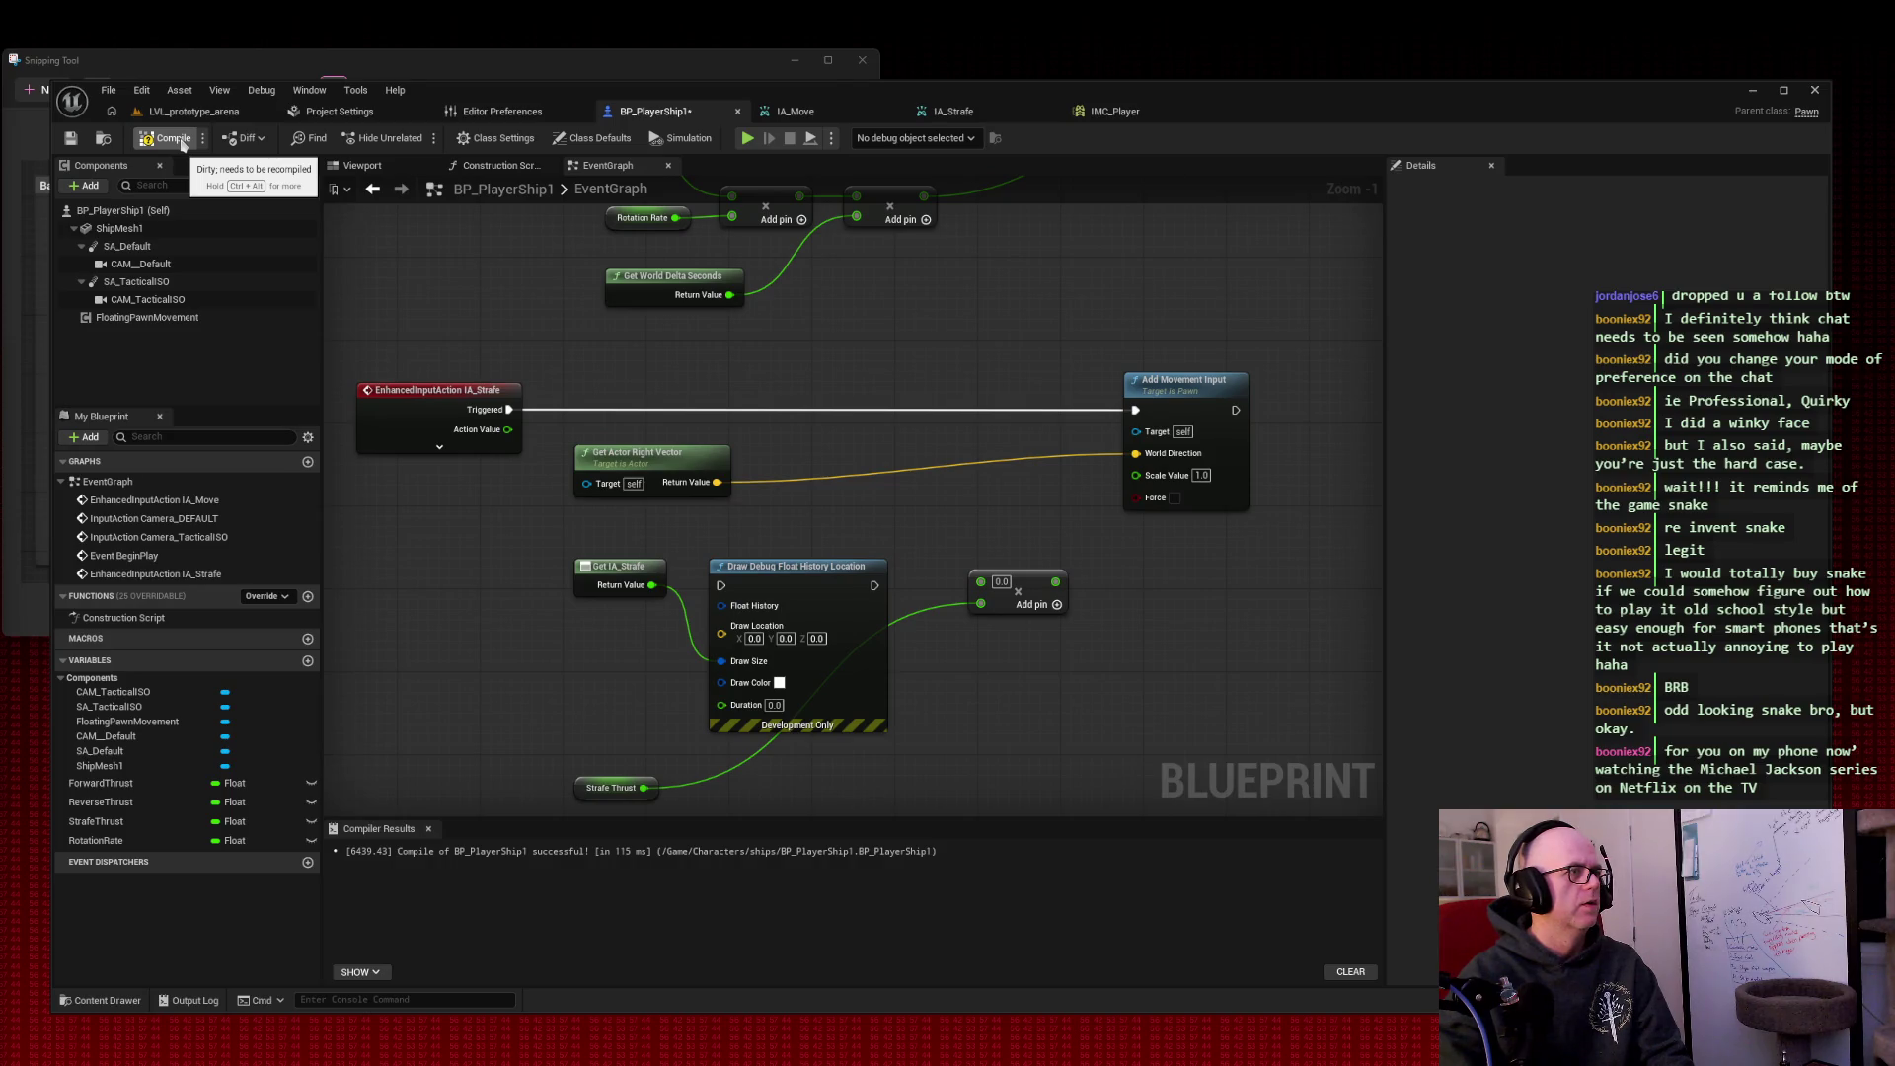
Step: Delete the Draw Debug node and wire IA_Strafe's value into the Multiply node
{"action": "left_click", "coordinate": [822, 573]}
{"action": "key", "text": "Delete"}
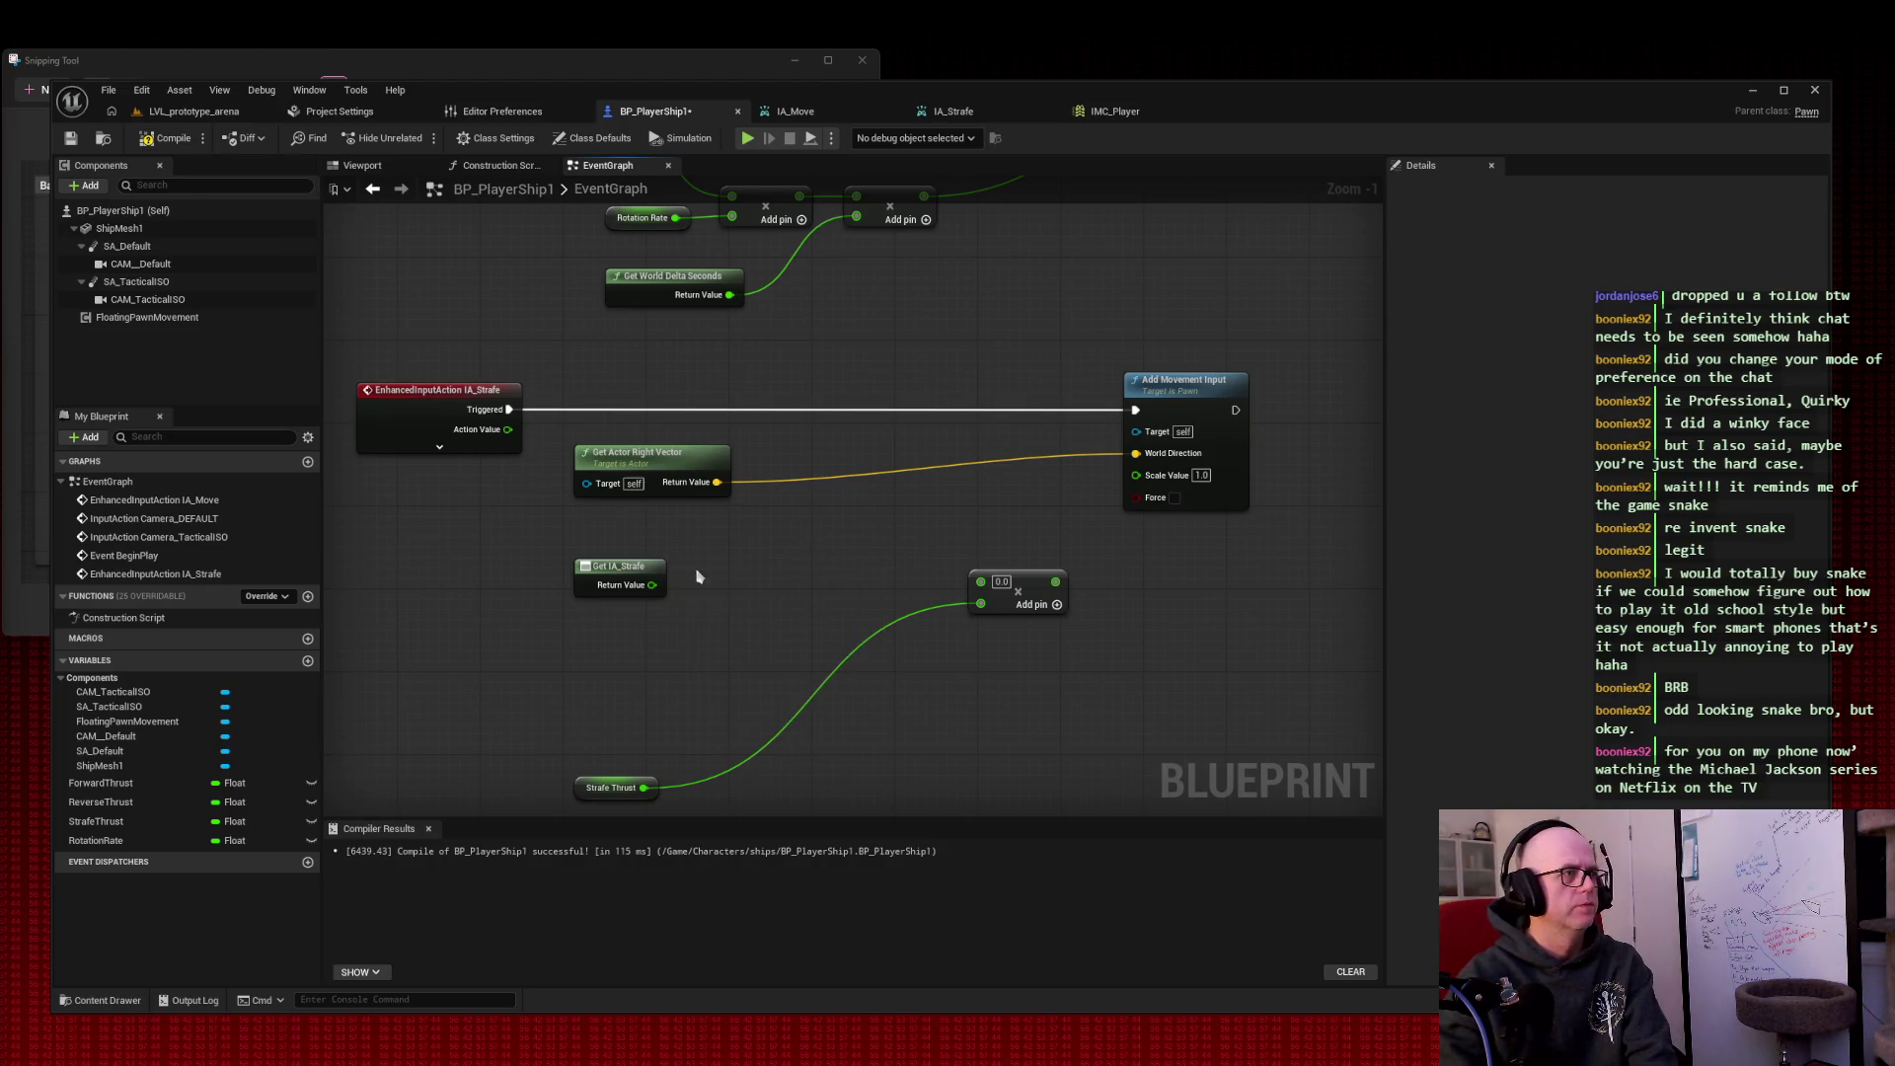
{"action": "mouse_move", "coordinate": [651, 585]}
{"action": "left_mouse_down"}
{"action": "mouse_move", "coordinate": [980, 584]}
{"action": "mouse_move", "coordinate": [787, 590]}
{"action": "left_mouse_up"}
Step: Tidy Strafe Thrust, Get IA_Strafe, Multiply and Add Movement Input into a compact row
{"action": "left_click", "coordinate": [607, 786]}
{"action": "left_click_drag", "start_coordinate": [636, 731], "coordinate": [636, 577]}
{"action": "left_click_drag", "start_coordinate": [511, 455], "coordinate": [849, 582]}
{"action": "mouse_move", "coordinate": [781, 520]}
{"action": "left_mouse_down"}
{"action": "mouse_move", "coordinate": [782, 490]}
{"action": "mouse_move", "coordinate": [1015, 465]}
{"action": "mouse_move", "coordinate": [1135, 409]}
{"action": "left_mouse_up"}
{"action": "left_click_drag", "start_coordinate": [1202, 313], "coordinate": [974, 314]}
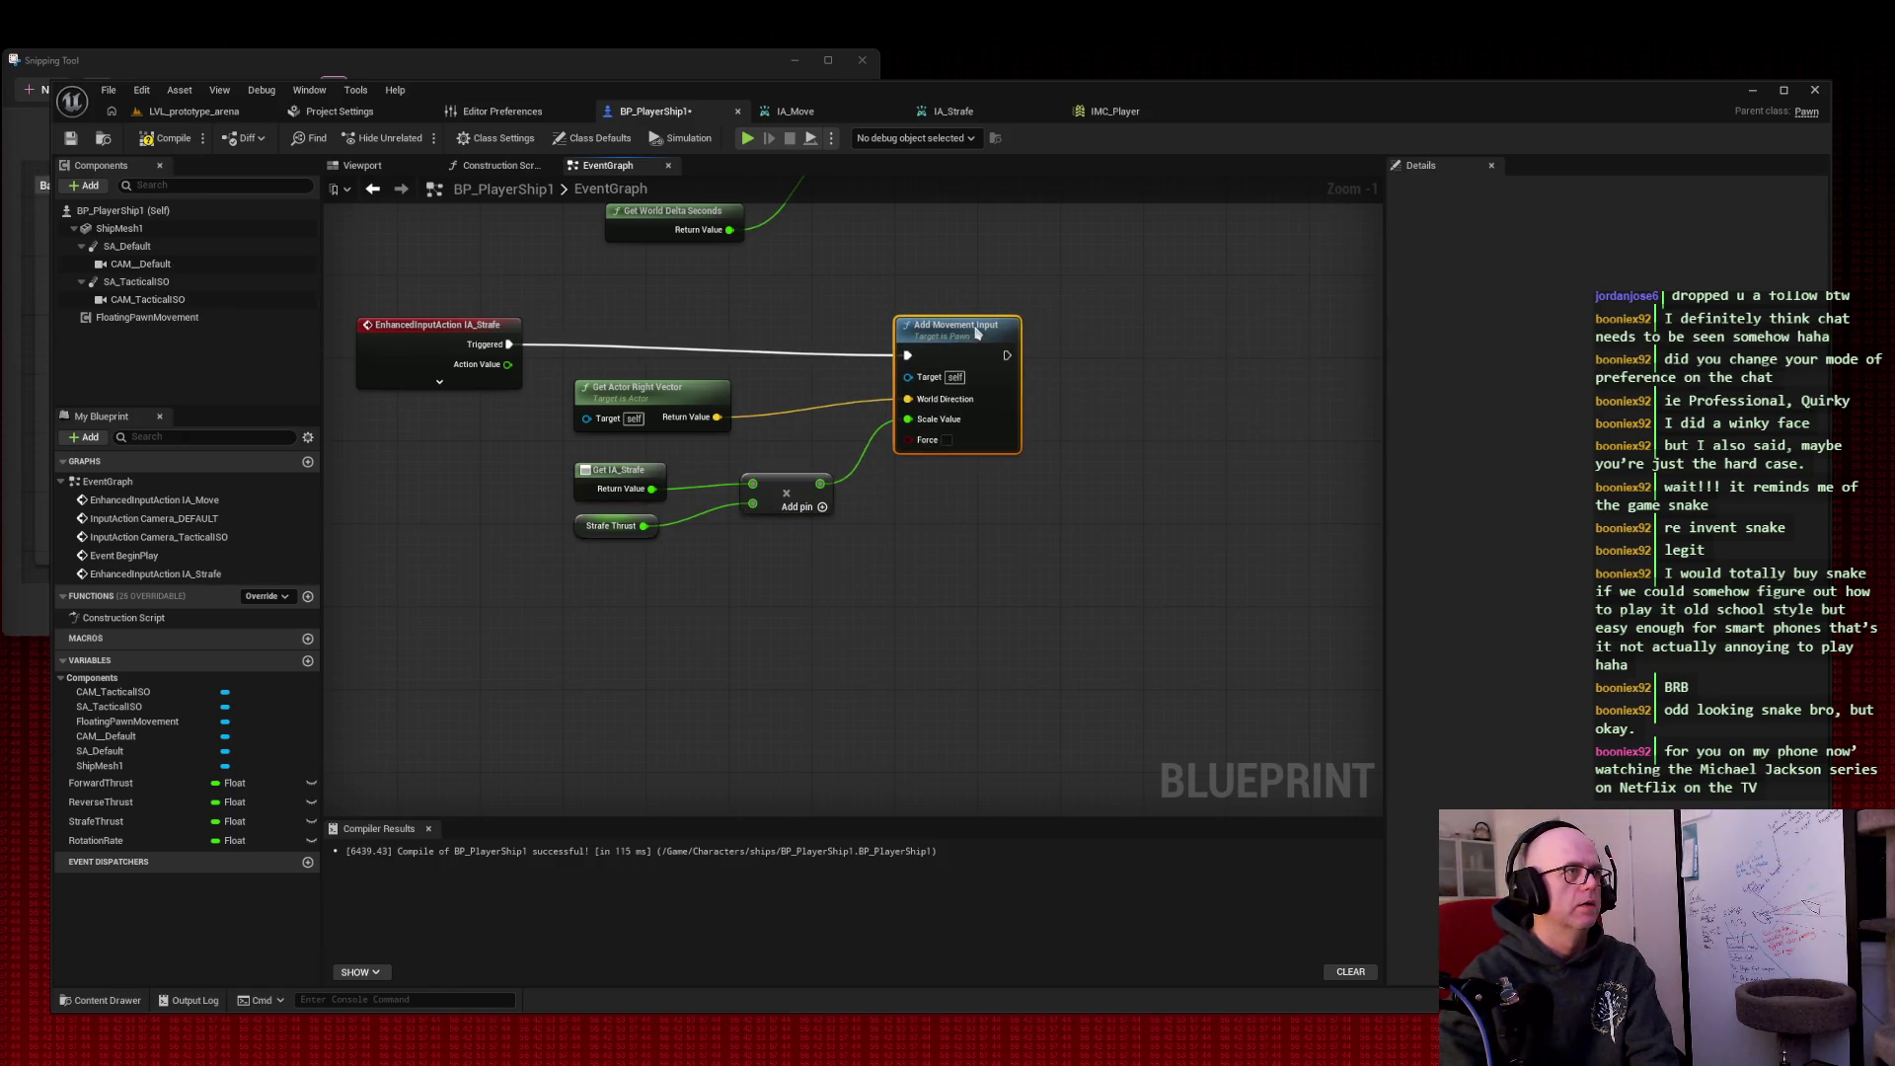
{"action": "mouse_move", "coordinate": [1066, 247]}
{"action": "left_mouse_down"}
{"action": "mouse_move", "coordinate": [948, 325]}
{"action": "mouse_move", "coordinate": [774, 632]}
{"action": "mouse_move", "coordinate": [1140, 391]}
{"action": "left_mouse_up"}
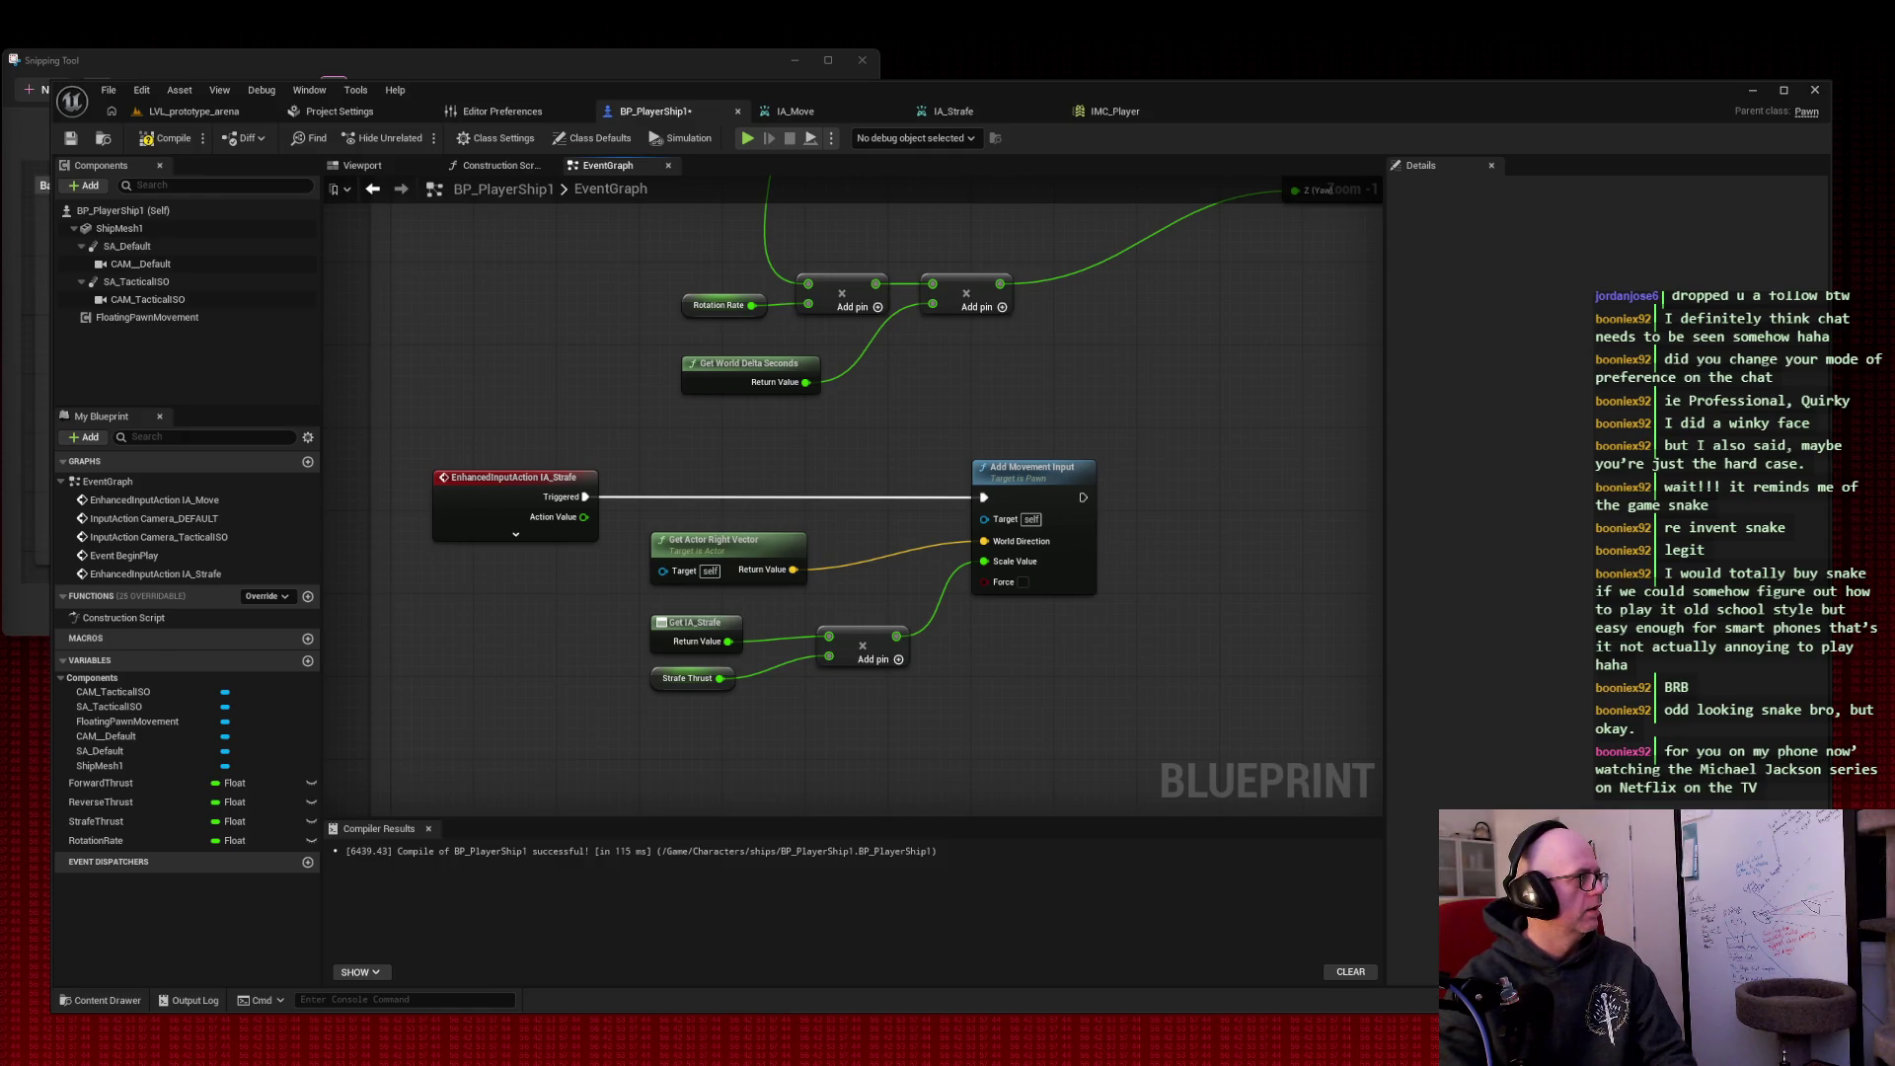
Step: Select the strafe nodes, then compile and save BP_PlayerShip1
{"action": "left_click_drag", "start_coordinate": [410, 427], "coordinate": [1156, 711]}
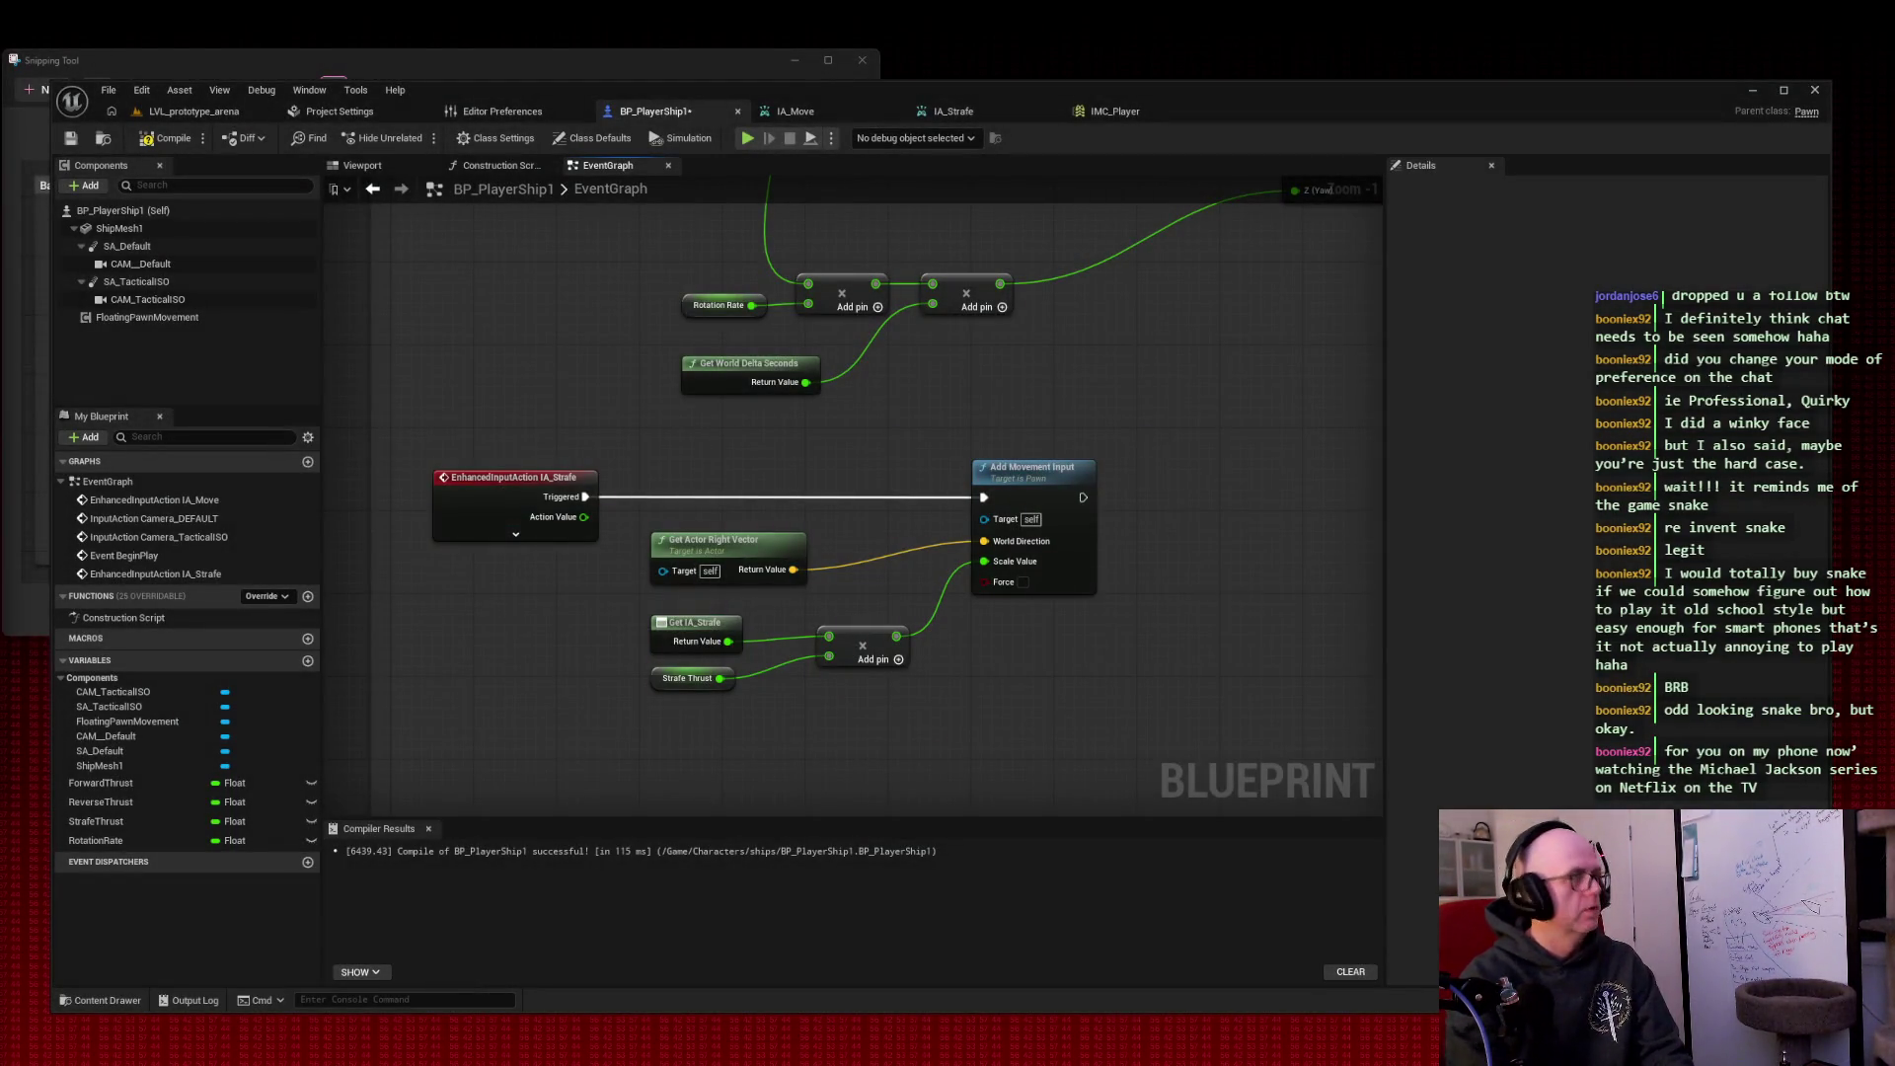
{"action": "left_click", "coordinate": [164, 138]}
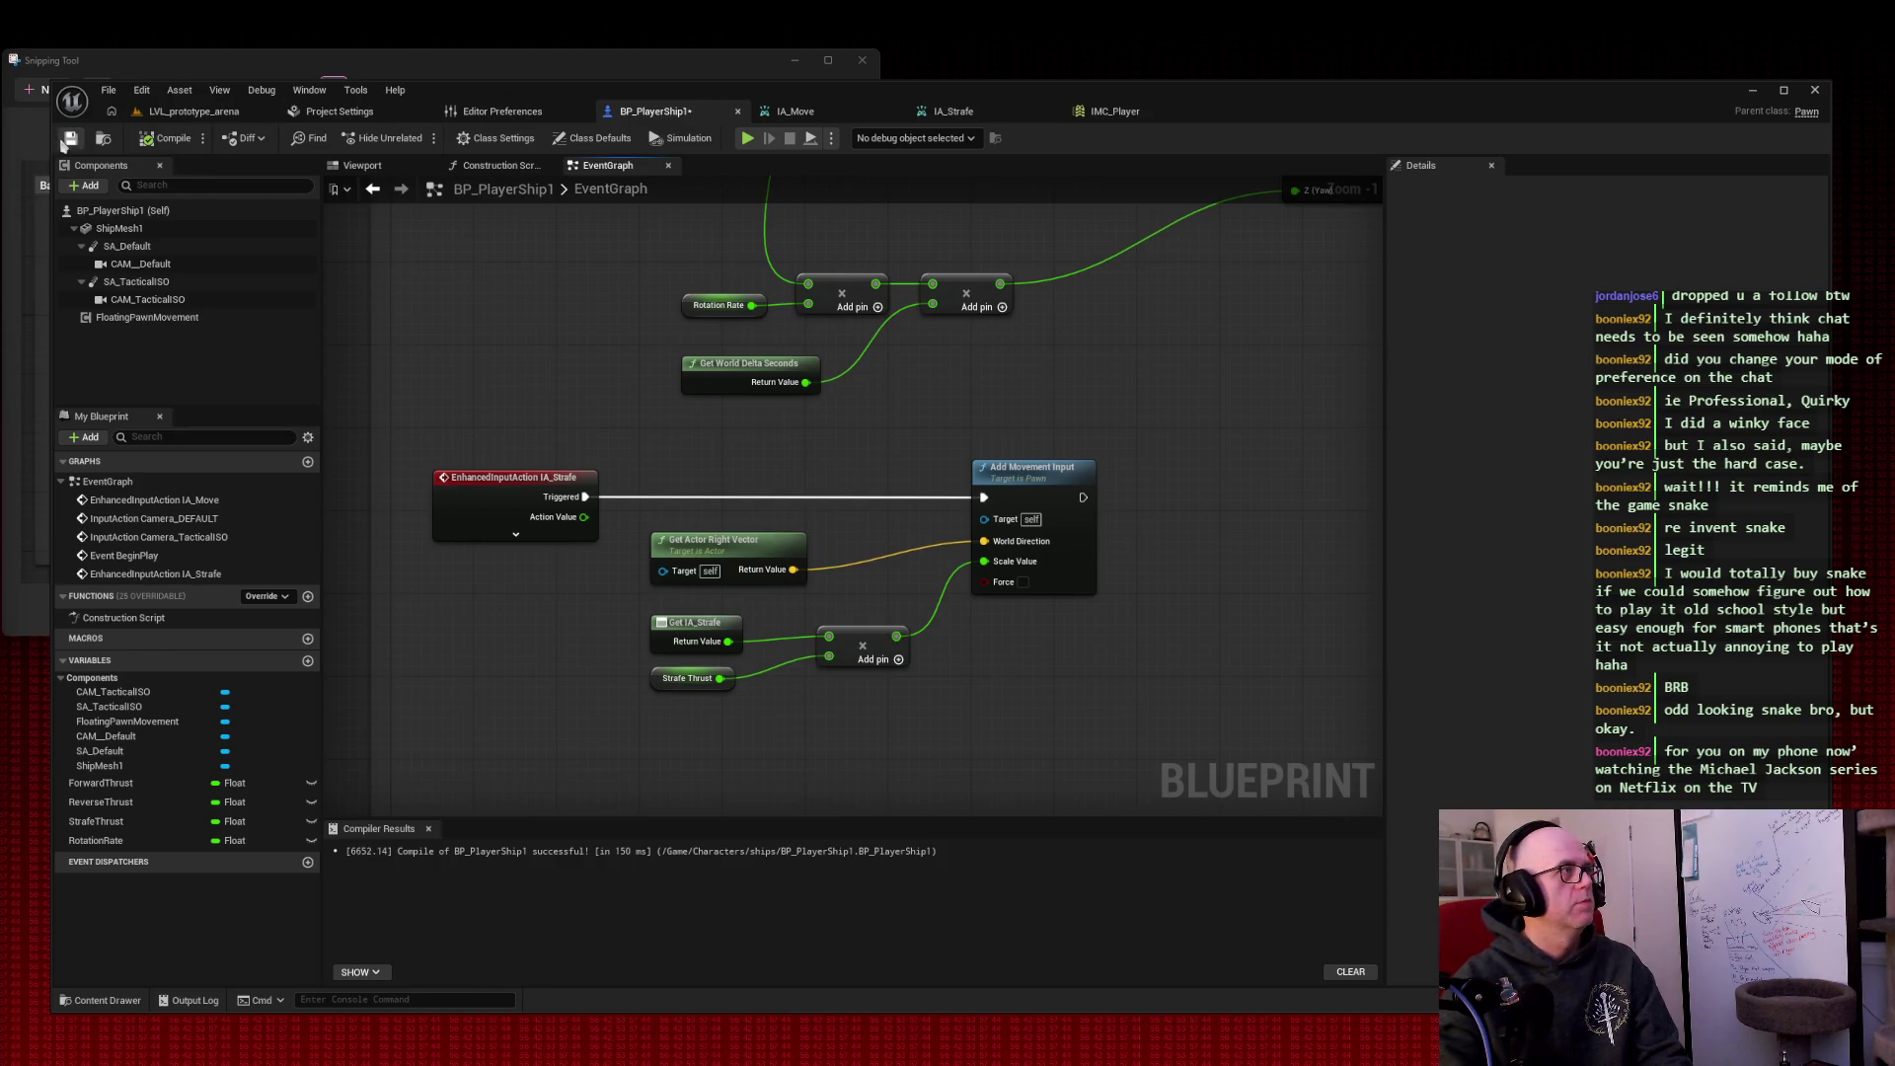
{"action": "left_click", "coordinate": [67, 141]}
{"action": "left_click", "coordinate": [193, 111]}
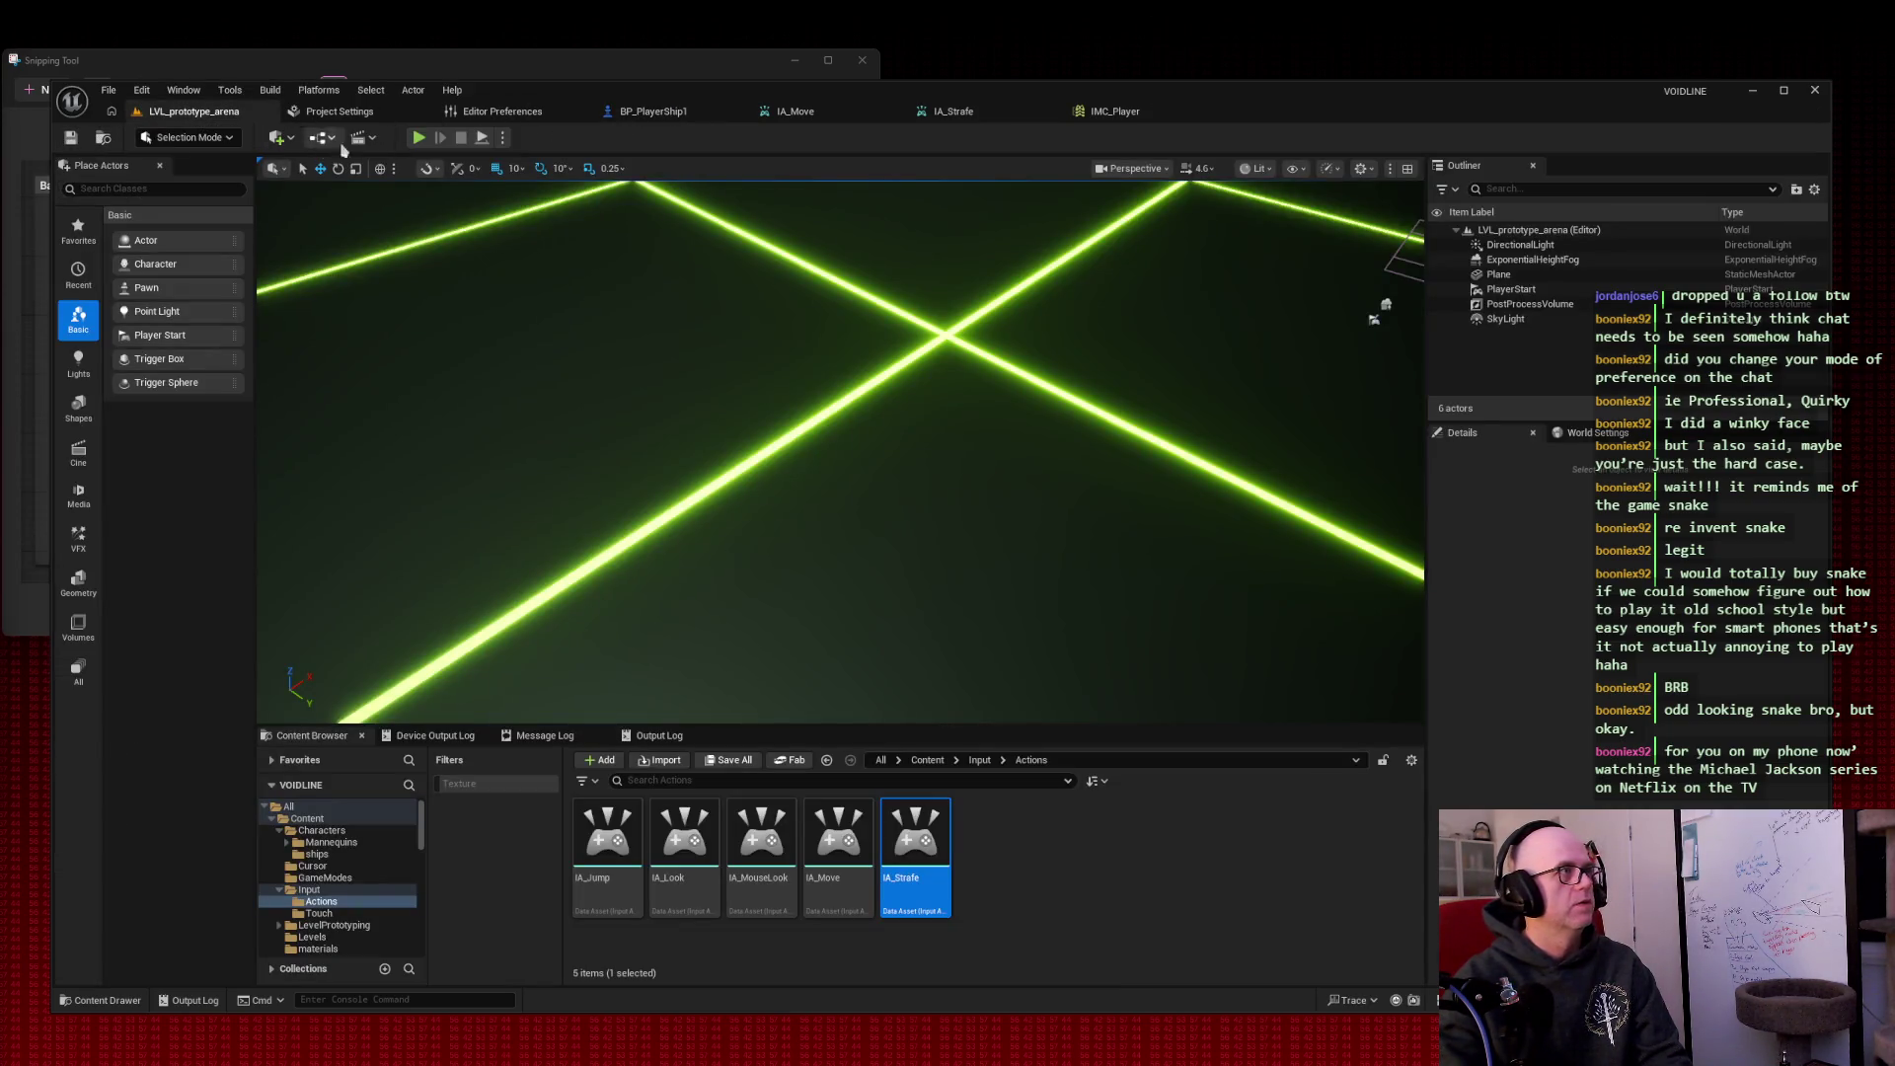
Step: Play-test the arena, flying the ship with W, A and D, then stop
{"action": "left_click", "coordinate": [419, 137]}
{"action": "key", "text": "a"}
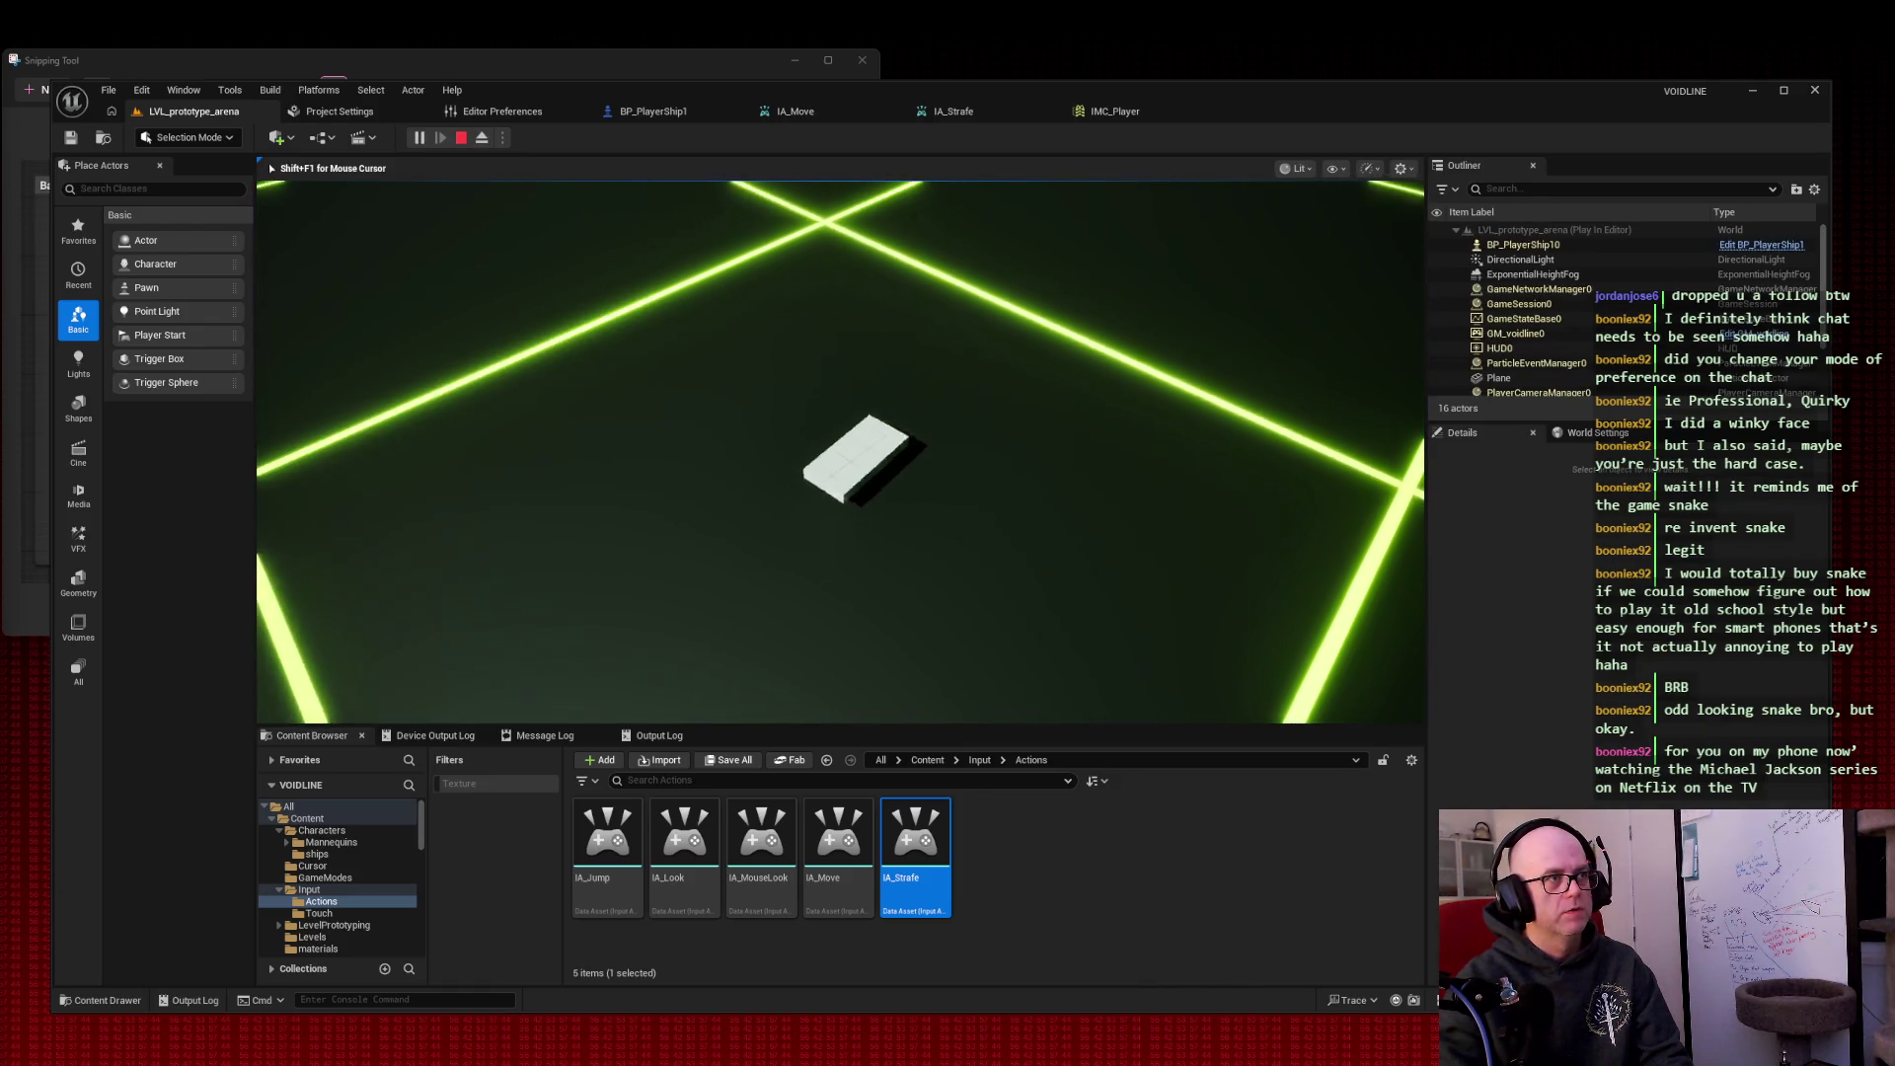
{"action": "key", "text": "w"}
{"action": "key", "text": "d"}
{"action": "key", "text": "a"}
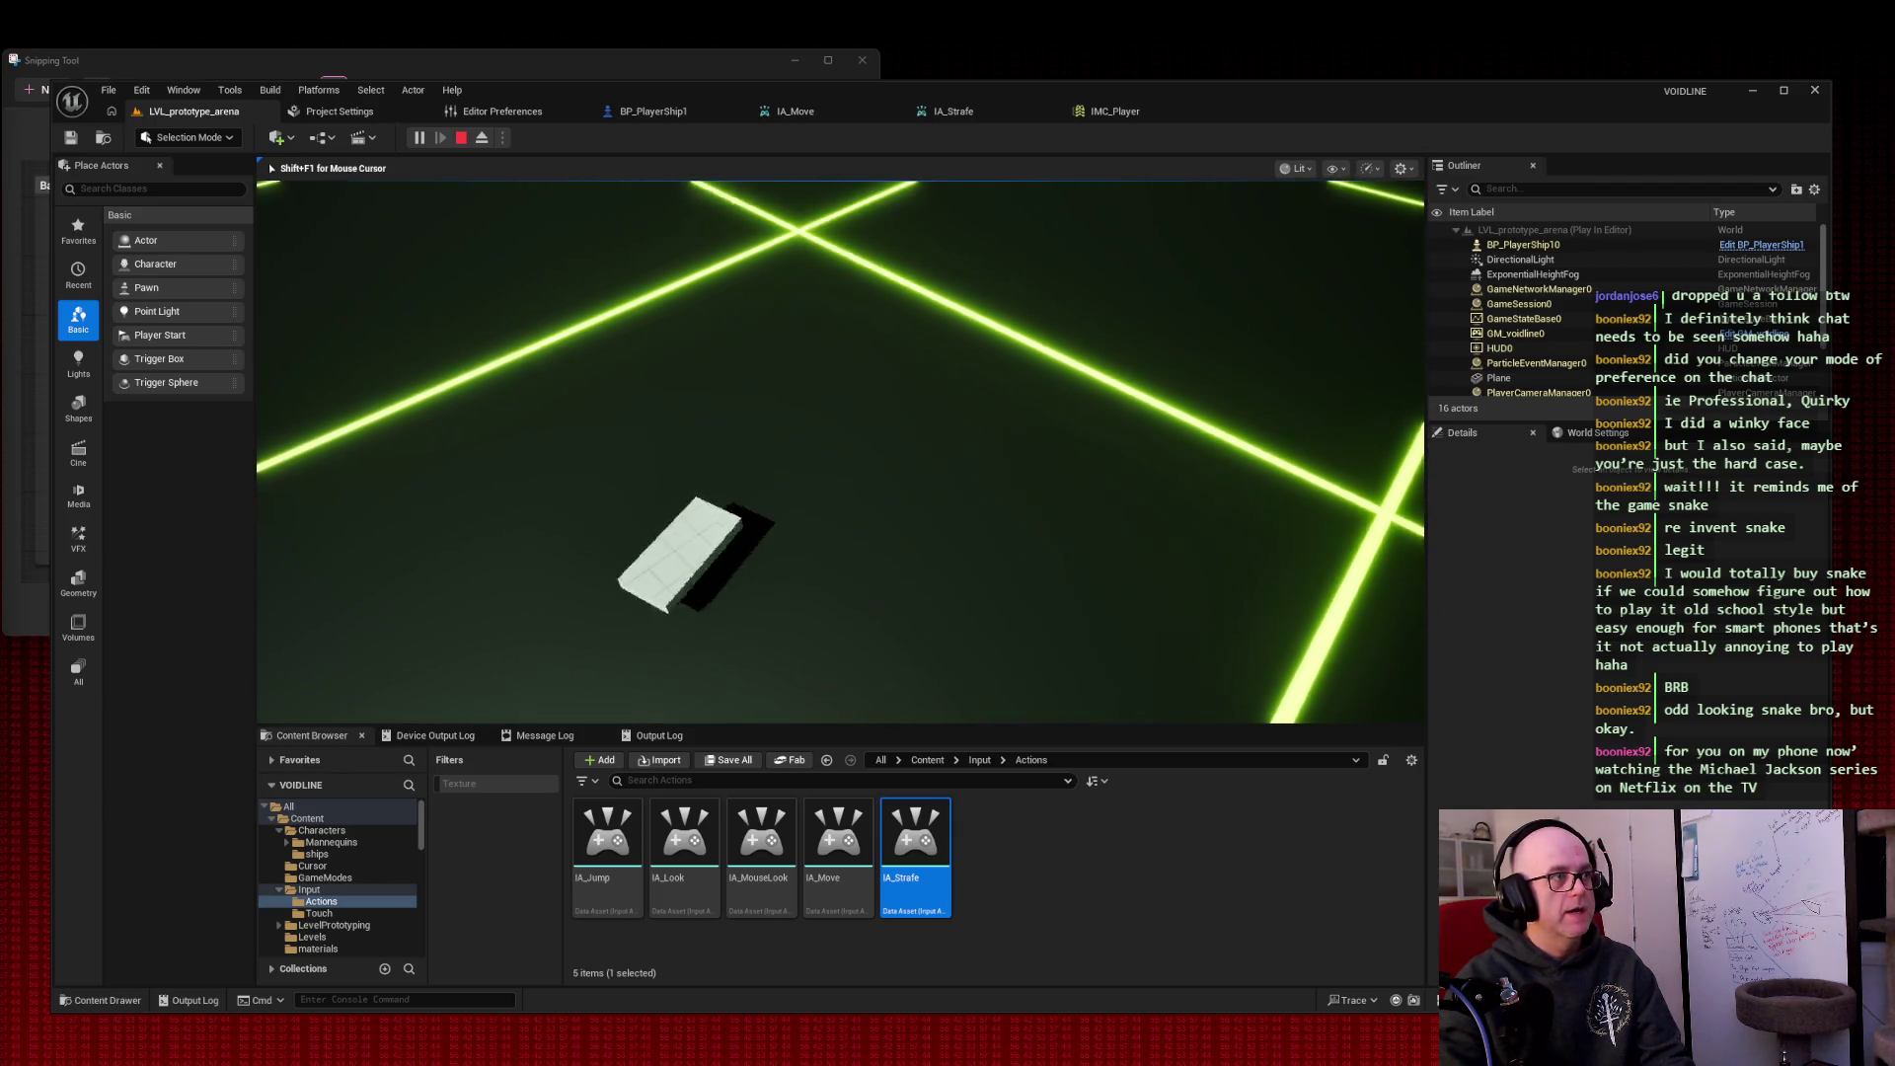
{"action": "key", "text": "w"}
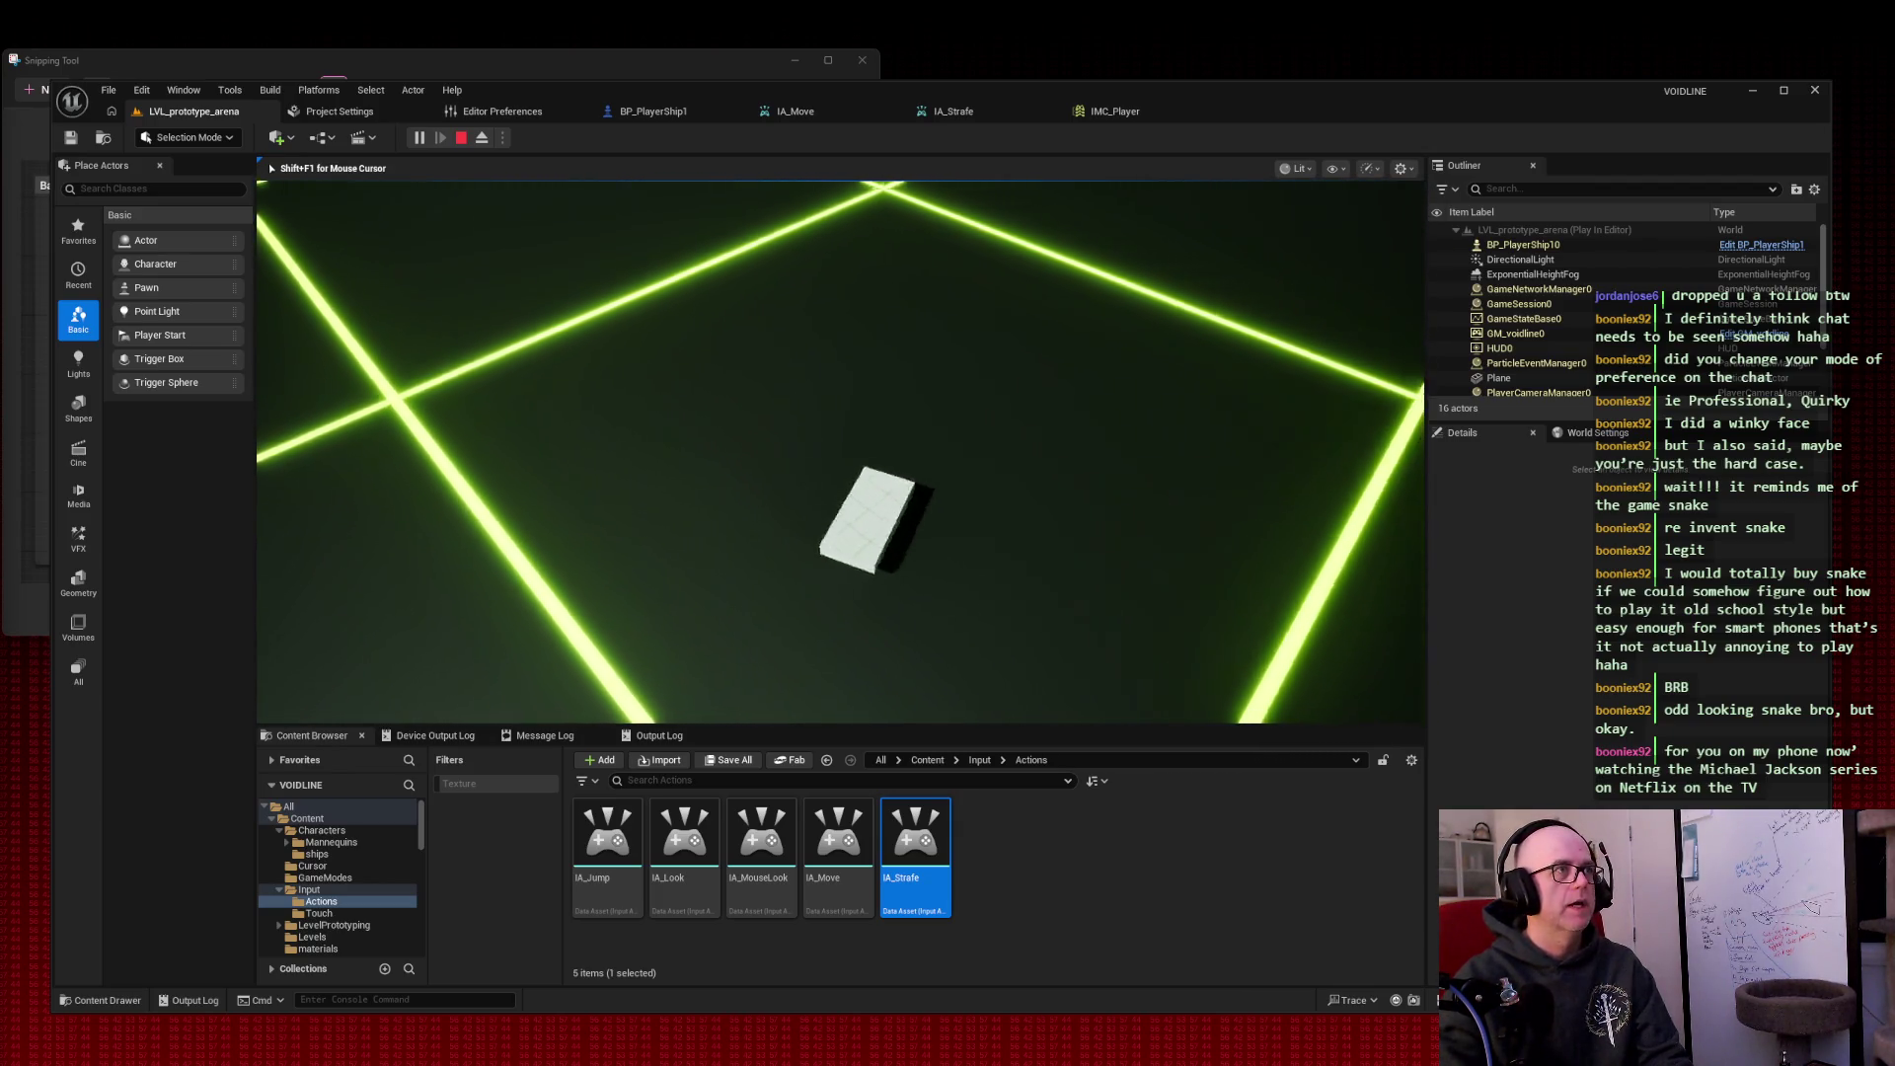
{"action": "key", "text": "Escape"}
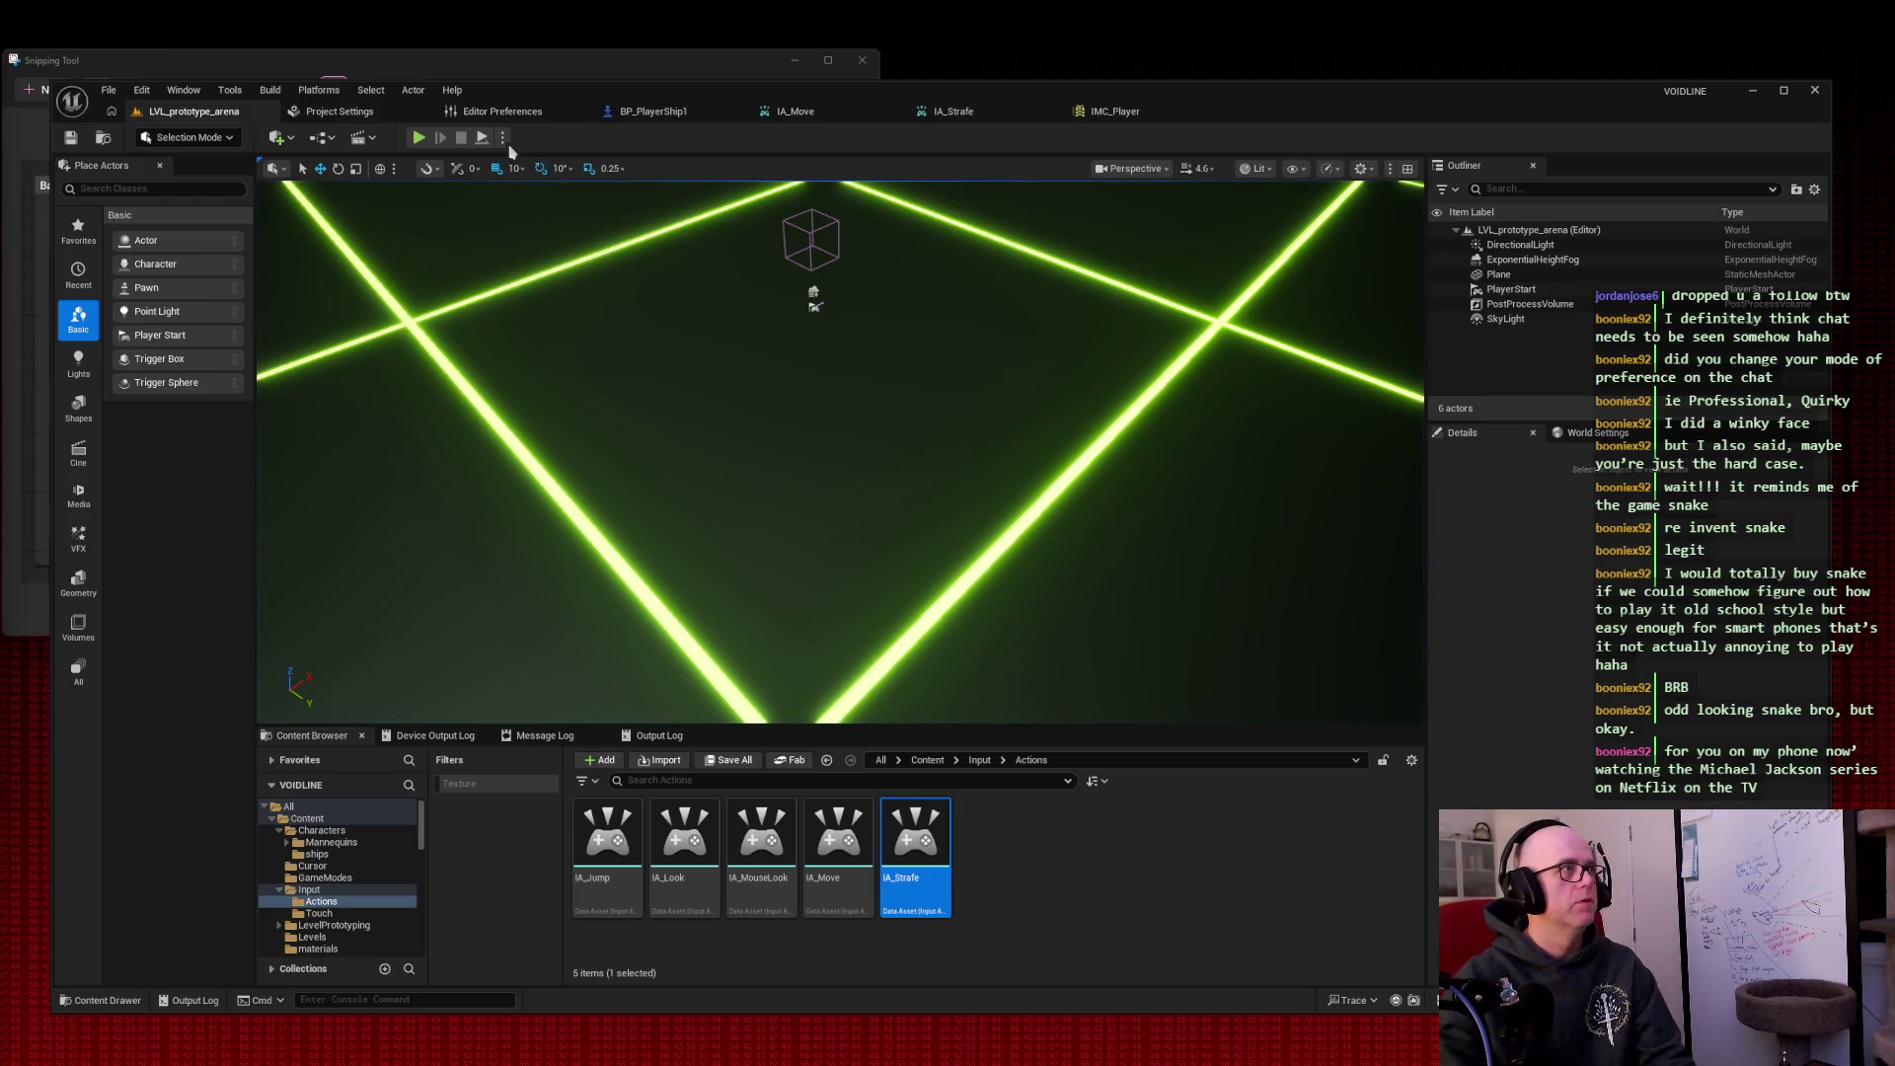
Step: Play-test again, turning and strafing left and right, then stop and reframe the viewport
{"action": "left_click", "coordinate": [418, 137]}
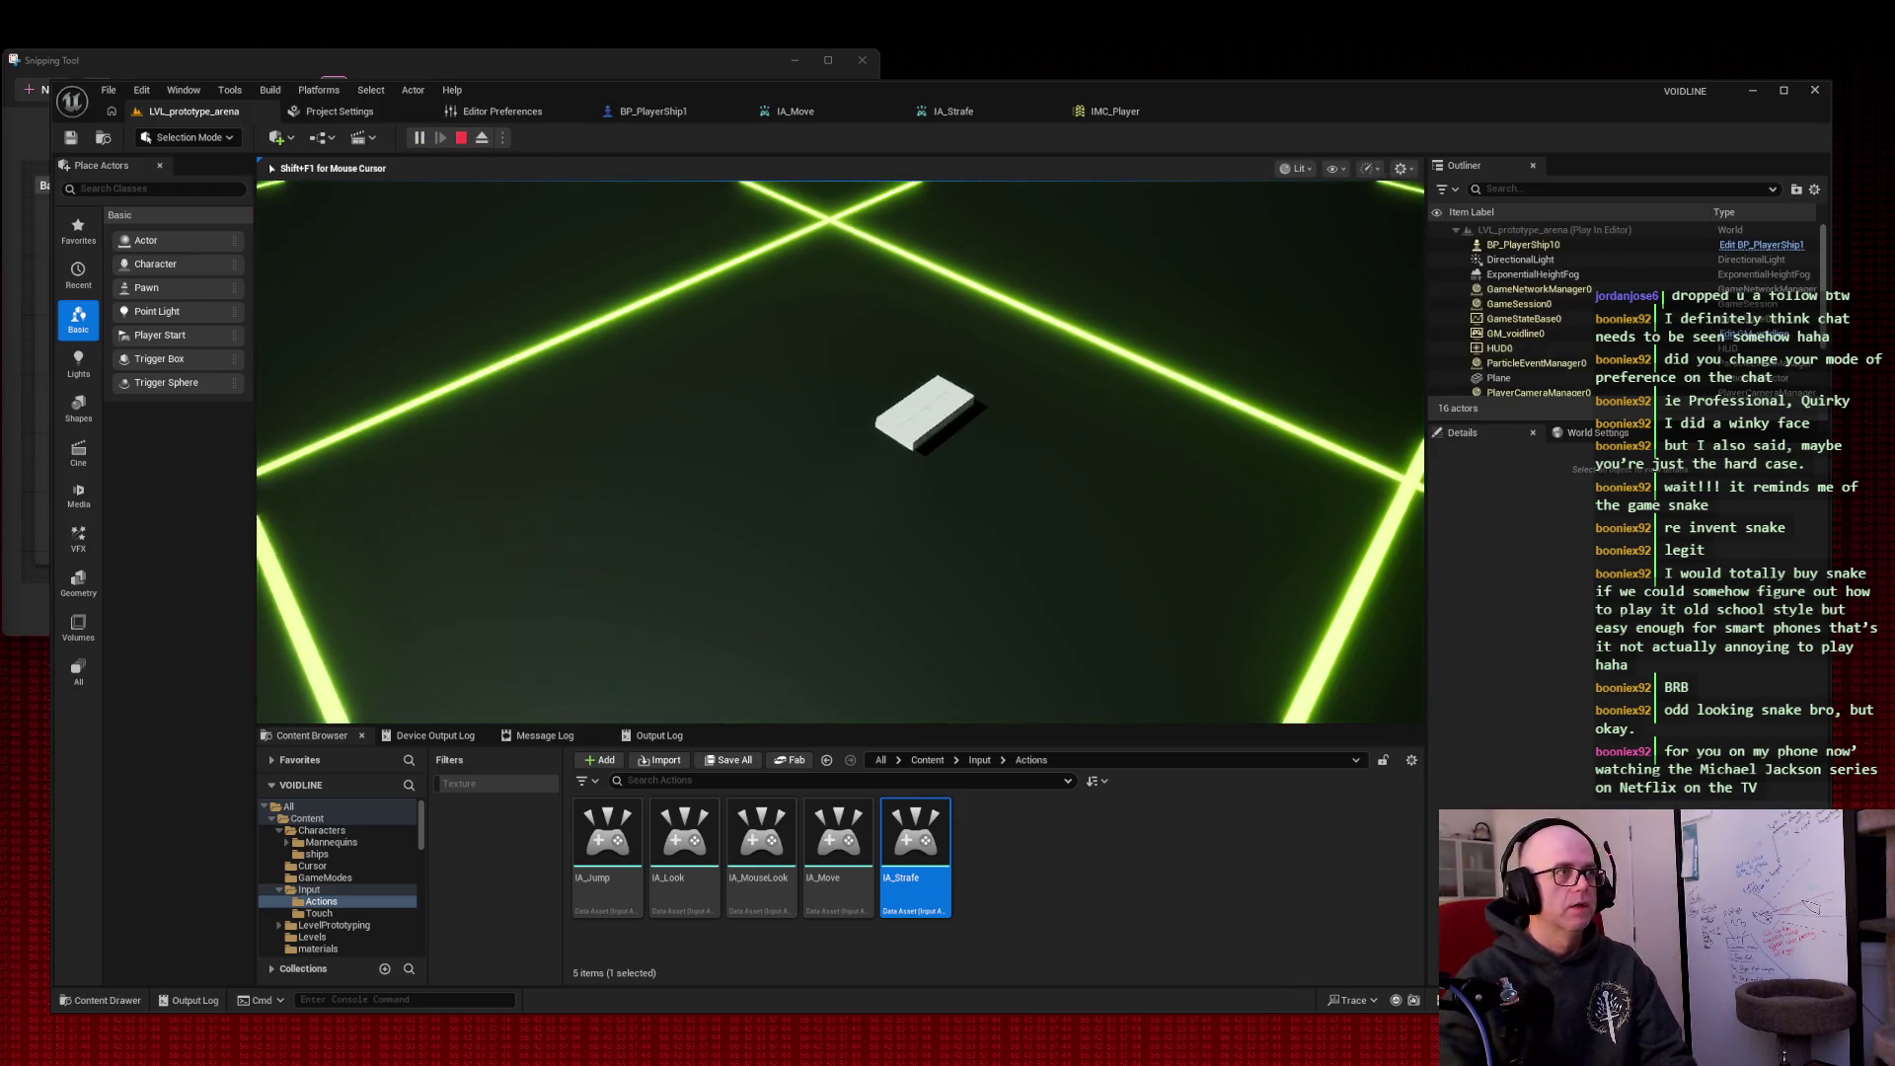
{"action": "key", "text": "w"}
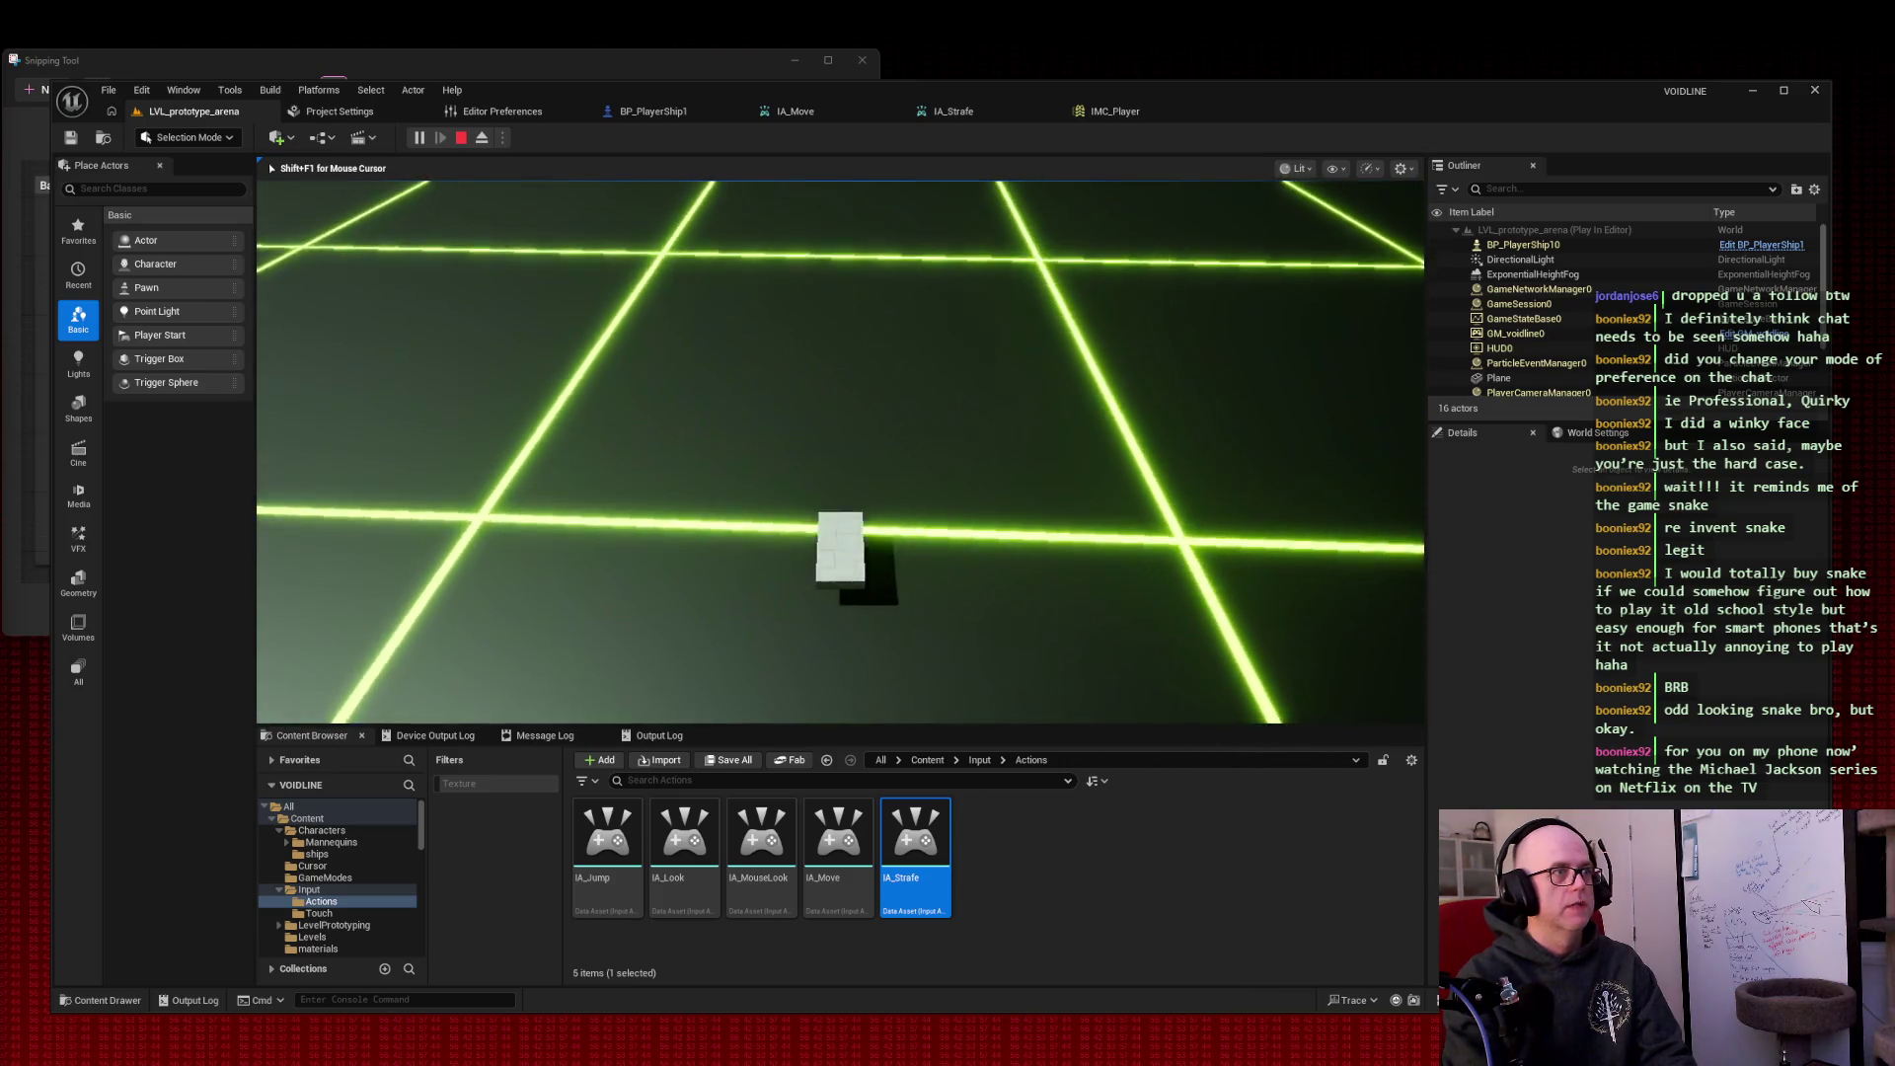
{"action": "key", "text": "d"}
{"action": "key", "text": "a"}
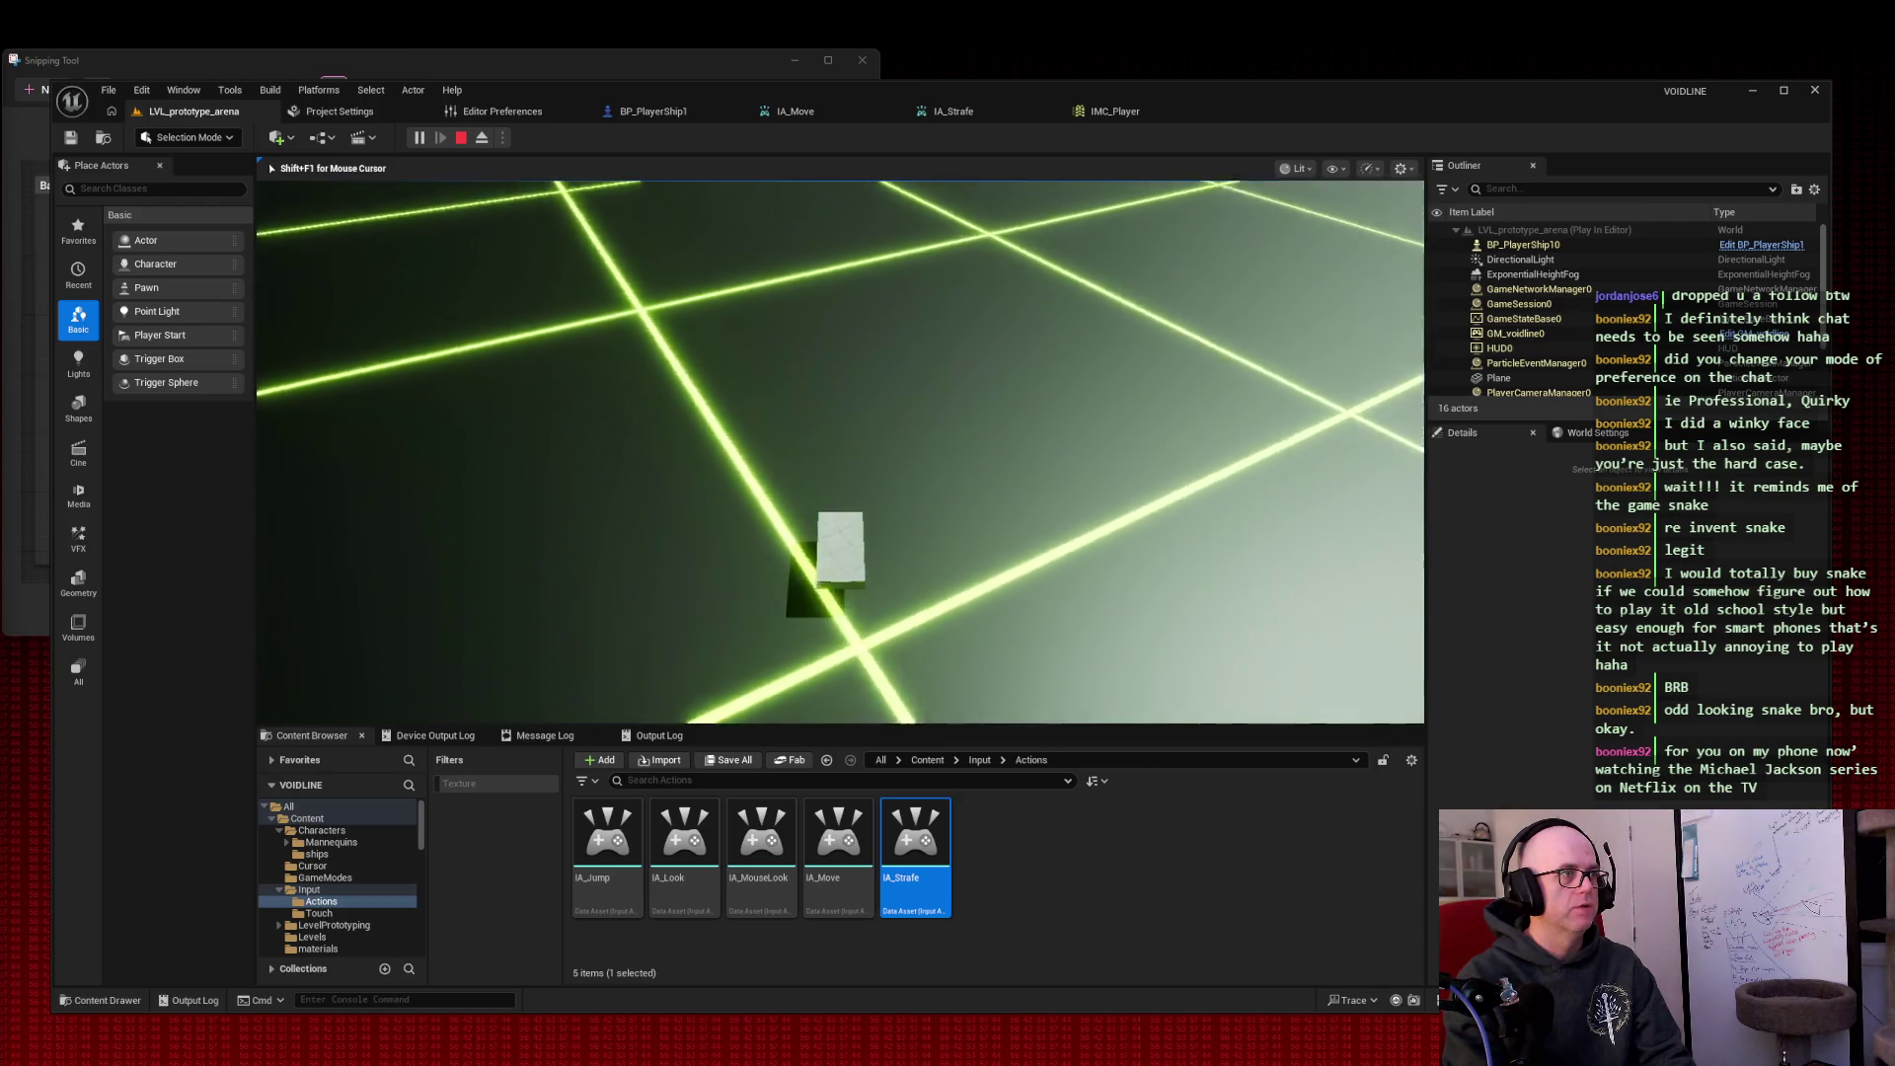
{"action": "key", "text": "d"}
{"action": "key", "text": "a"}
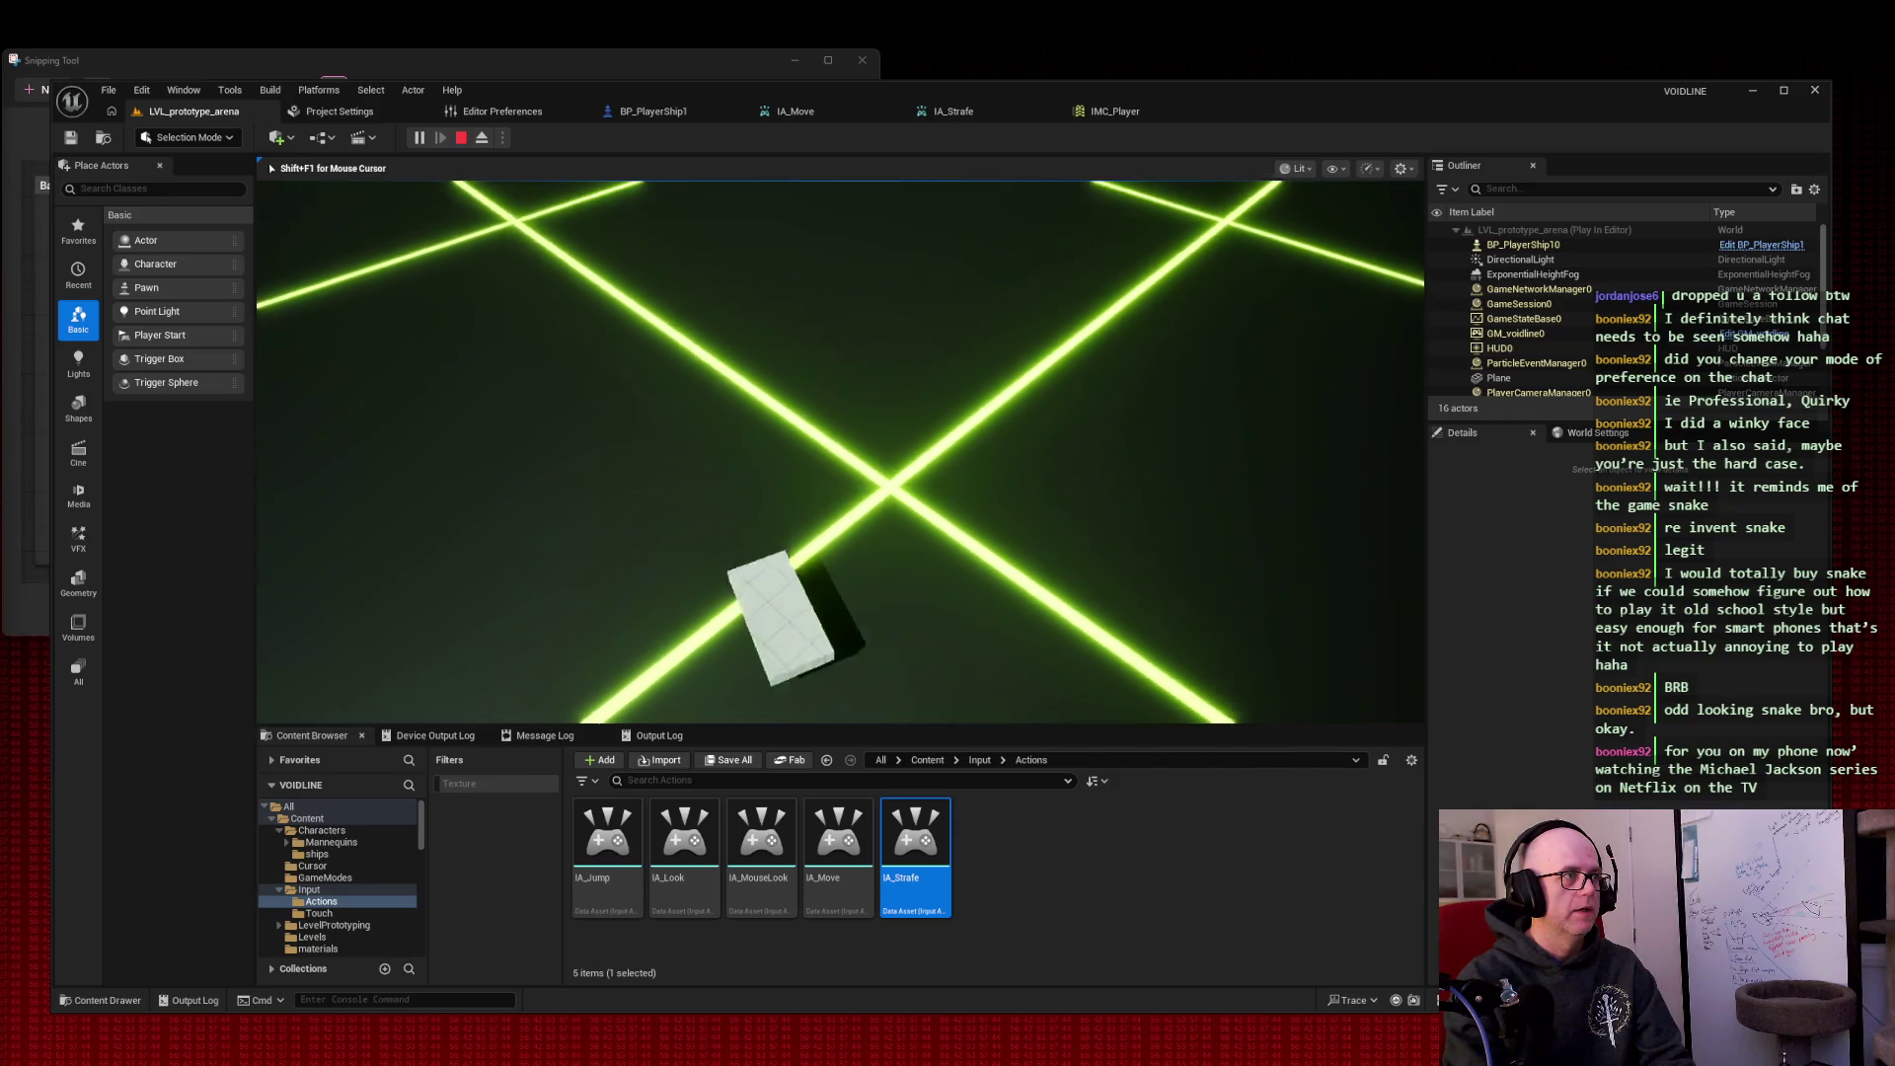
{"action": "key", "text": "d"}
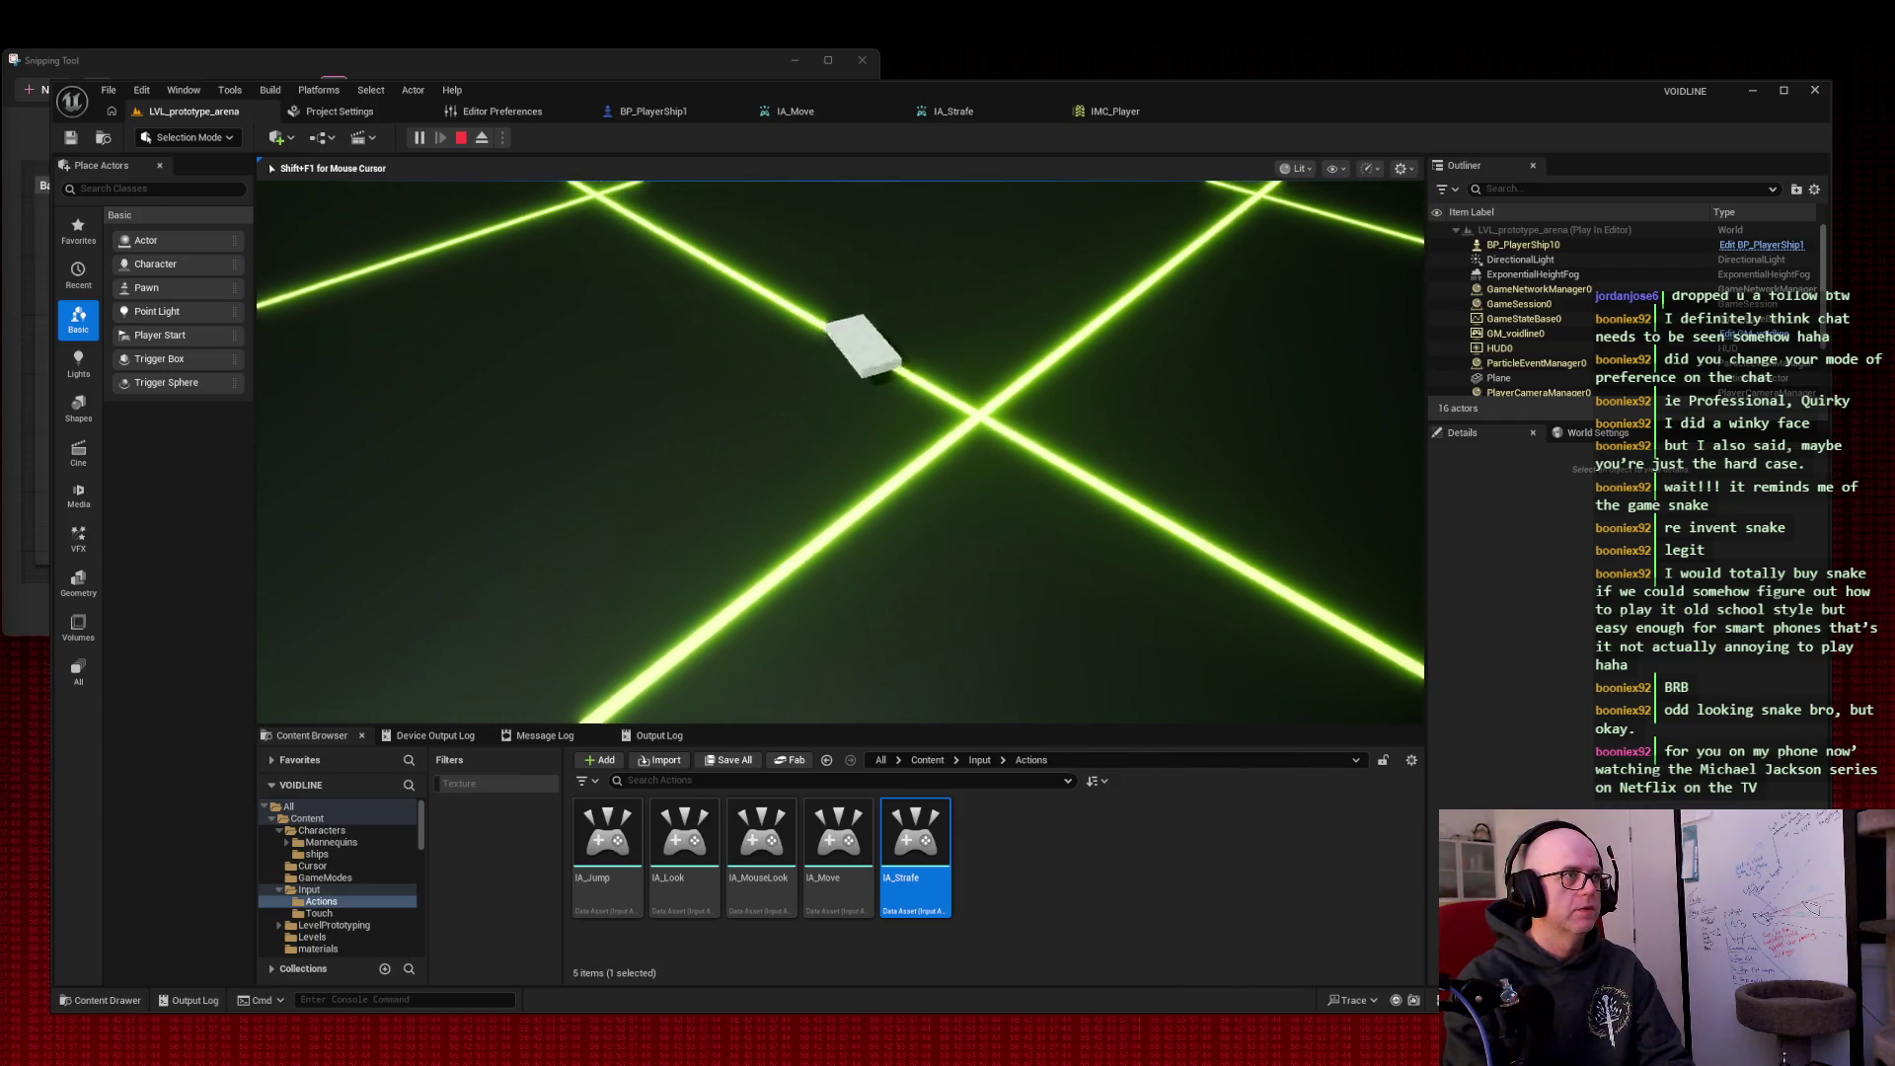
{"action": "key", "text": "a"}
{"action": "key", "text": "d"}
{"action": "key", "text": "d"}
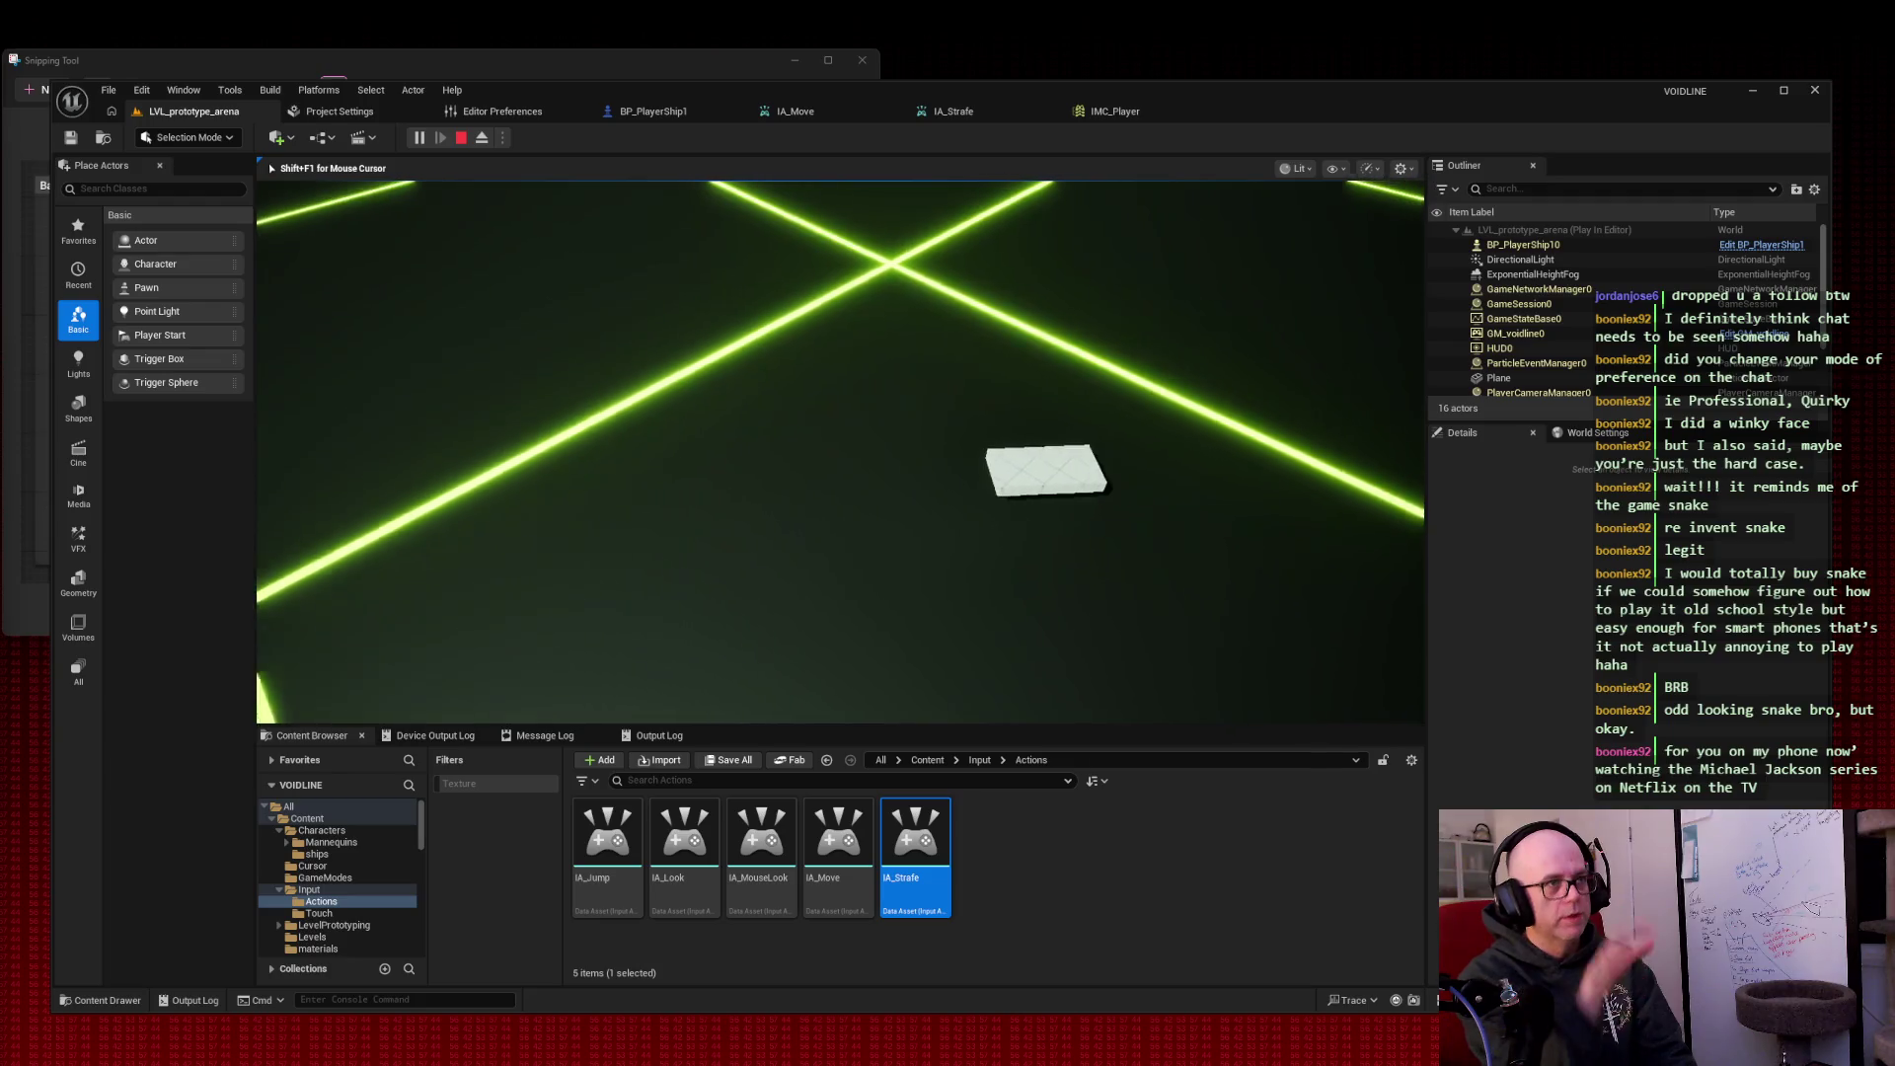
{"action": "key", "text": "a"}
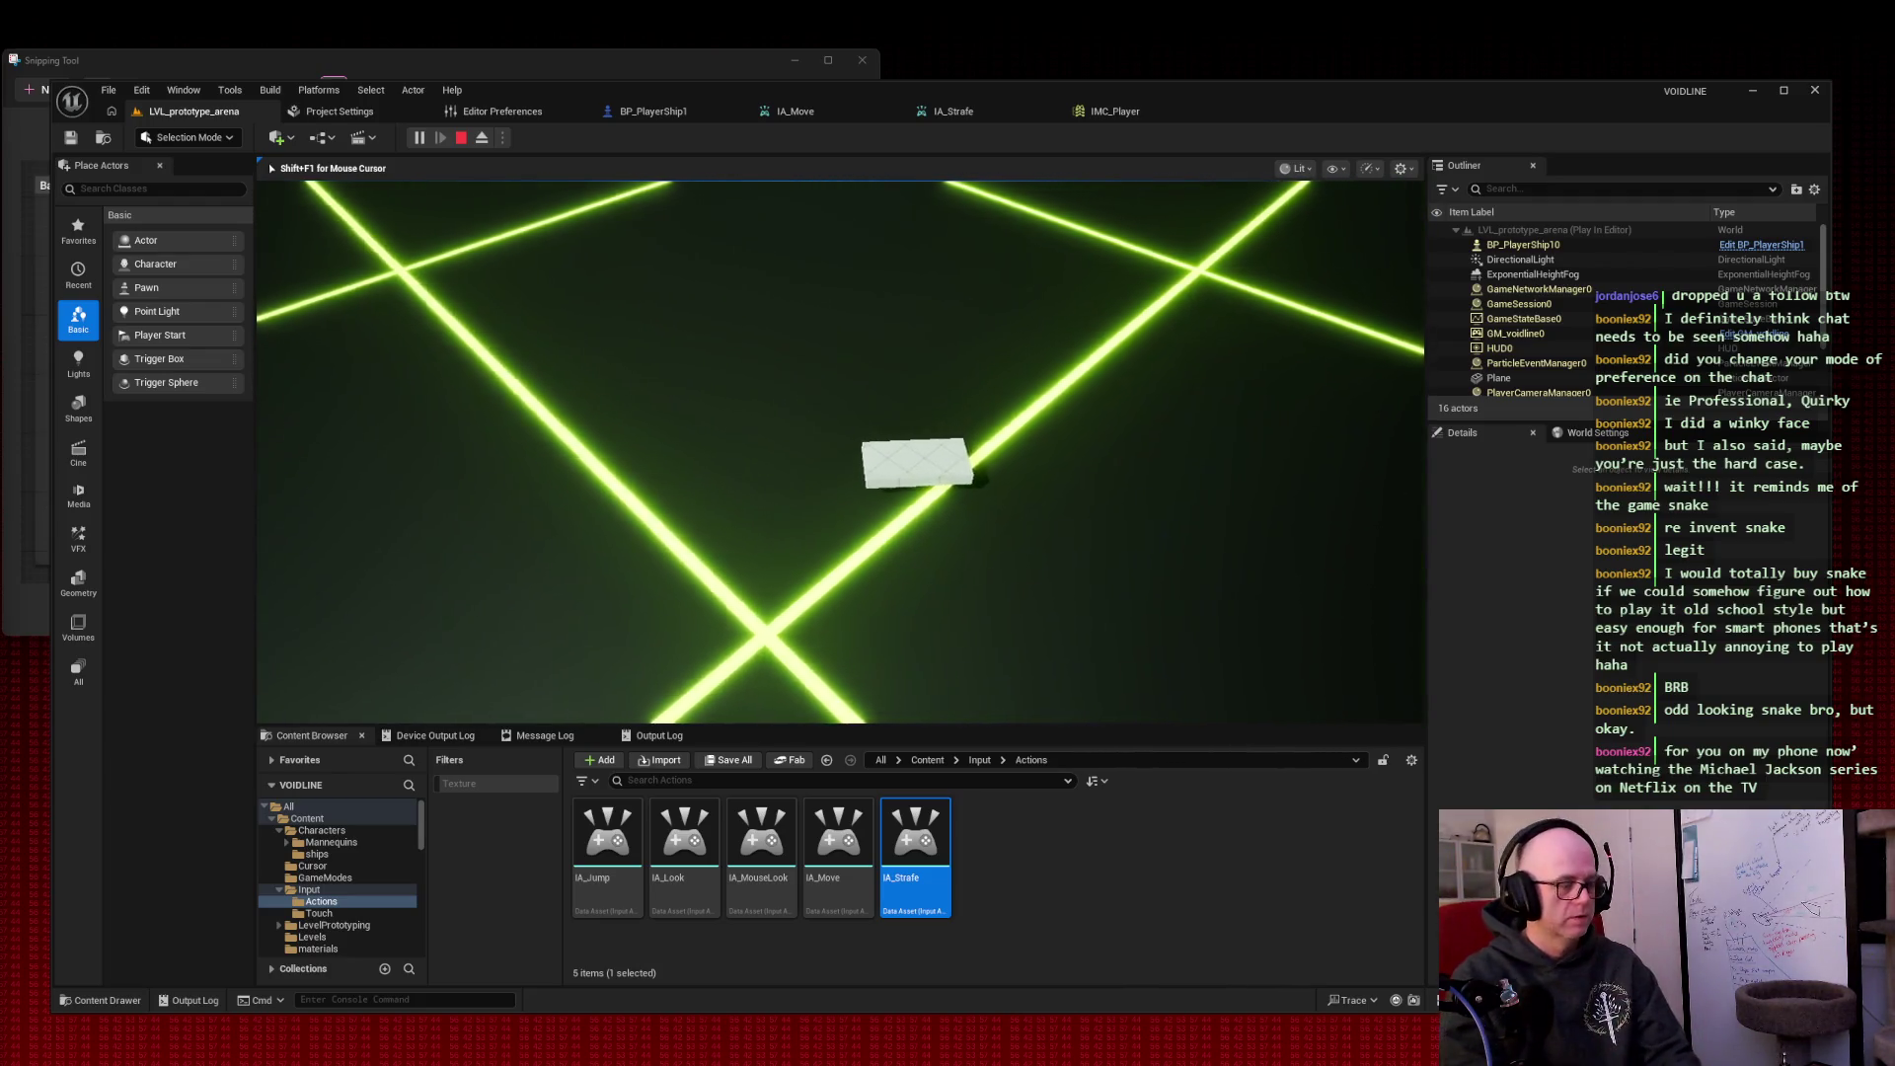
{"action": "key", "text": "Escape"}
{"action": "left_click_drag", "start_coordinate": [954, 295], "coordinate": [954, 295]}
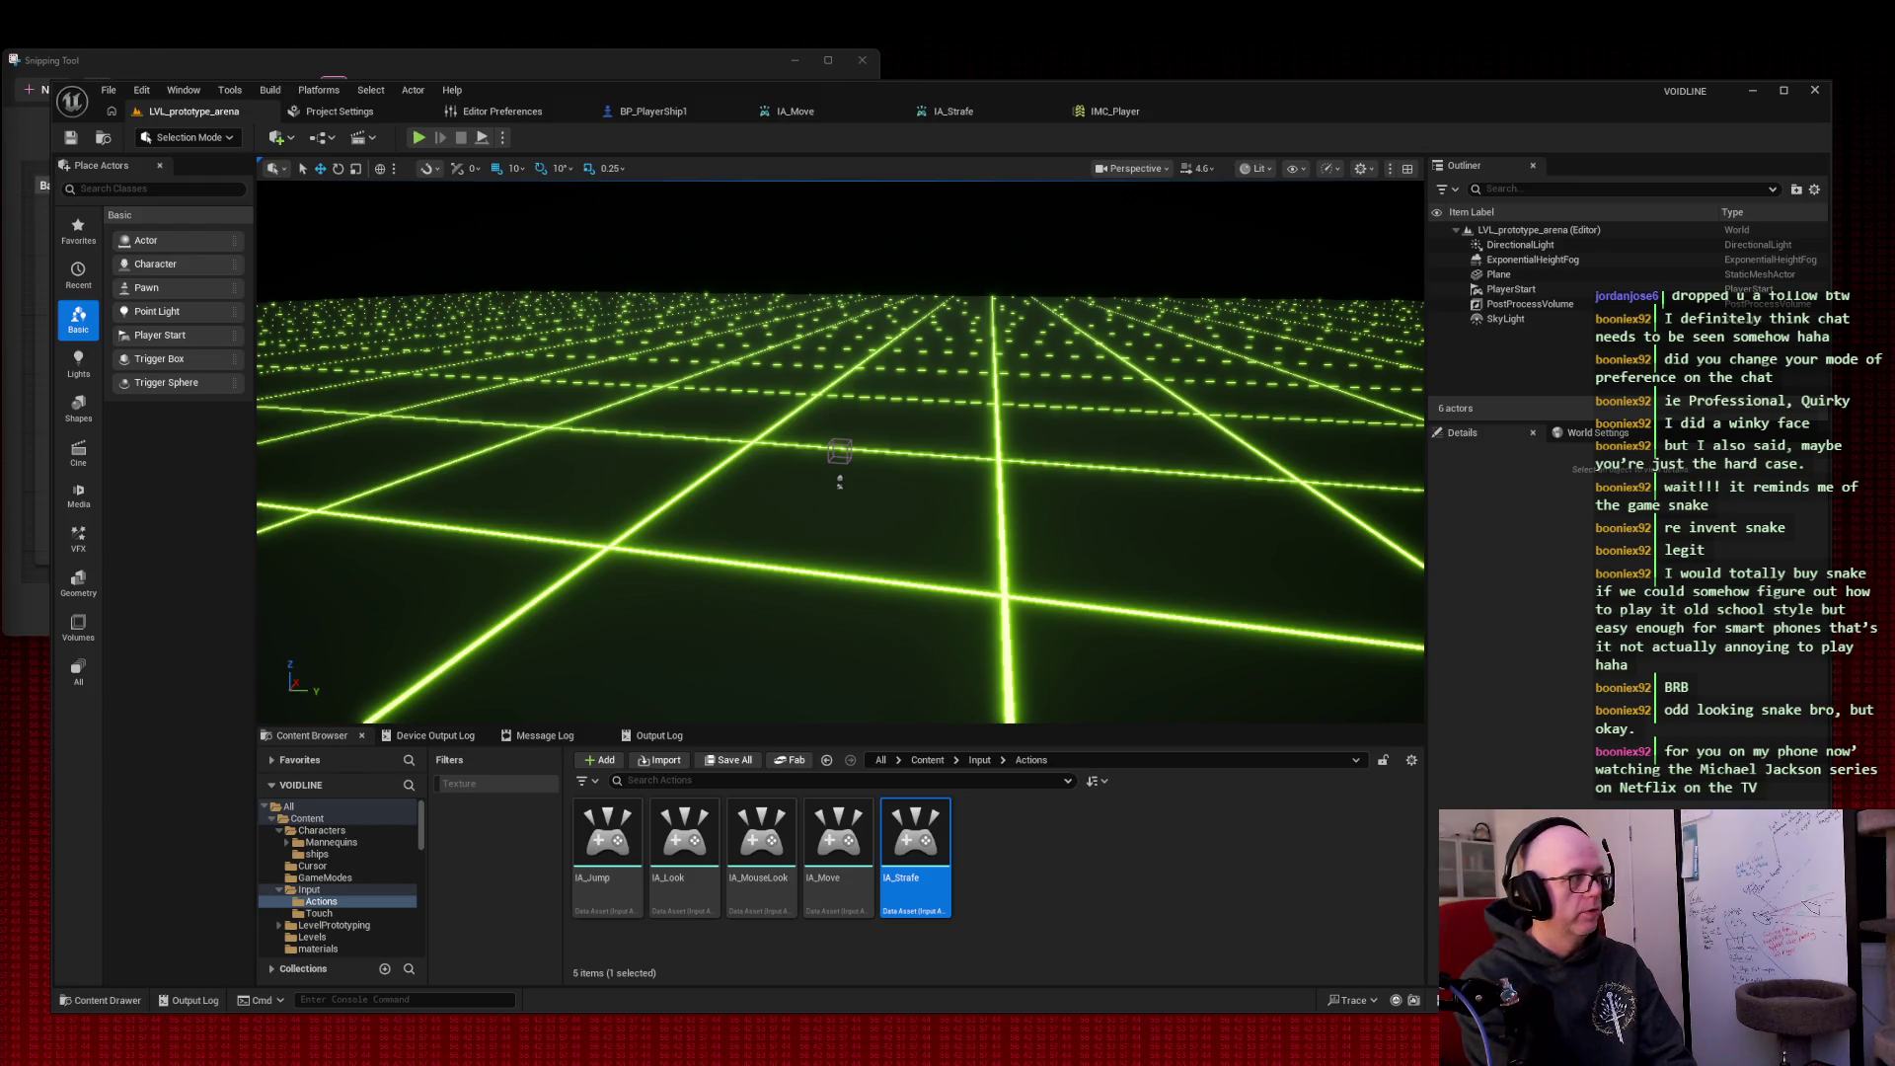
Step: Close the IA_Move, IA_Strafe and IMC_Player editors, back to BP_PlayerShip1
{"action": "left_click", "coordinate": [895, 111]}
{"action": "left_click", "coordinate": [895, 112]}
{"action": "left_click", "coordinate": [895, 112]}
{"action": "left_click", "coordinate": [671, 111]}
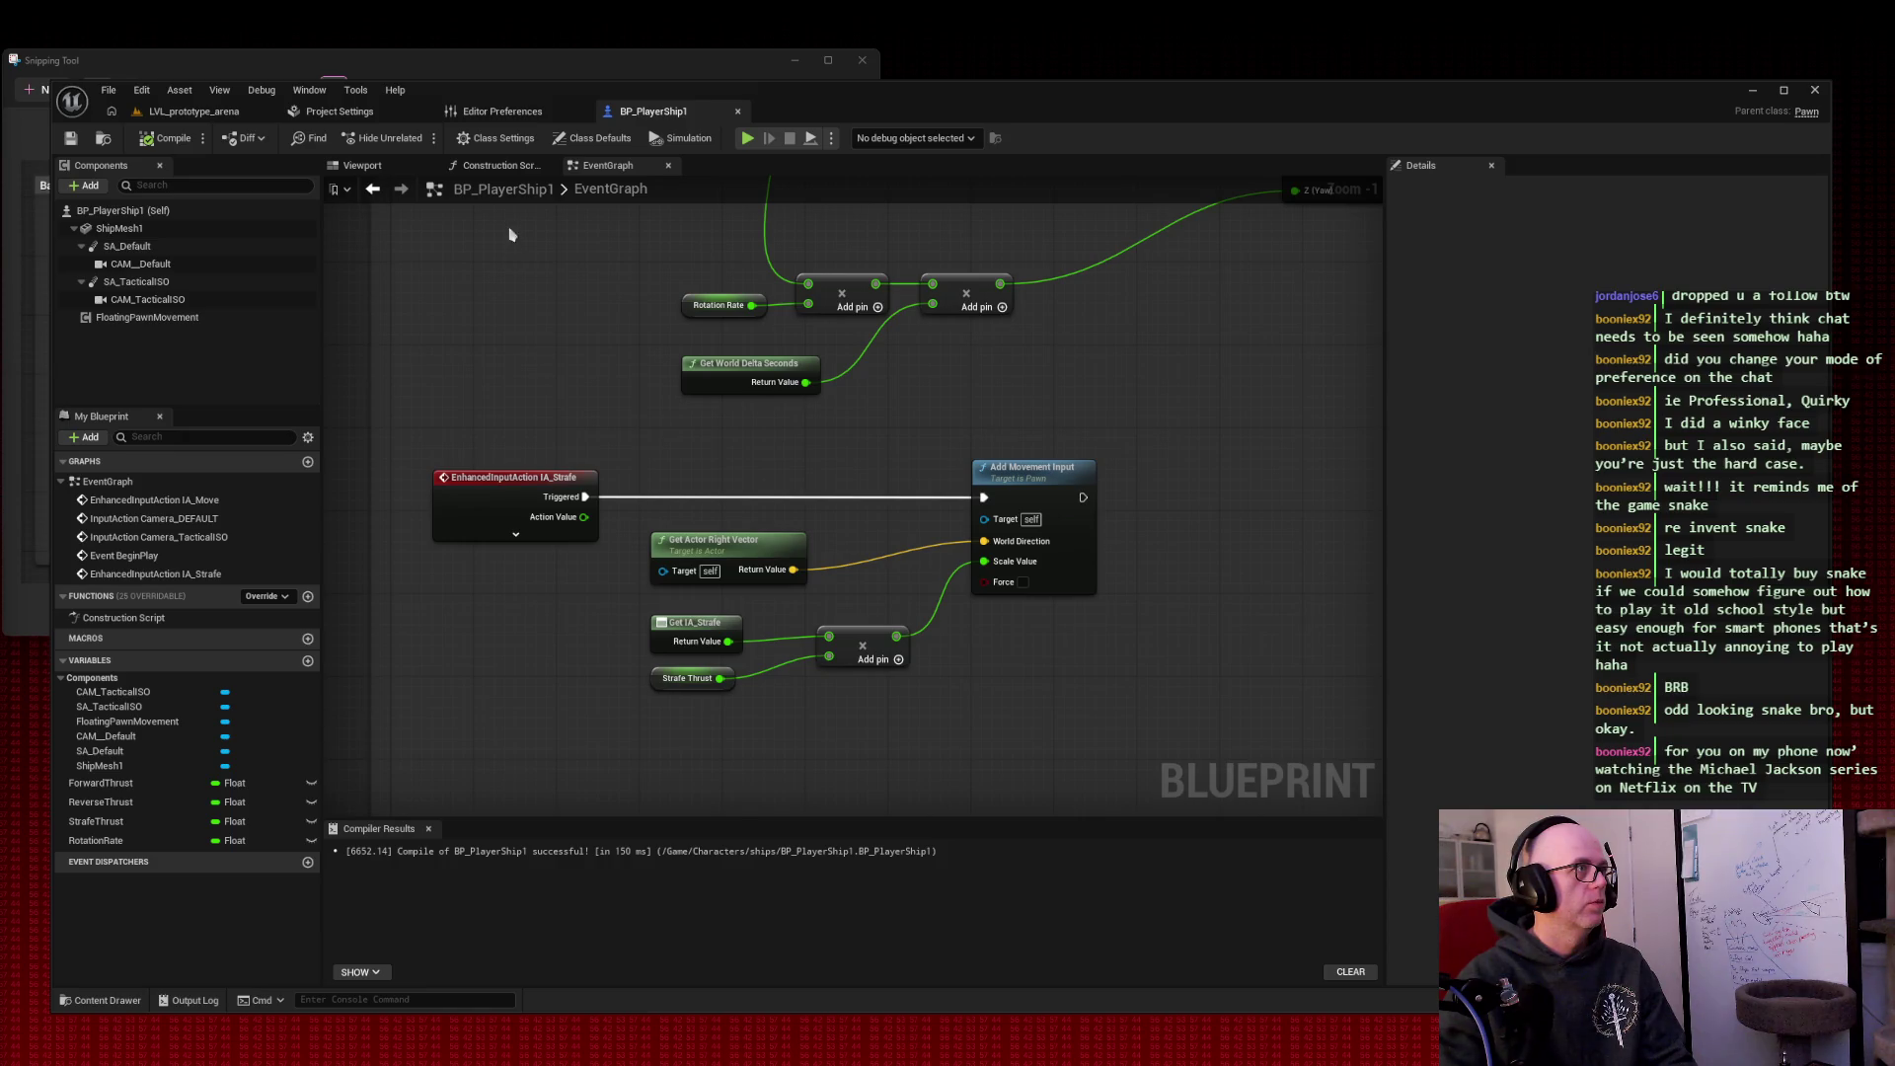
Step: Shrink the Base movement comment around its nodes and move it beside Camera Systems
{"action": "left_click", "coordinate": [98, 839]}
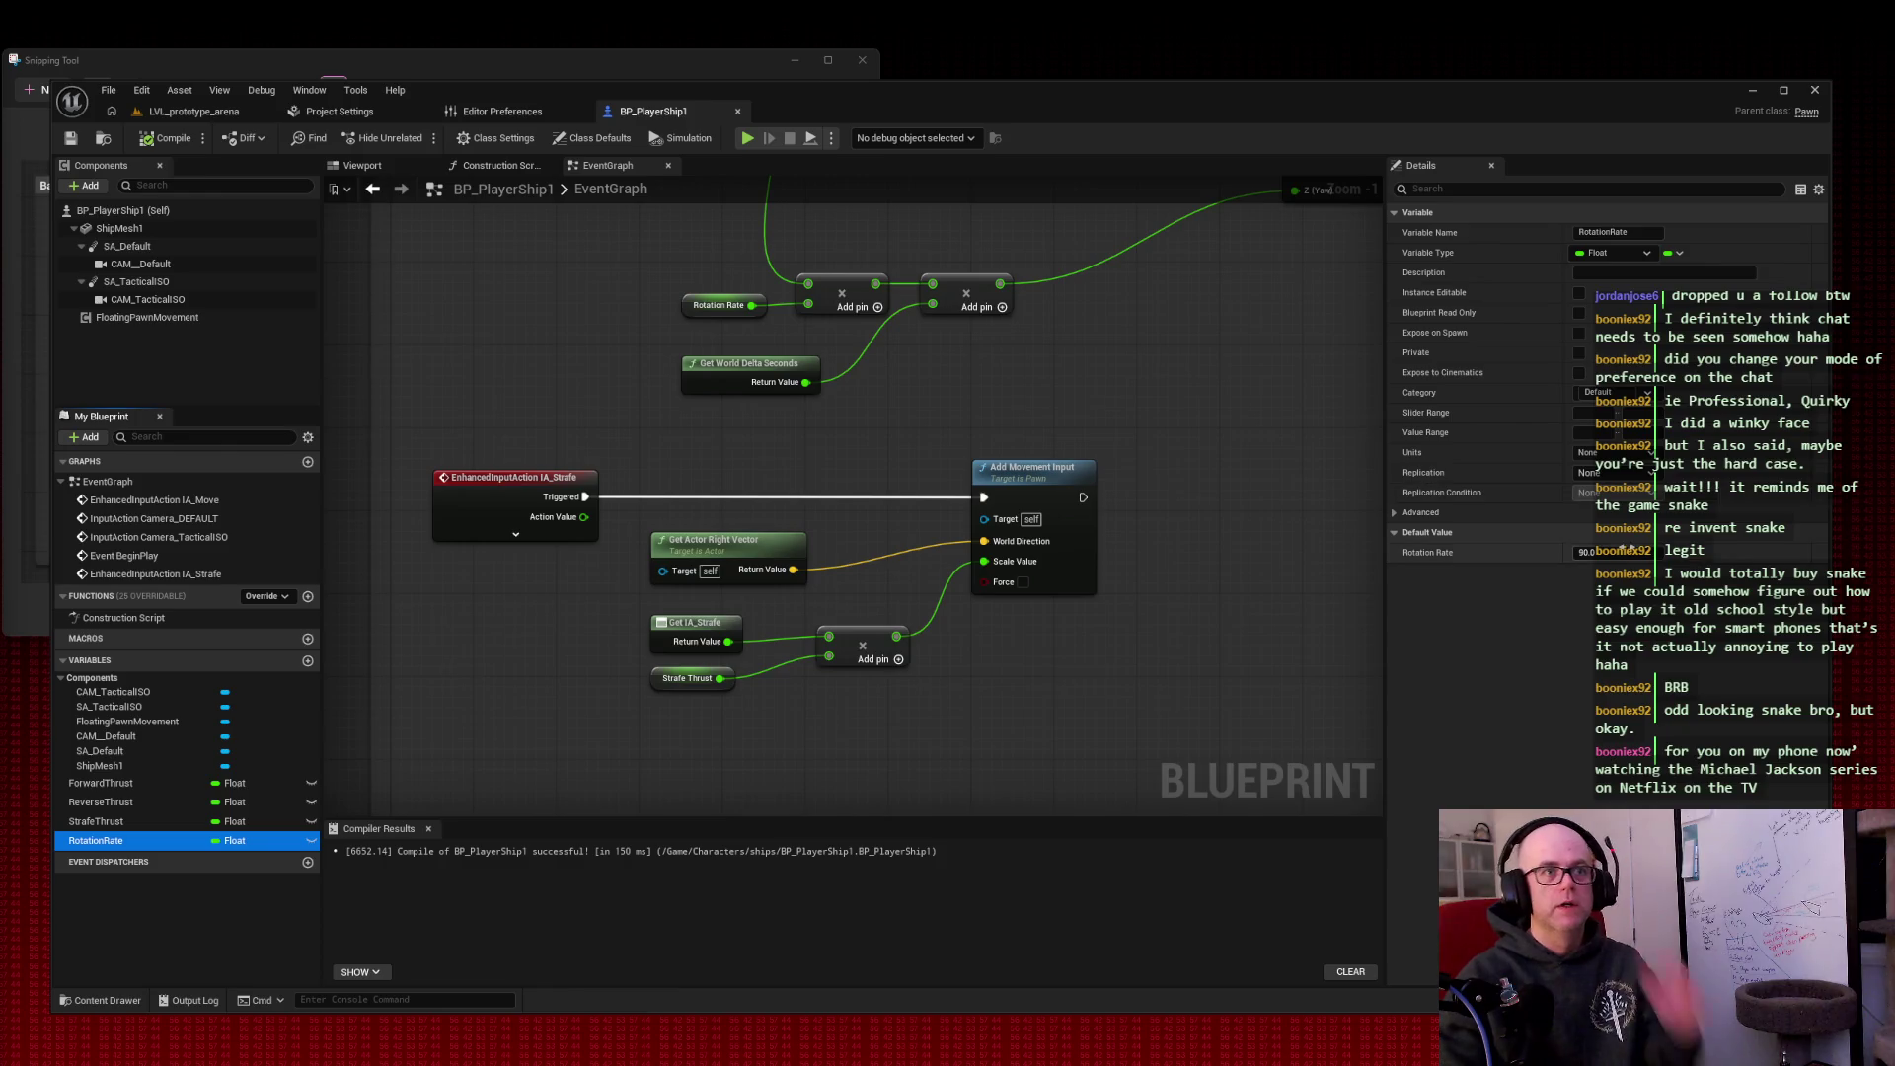
{"action": "scroll", "coordinate": [1282, 348], "scroll_direction": "down", "scroll_amount": 6}
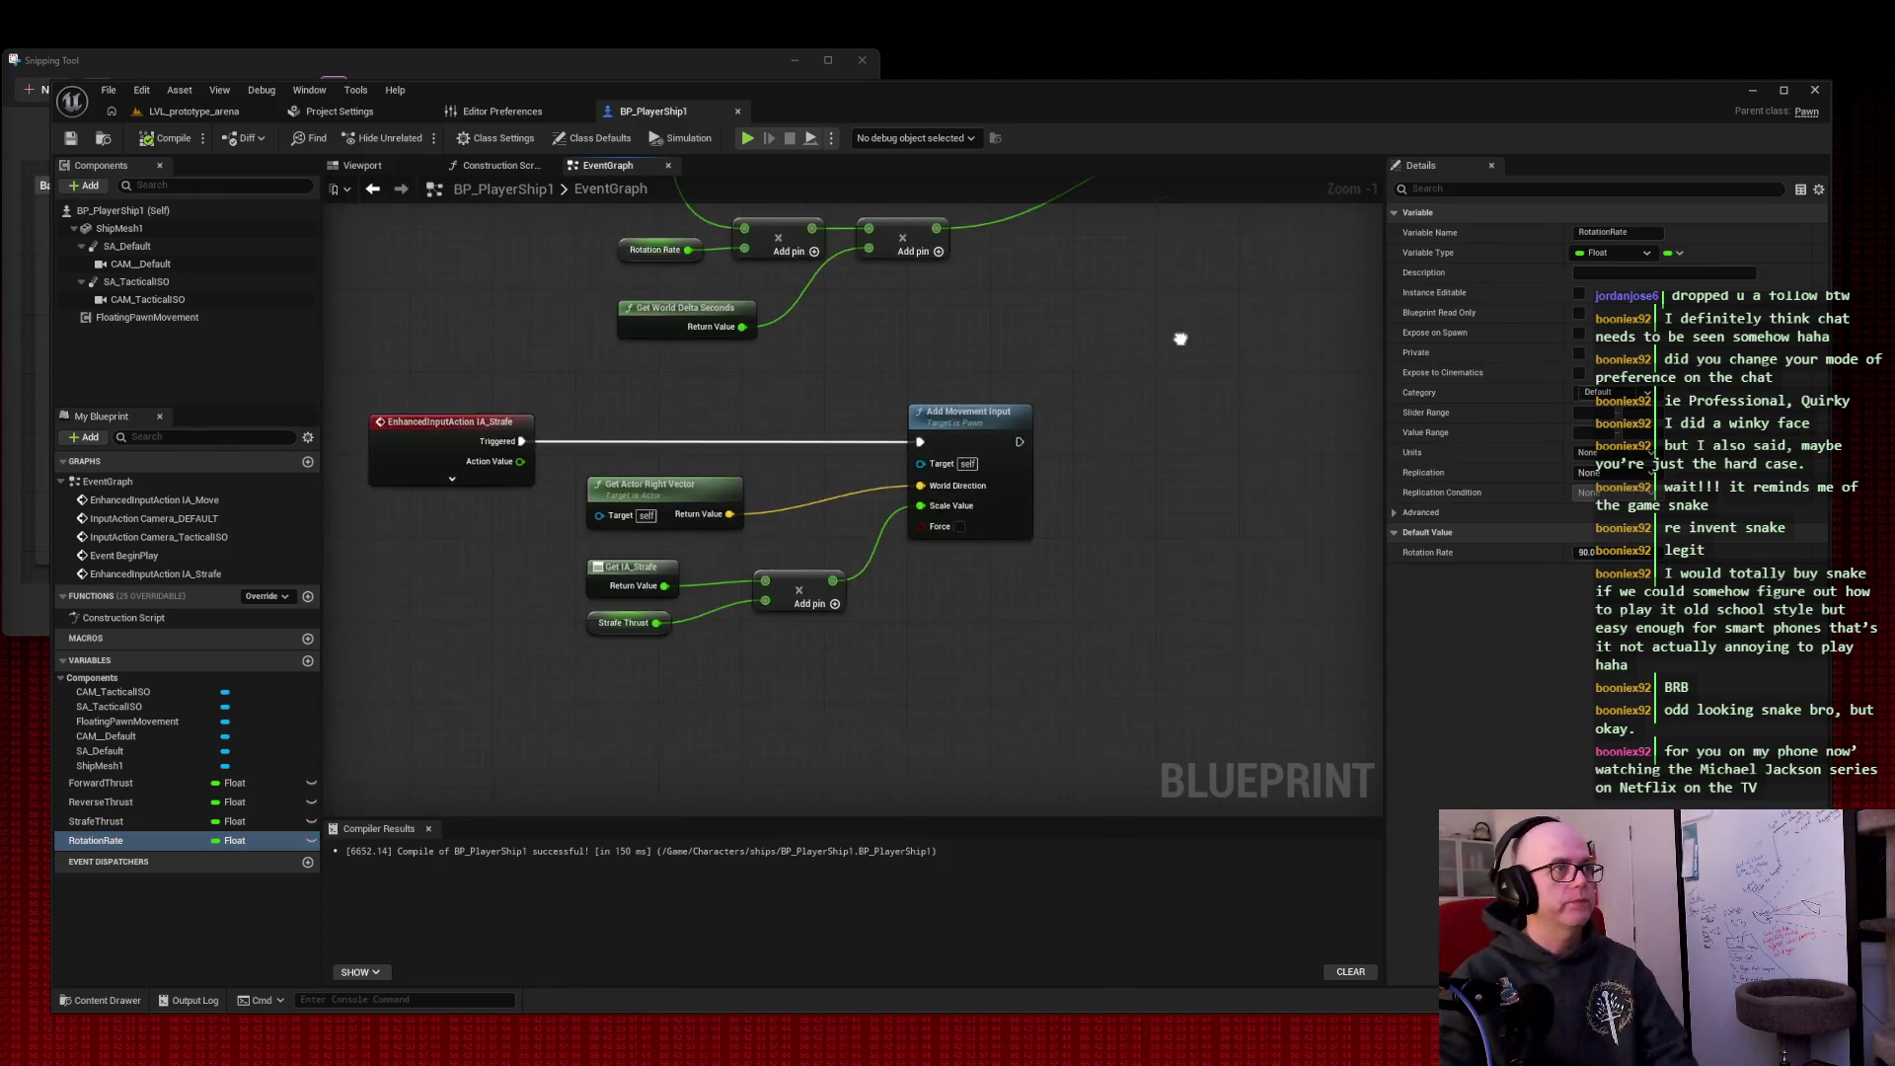
{"action": "mouse_move", "coordinate": [1213, 355]}
{"action": "left_mouse_down"}
{"action": "mouse_move", "coordinate": [824, 393]}
{"action": "mouse_move", "coordinate": [786, 435]}
{"action": "left_mouse_up"}
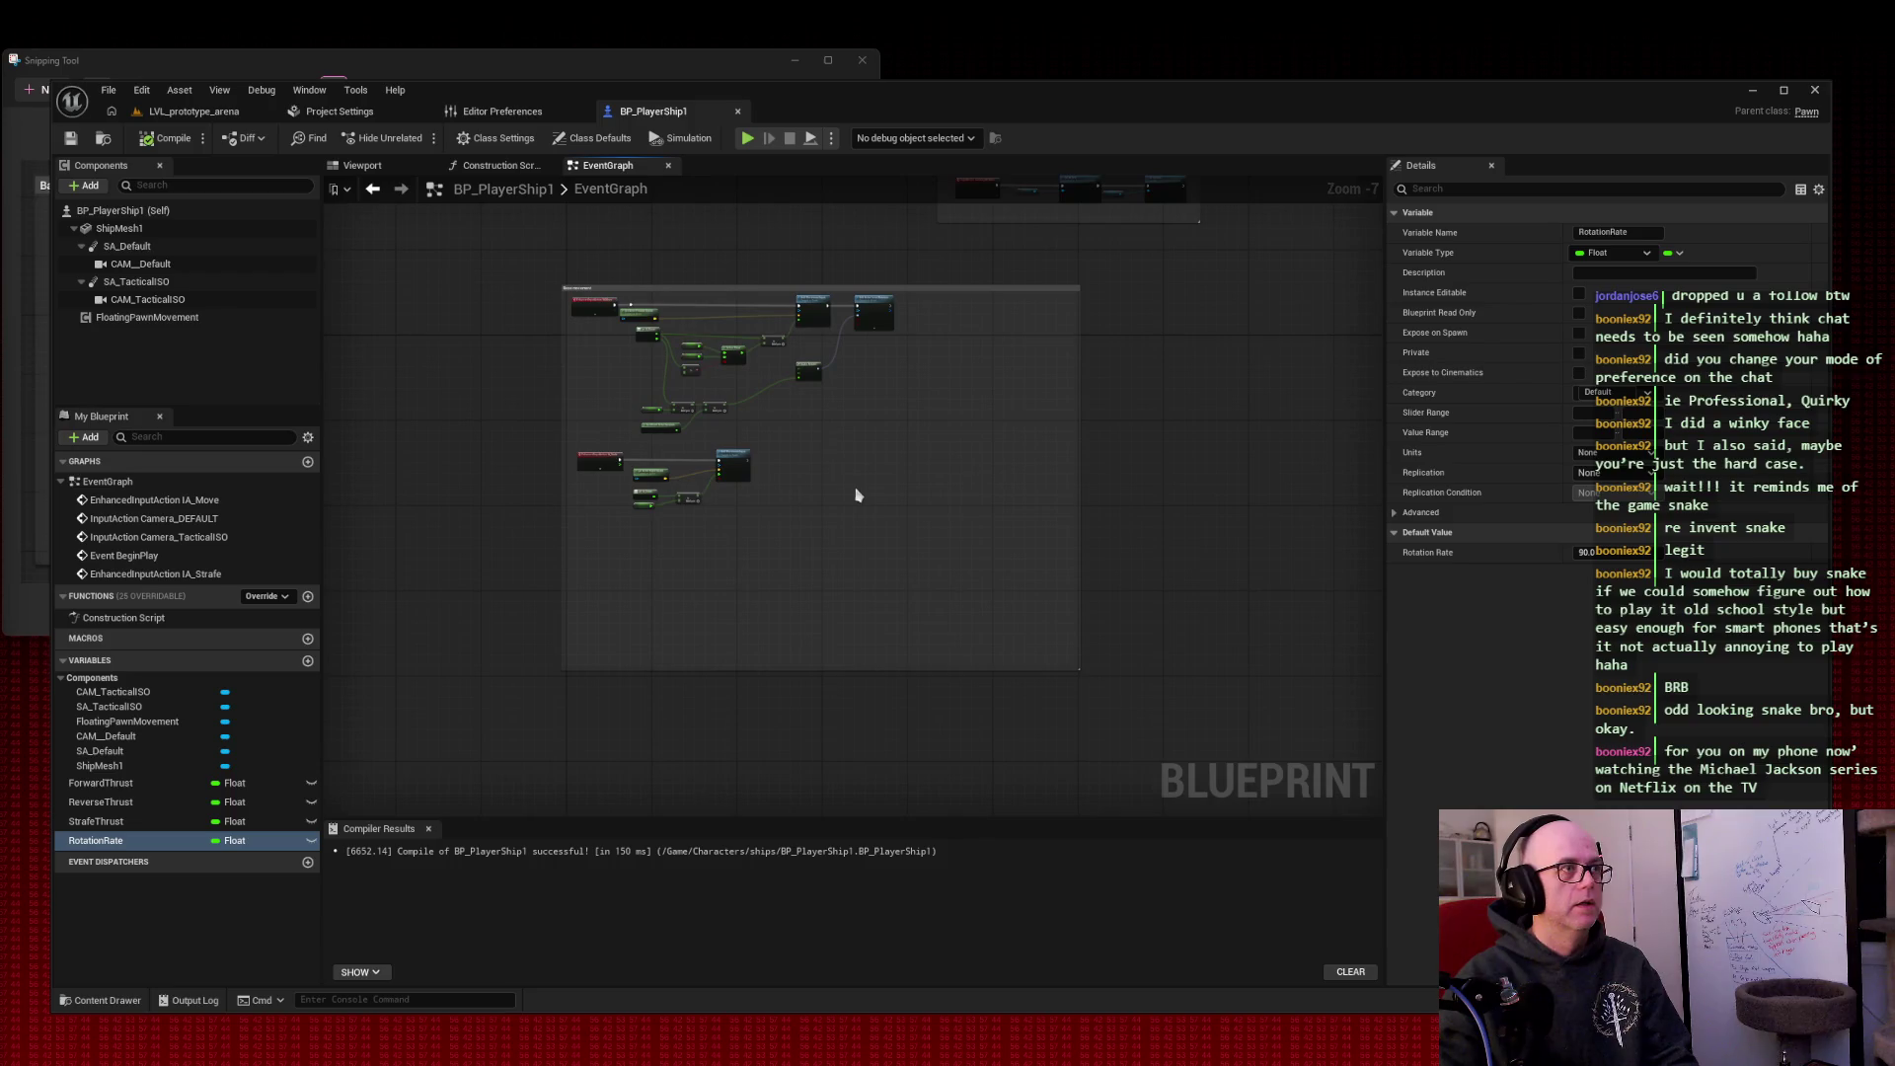
{"action": "mouse_move", "coordinate": [1079, 670]}
{"action": "left_mouse_down"}
{"action": "mouse_move", "coordinate": [868, 507]}
{"action": "mouse_move", "coordinate": [939, 537]}
{"action": "left_mouse_up"}
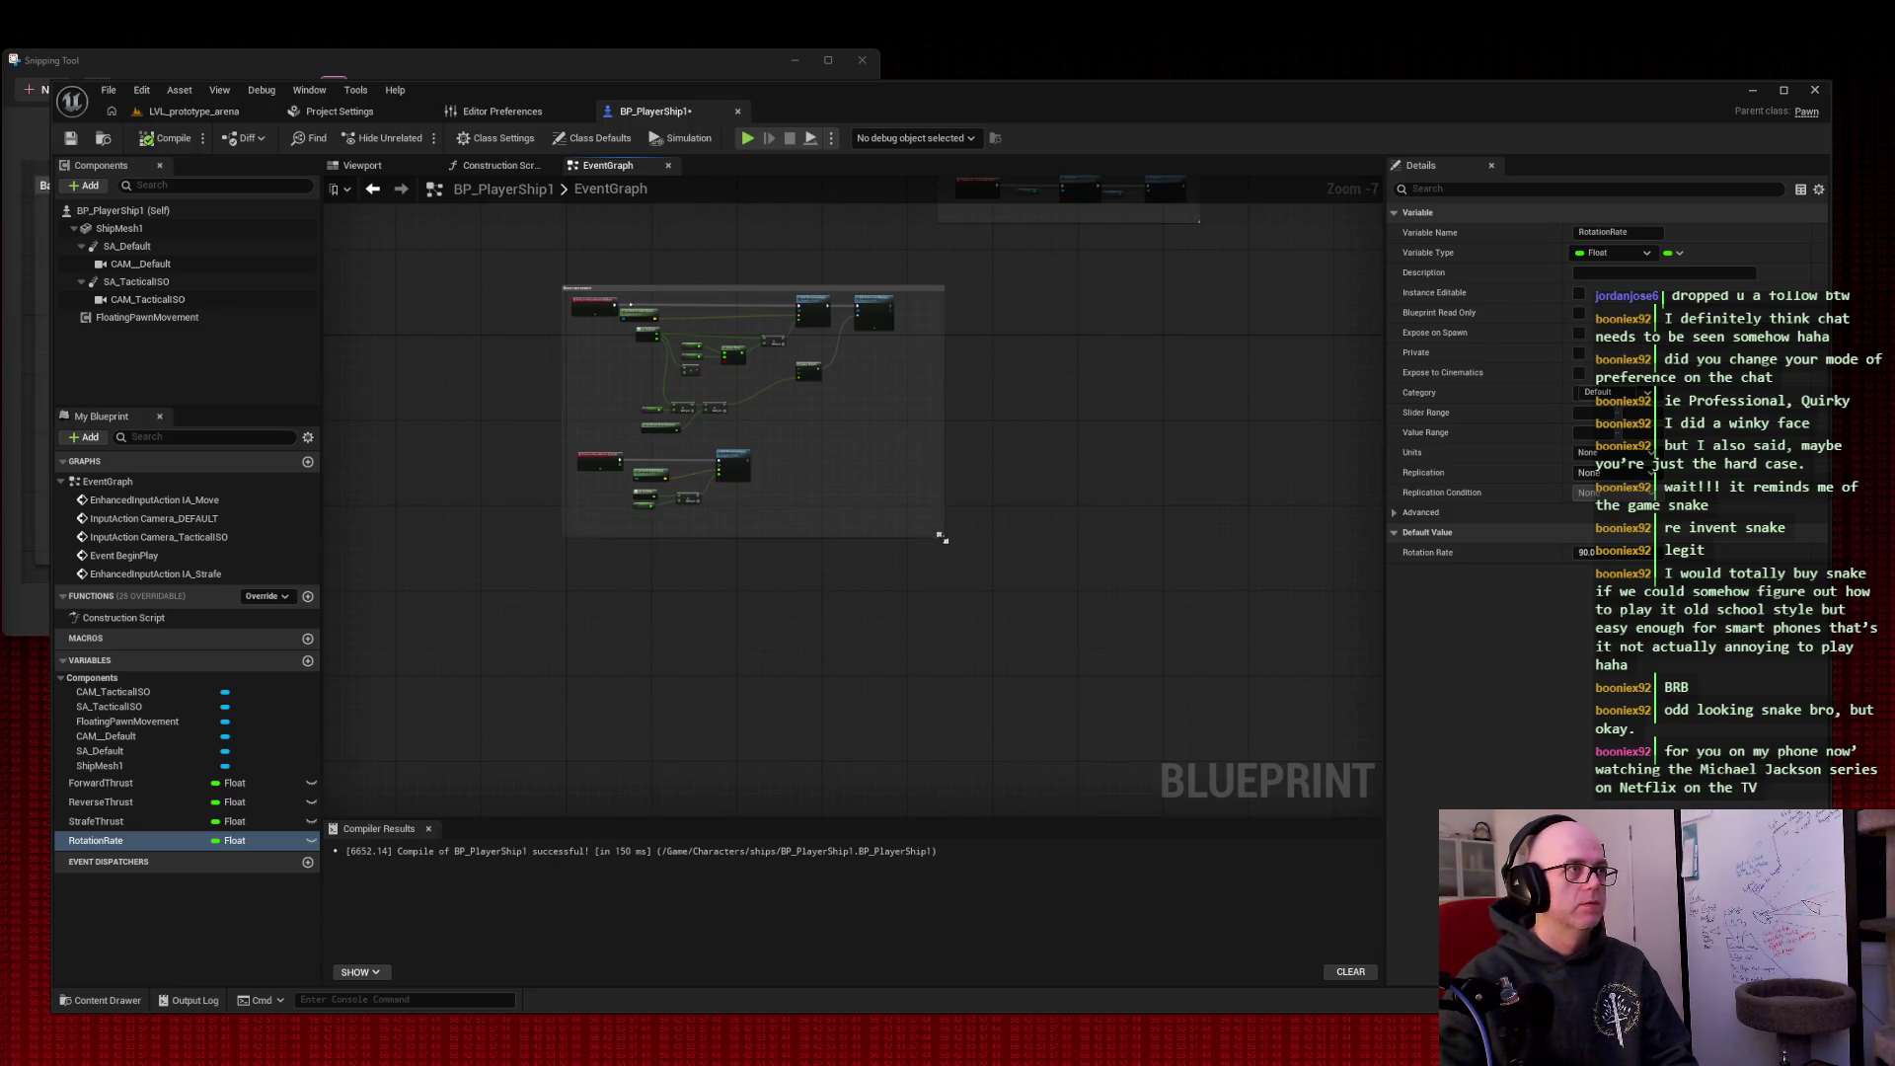
{"action": "left_click_drag", "start_coordinate": [1086, 347], "coordinate": [1047, 540]}
{"action": "left_click_drag", "start_coordinate": [707, 488], "coordinate": [678, 297]}
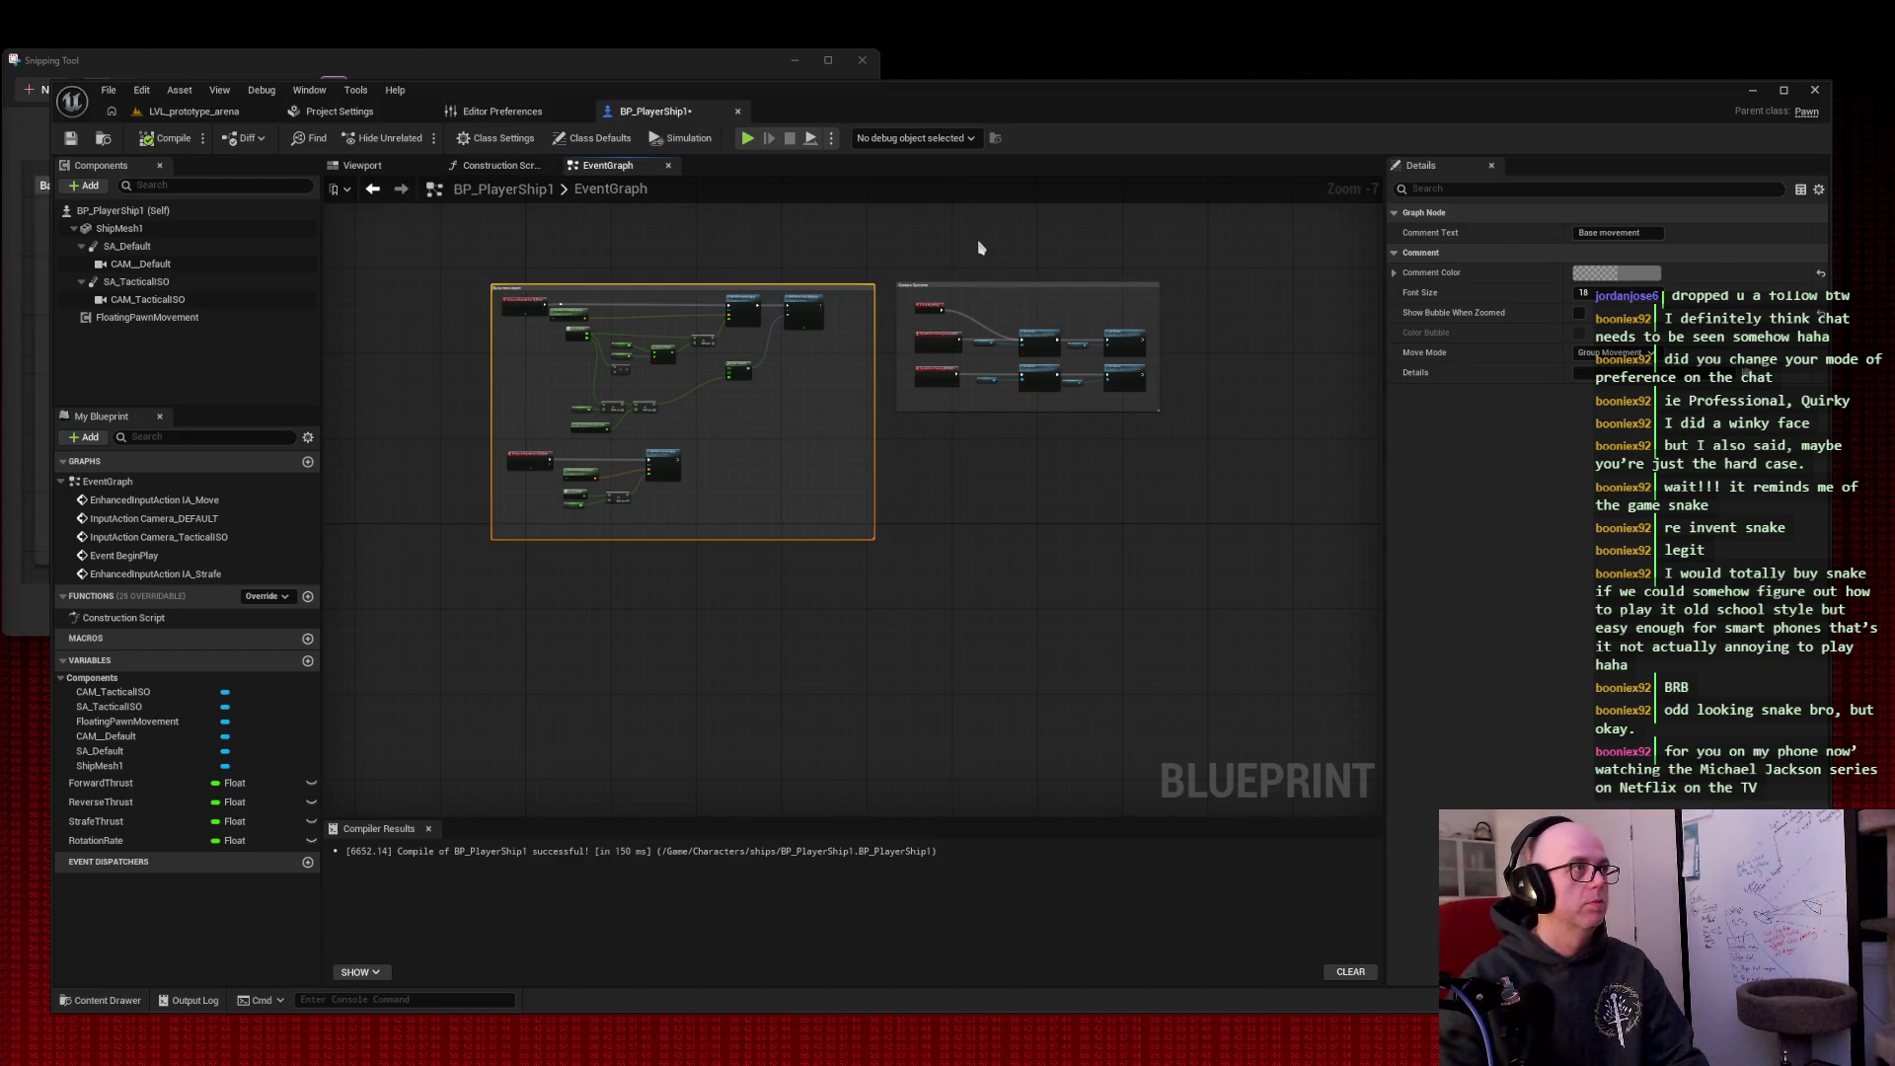
Step: Compile and save BP_PlayerShip1, then return to the arena level
{"action": "left_click", "coordinate": [722, 244]}
{"action": "left_click", "coordinate": [166, 139]}
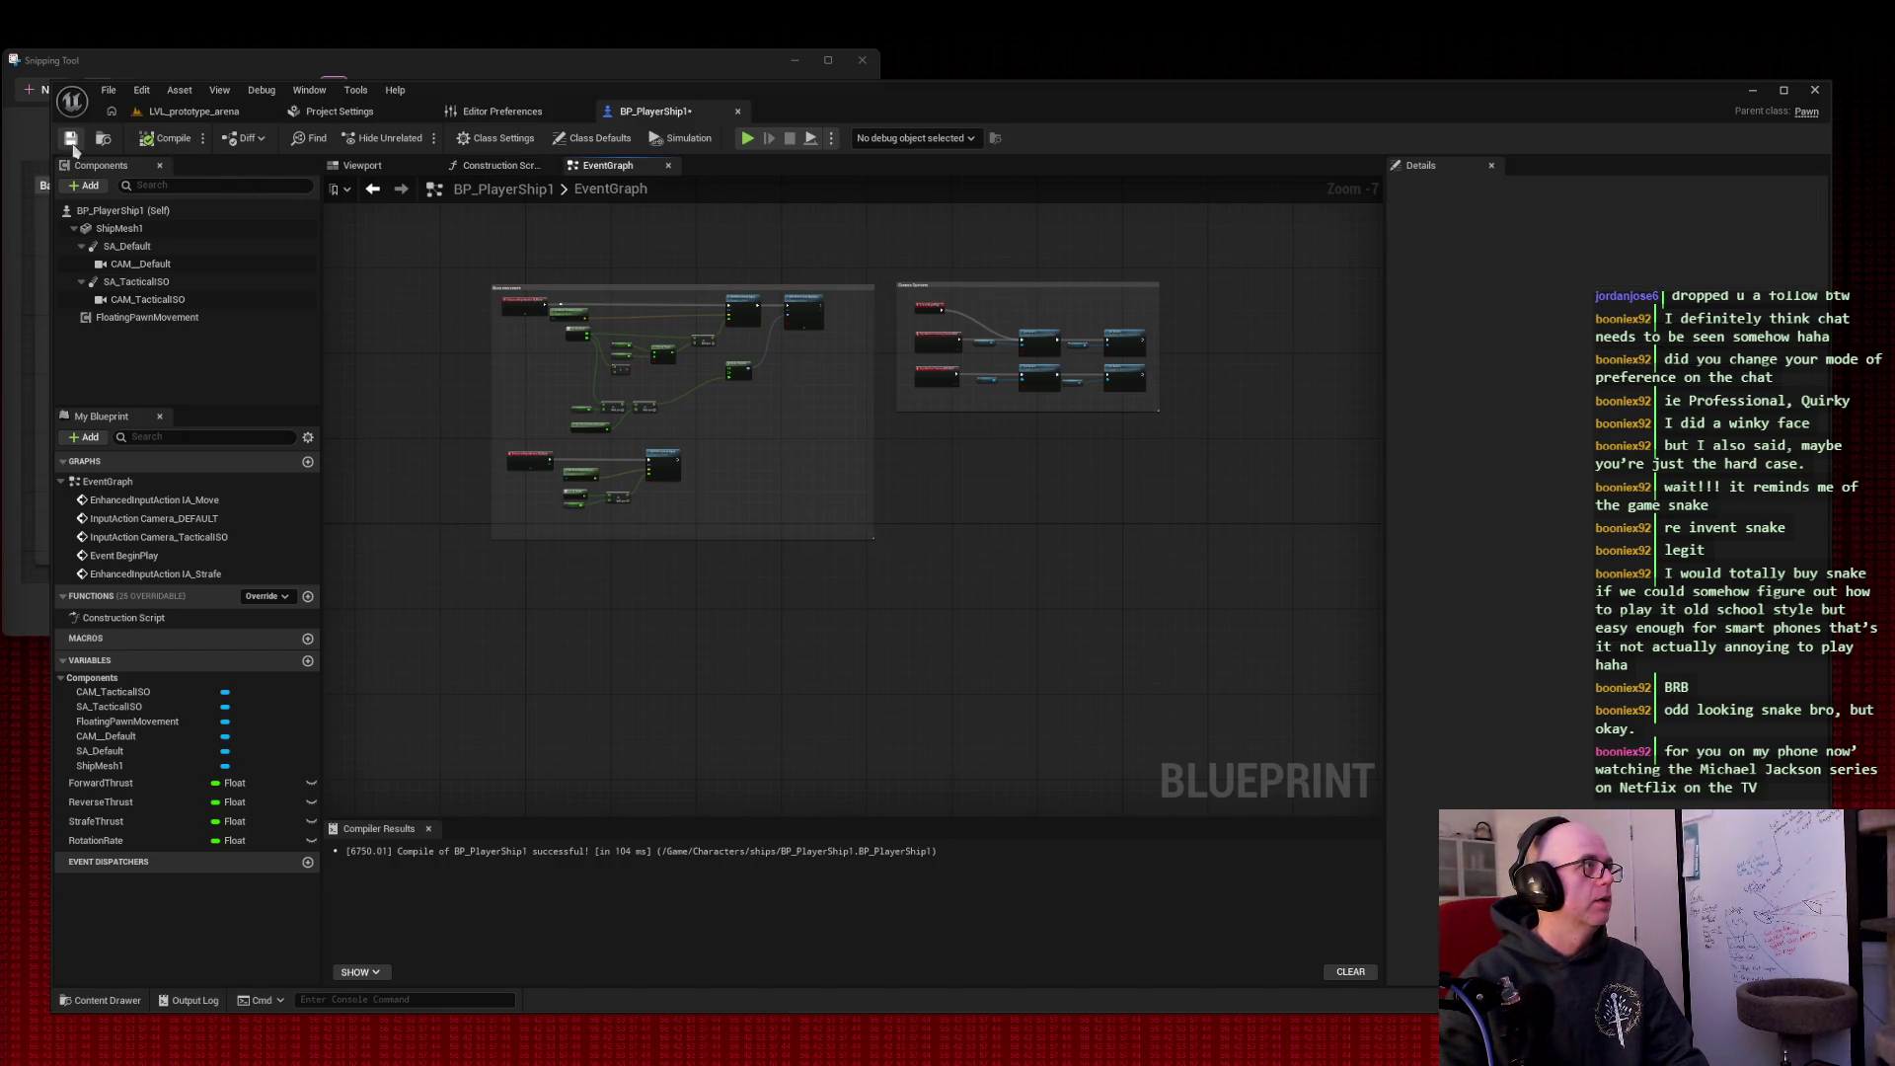
{"action": "left_click", "coordinate": [188, 115]}
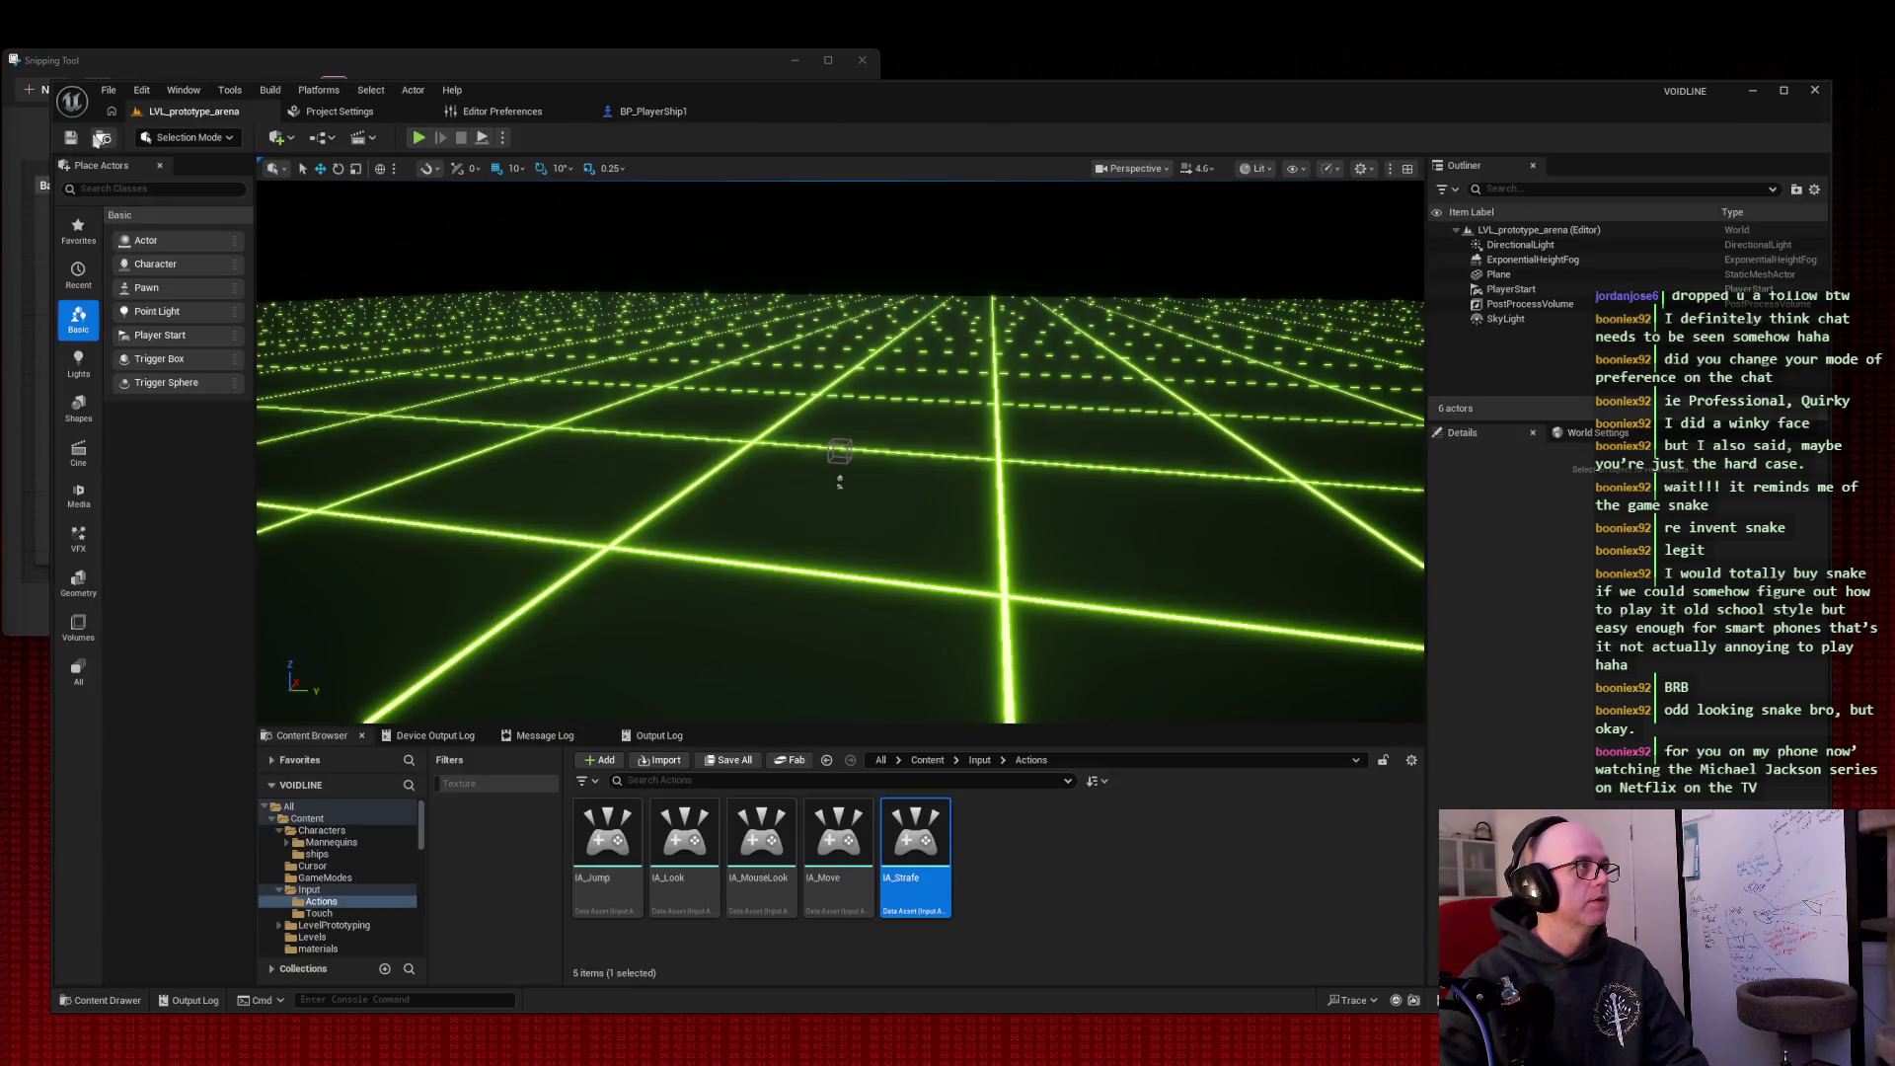
Step: Frame the Base movement and Camera Systems groups in BP_PlayerShip1 and snip a screenshot
{"action": "left_click", "coordinate": [630, 115]}
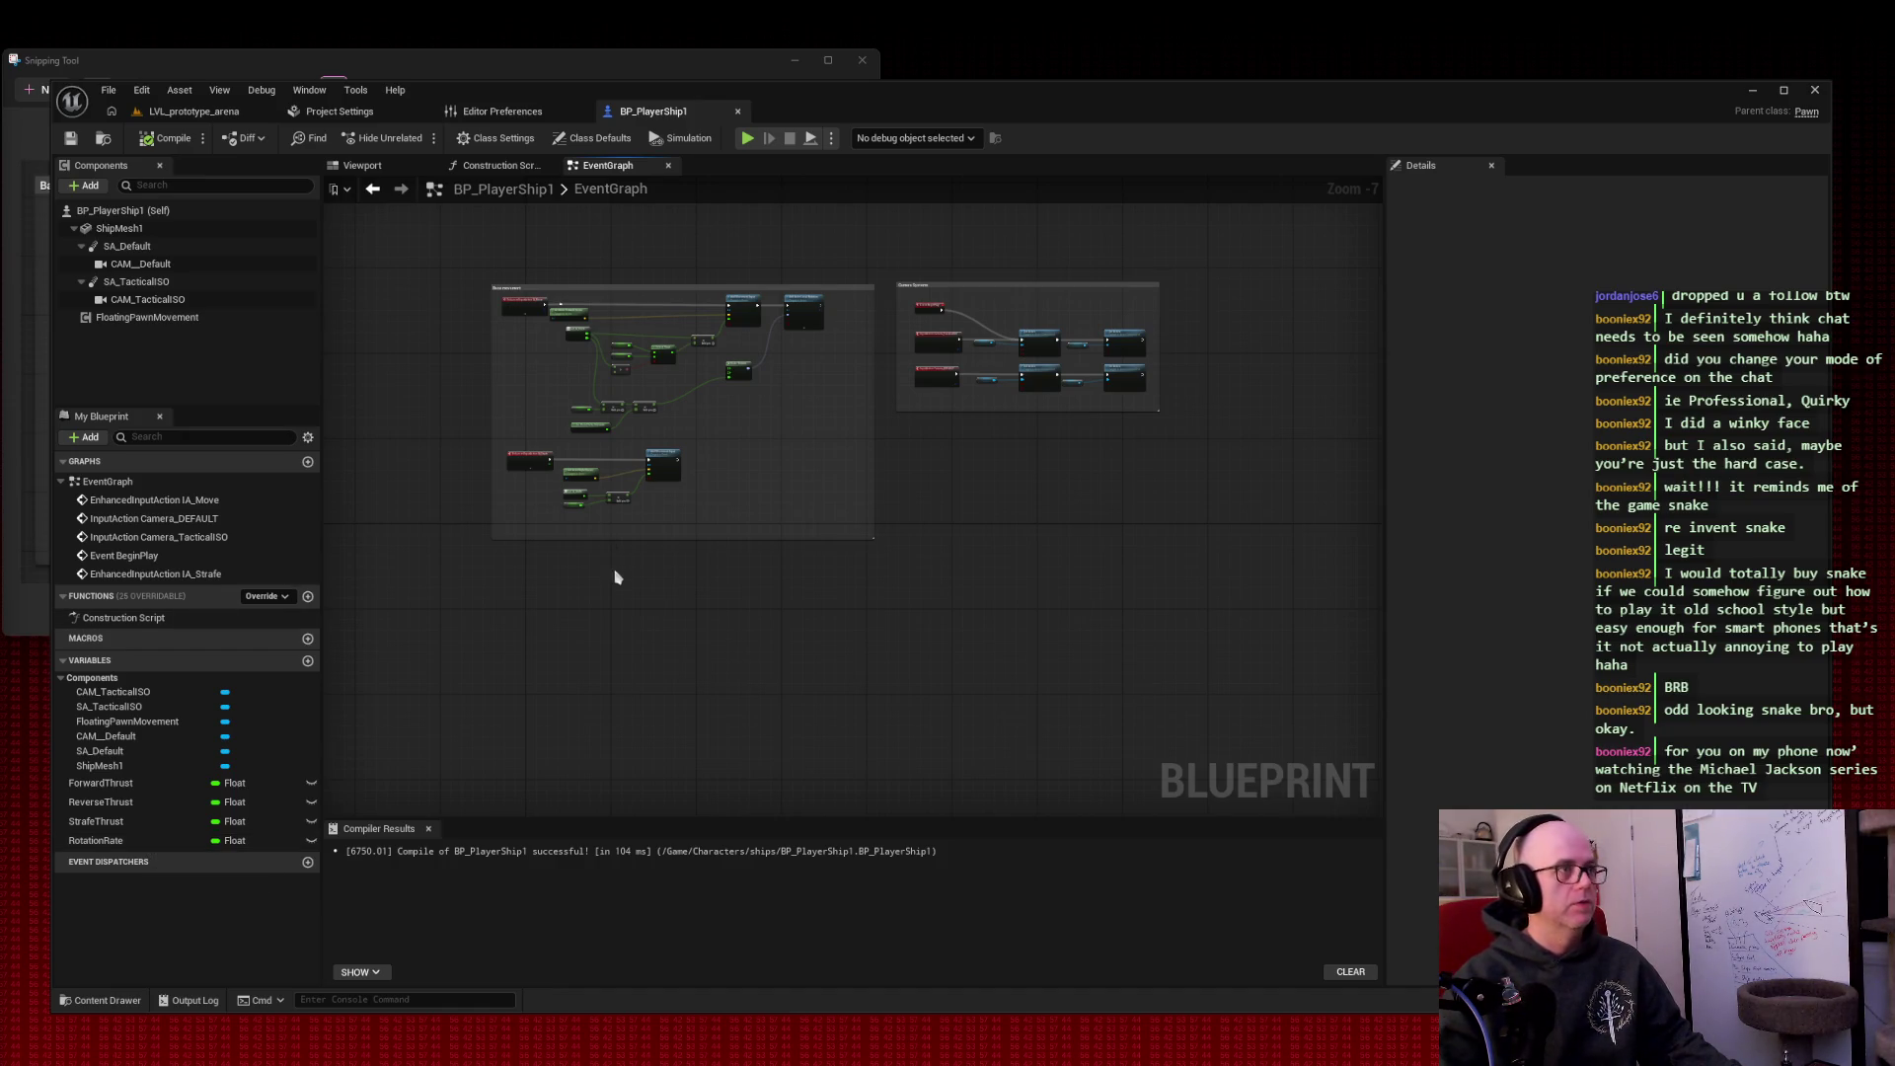
{"action": "scroll", "coordinate": [622, 578], "scroll_direction": "up", "scroll_amount": 3}
{"action": "scroll", "coordinate": [626, 766], "scroll_direction": "down", "scroll_amount": 3}
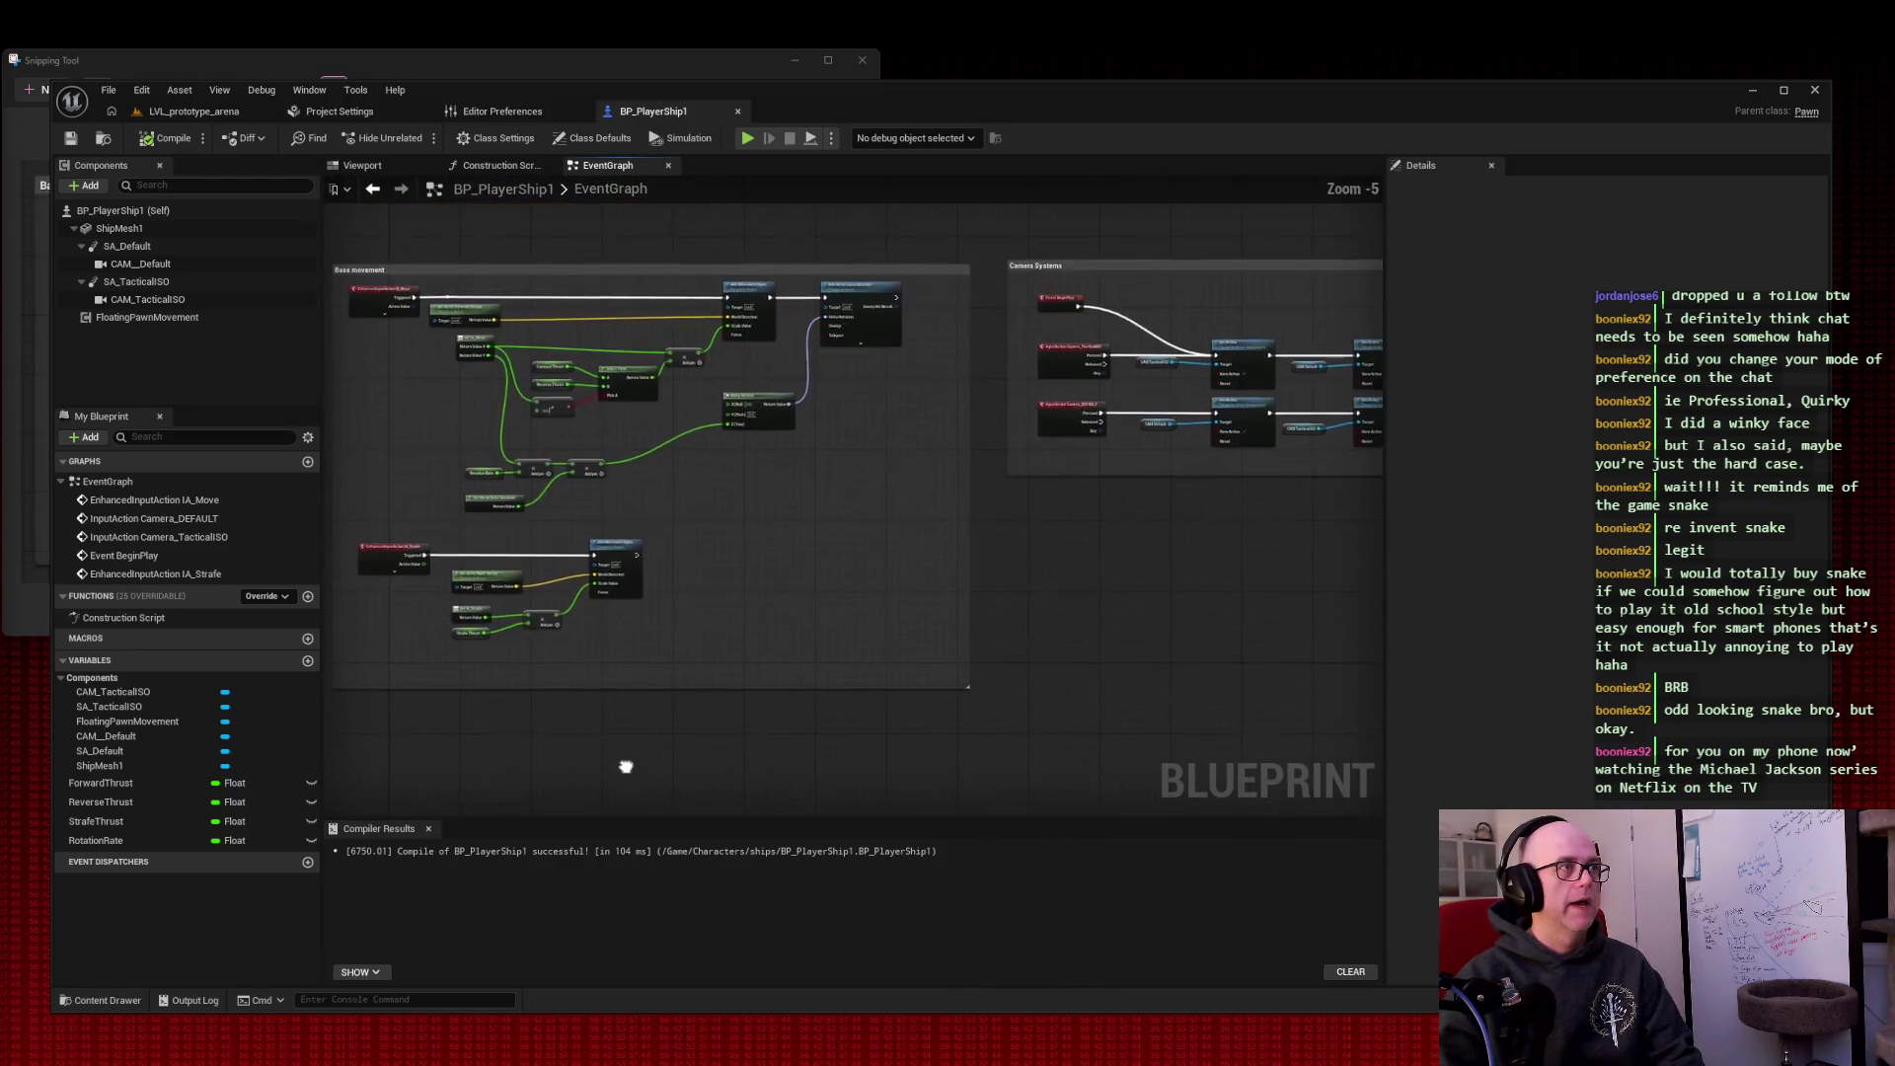
{"action": "scroll", "coordinate": [659, 723], "scroll_direction": "up", "scroll_amount": 2}
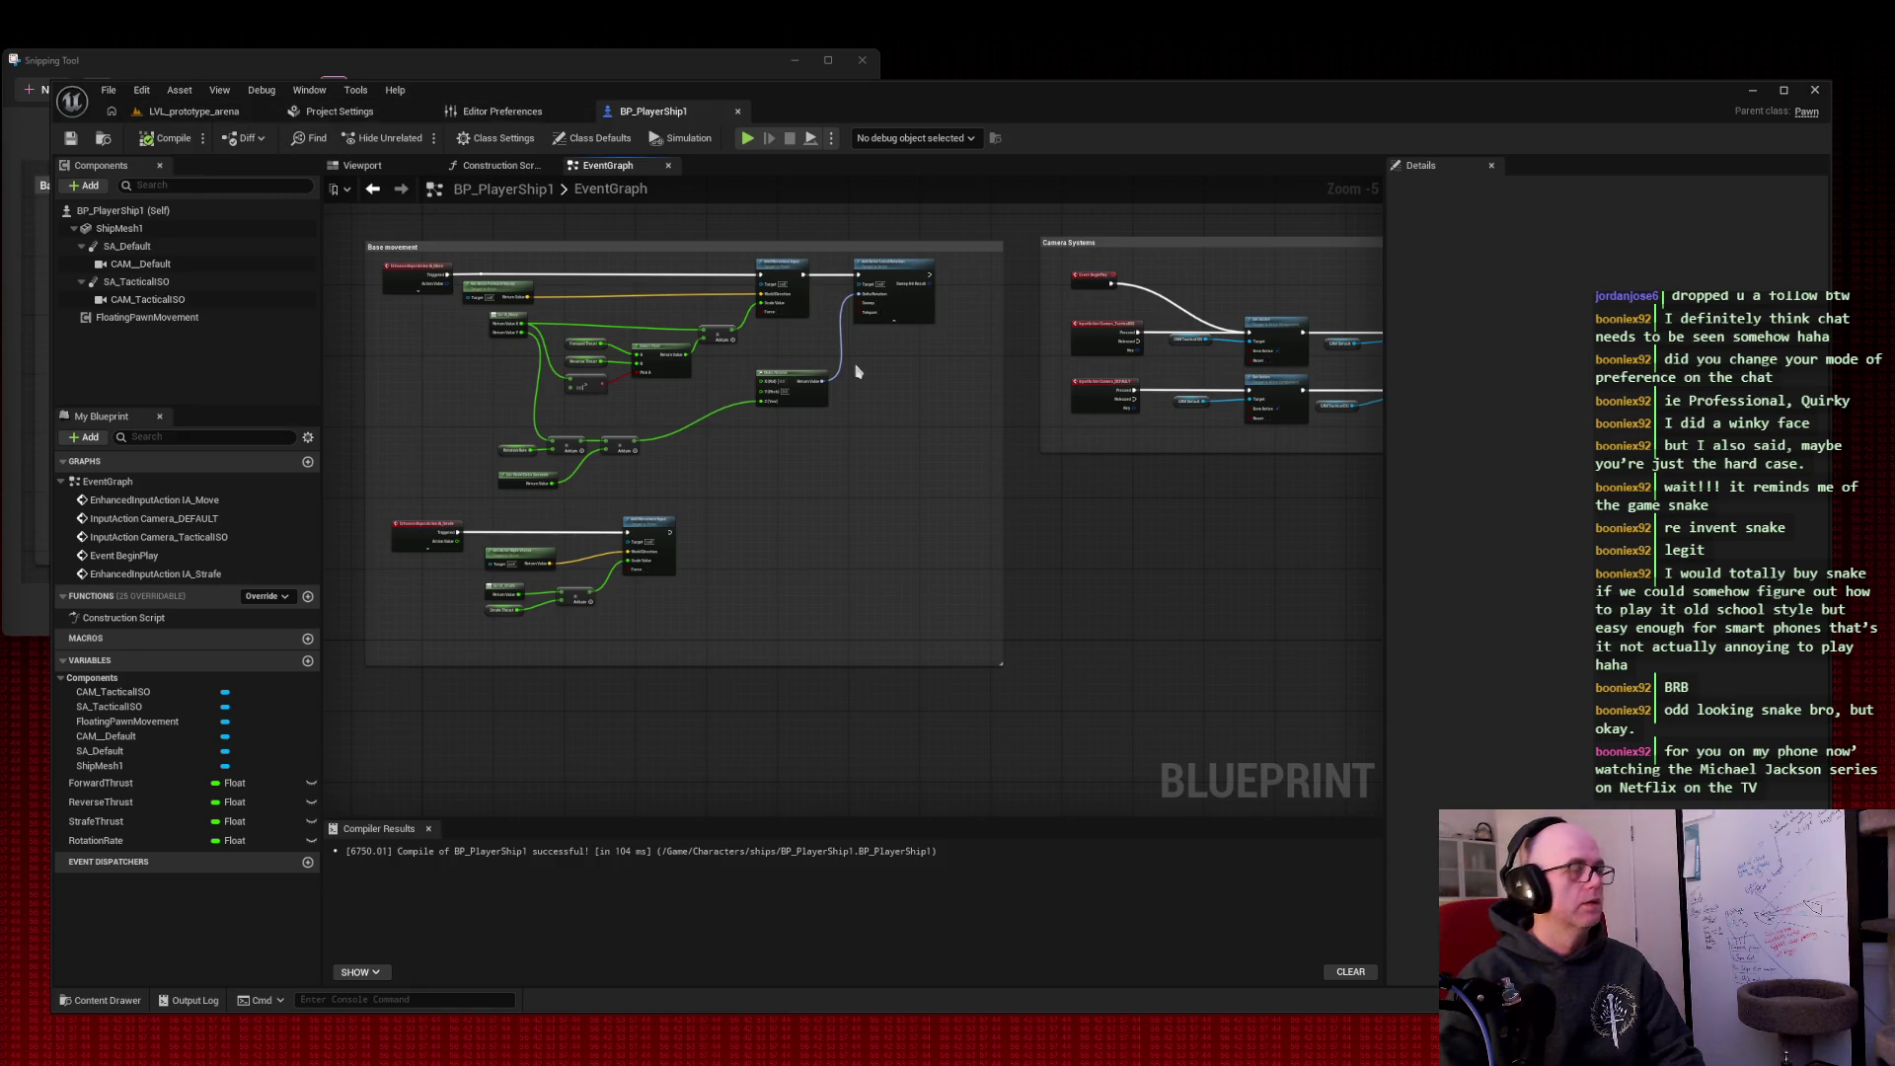
{"action": "key", "text": "super+shift+s"}
{"action": "left_click_drag", "start_coordinate": [350, 219], "coordinate": [1533, 704]}
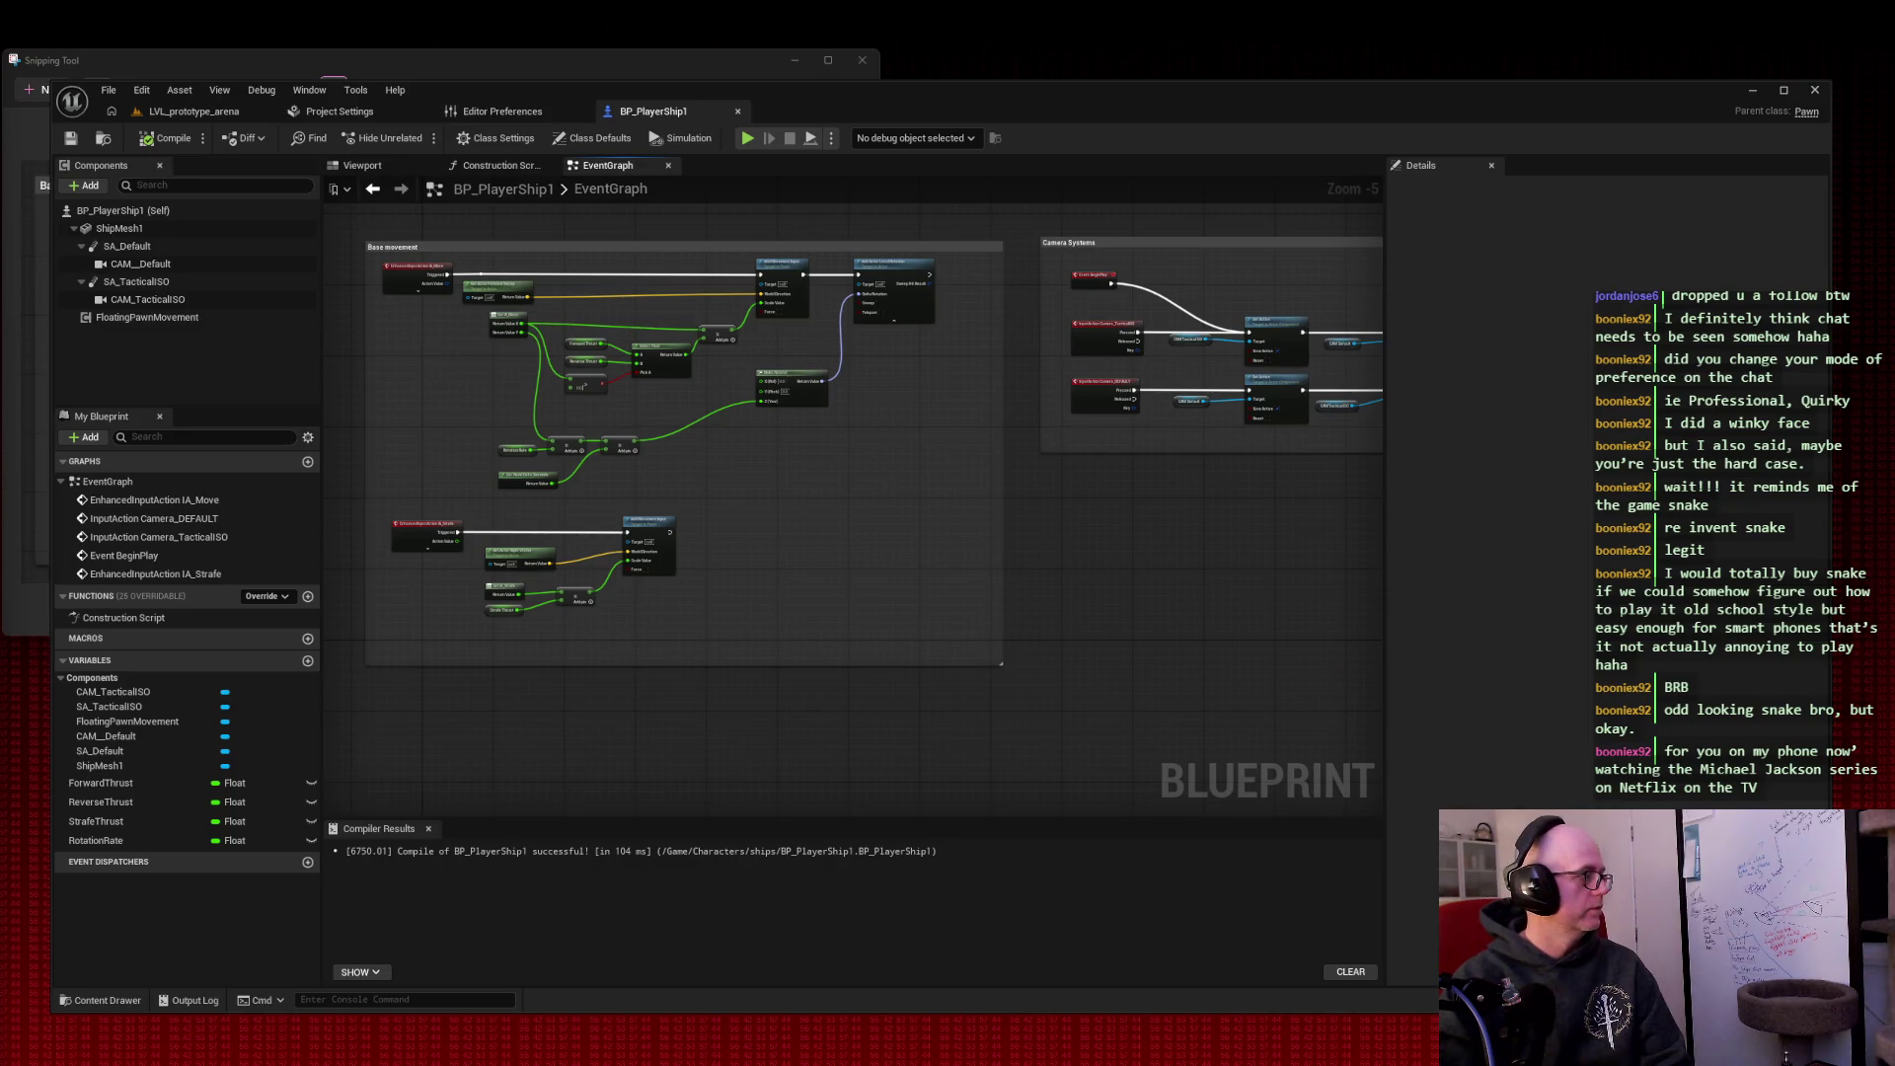
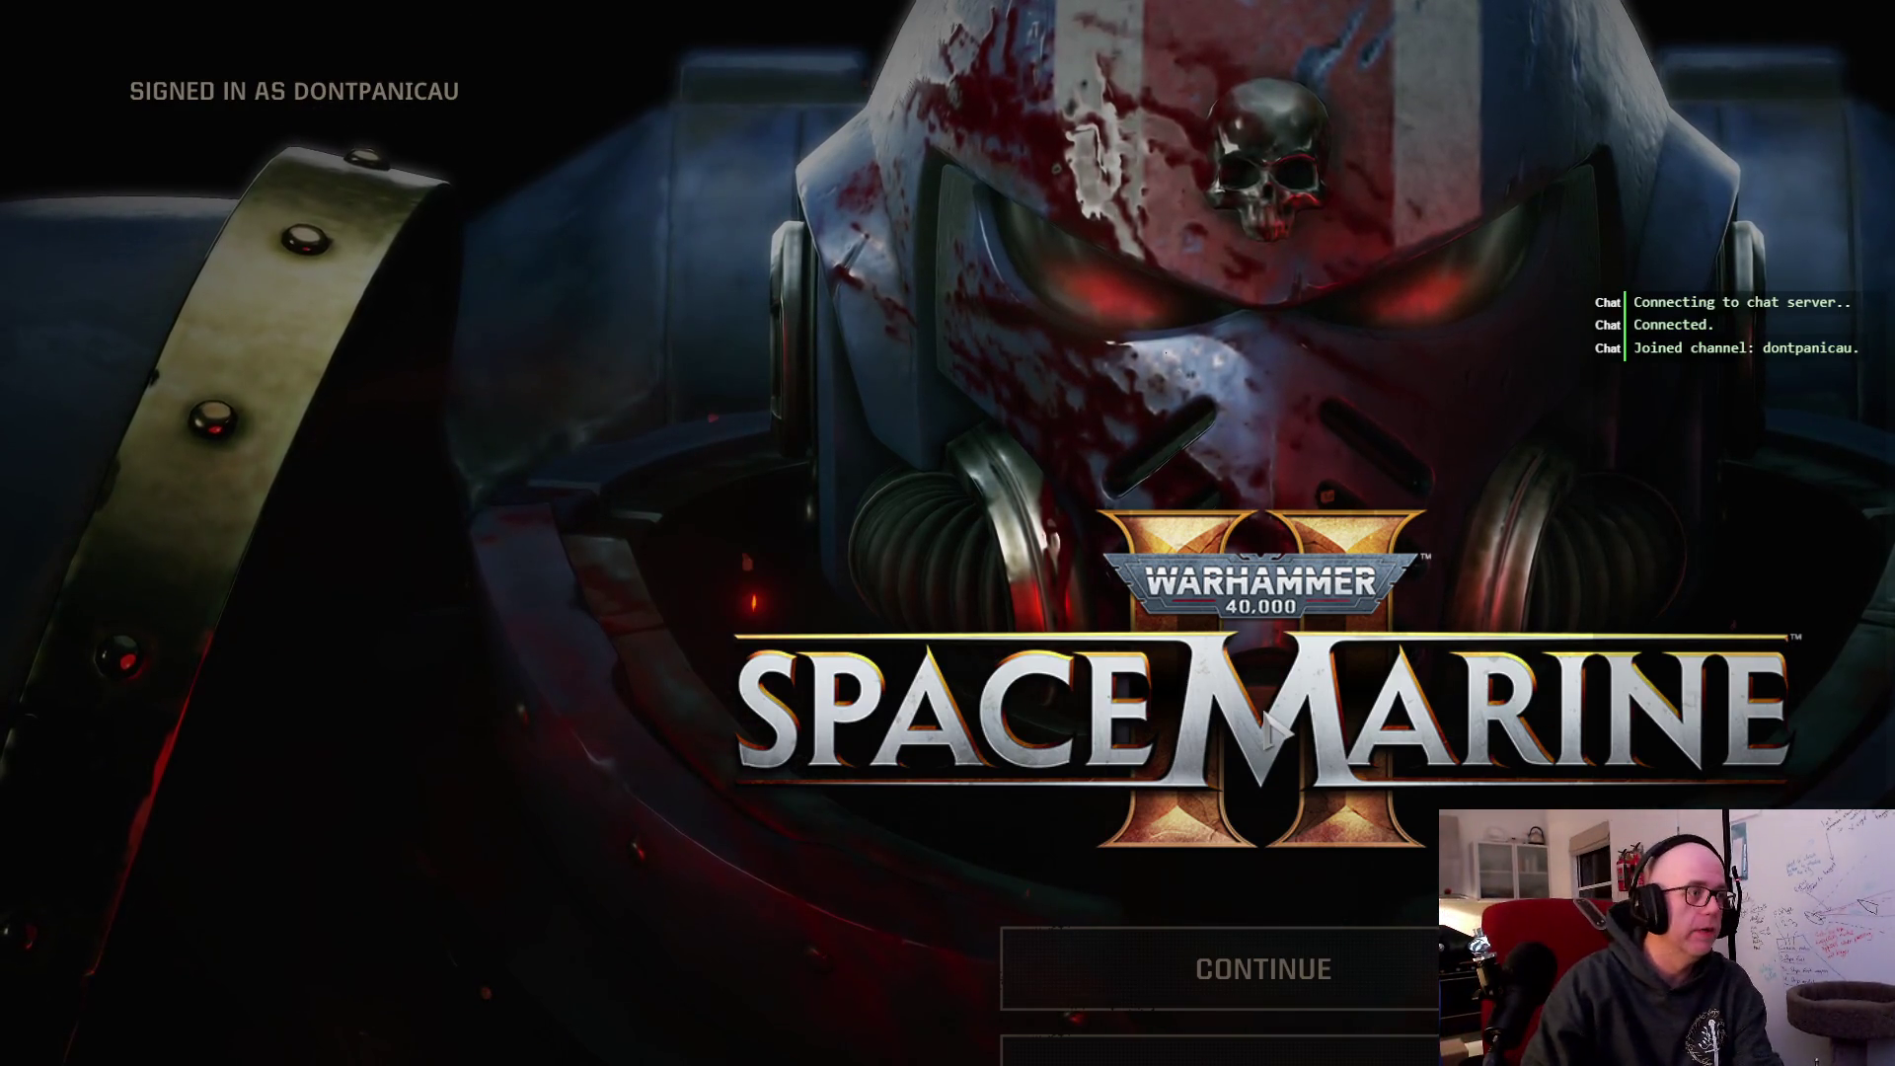
Step: Continue from the Space Marine 2 title screen into the hangar hub
{"action": "left_click", "coordinate": [1245, 942]}
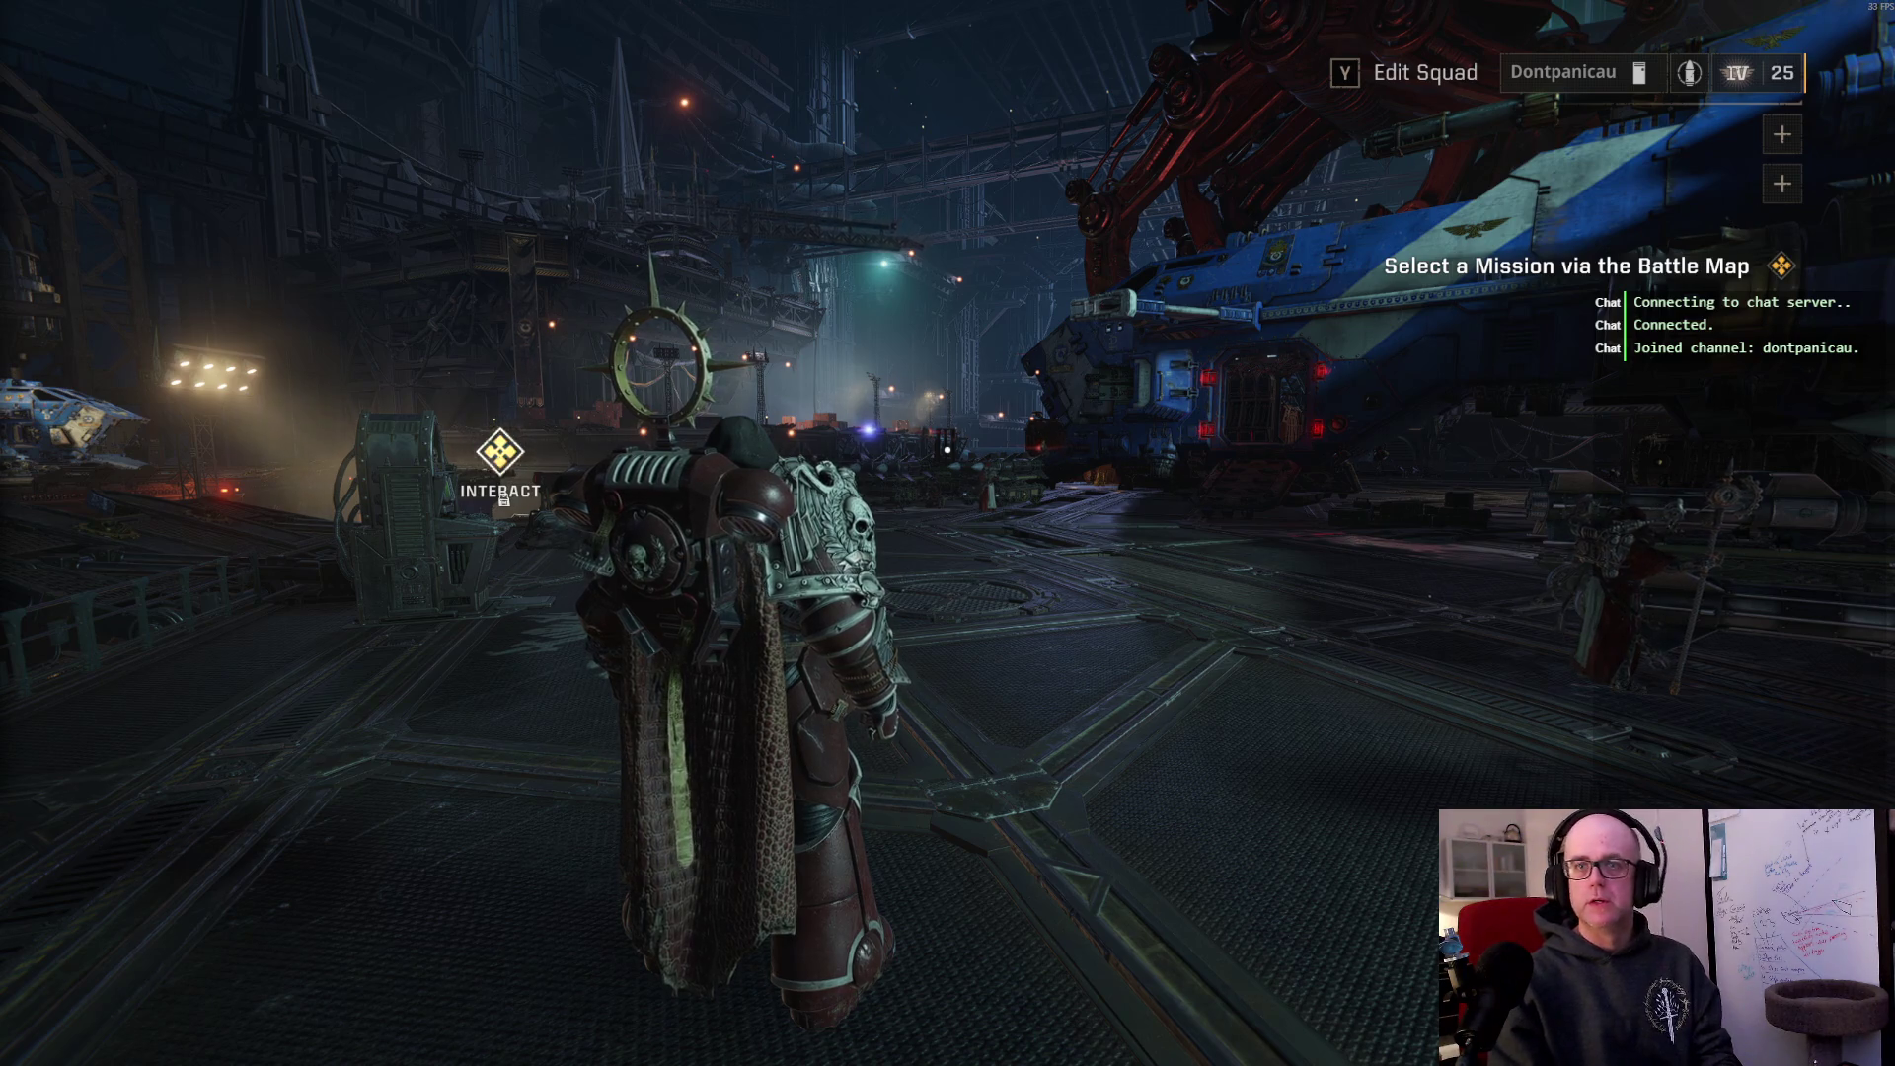
Step: Walk the Space Marine across the hangar toward the floor hatch by the parked ships
{"action": "key", "text": "w"}
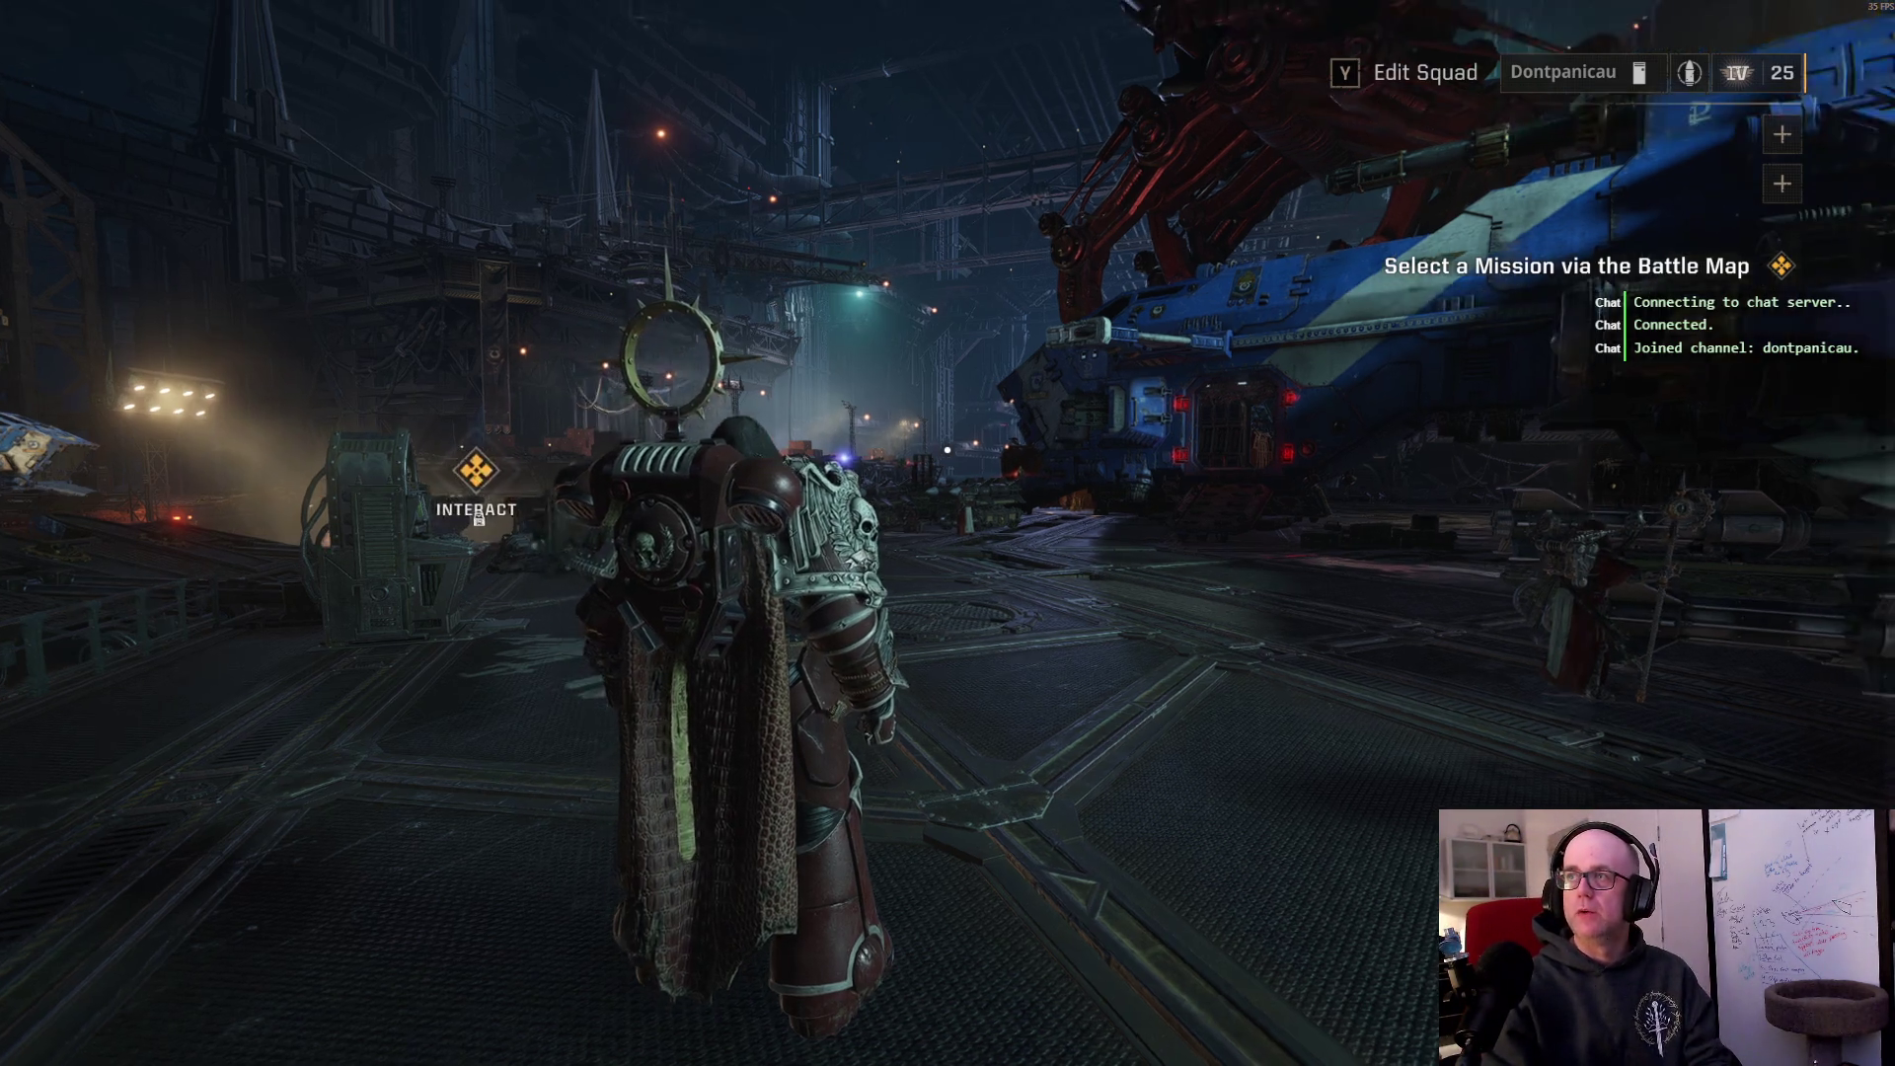
{"action": "key", "text": "w"}
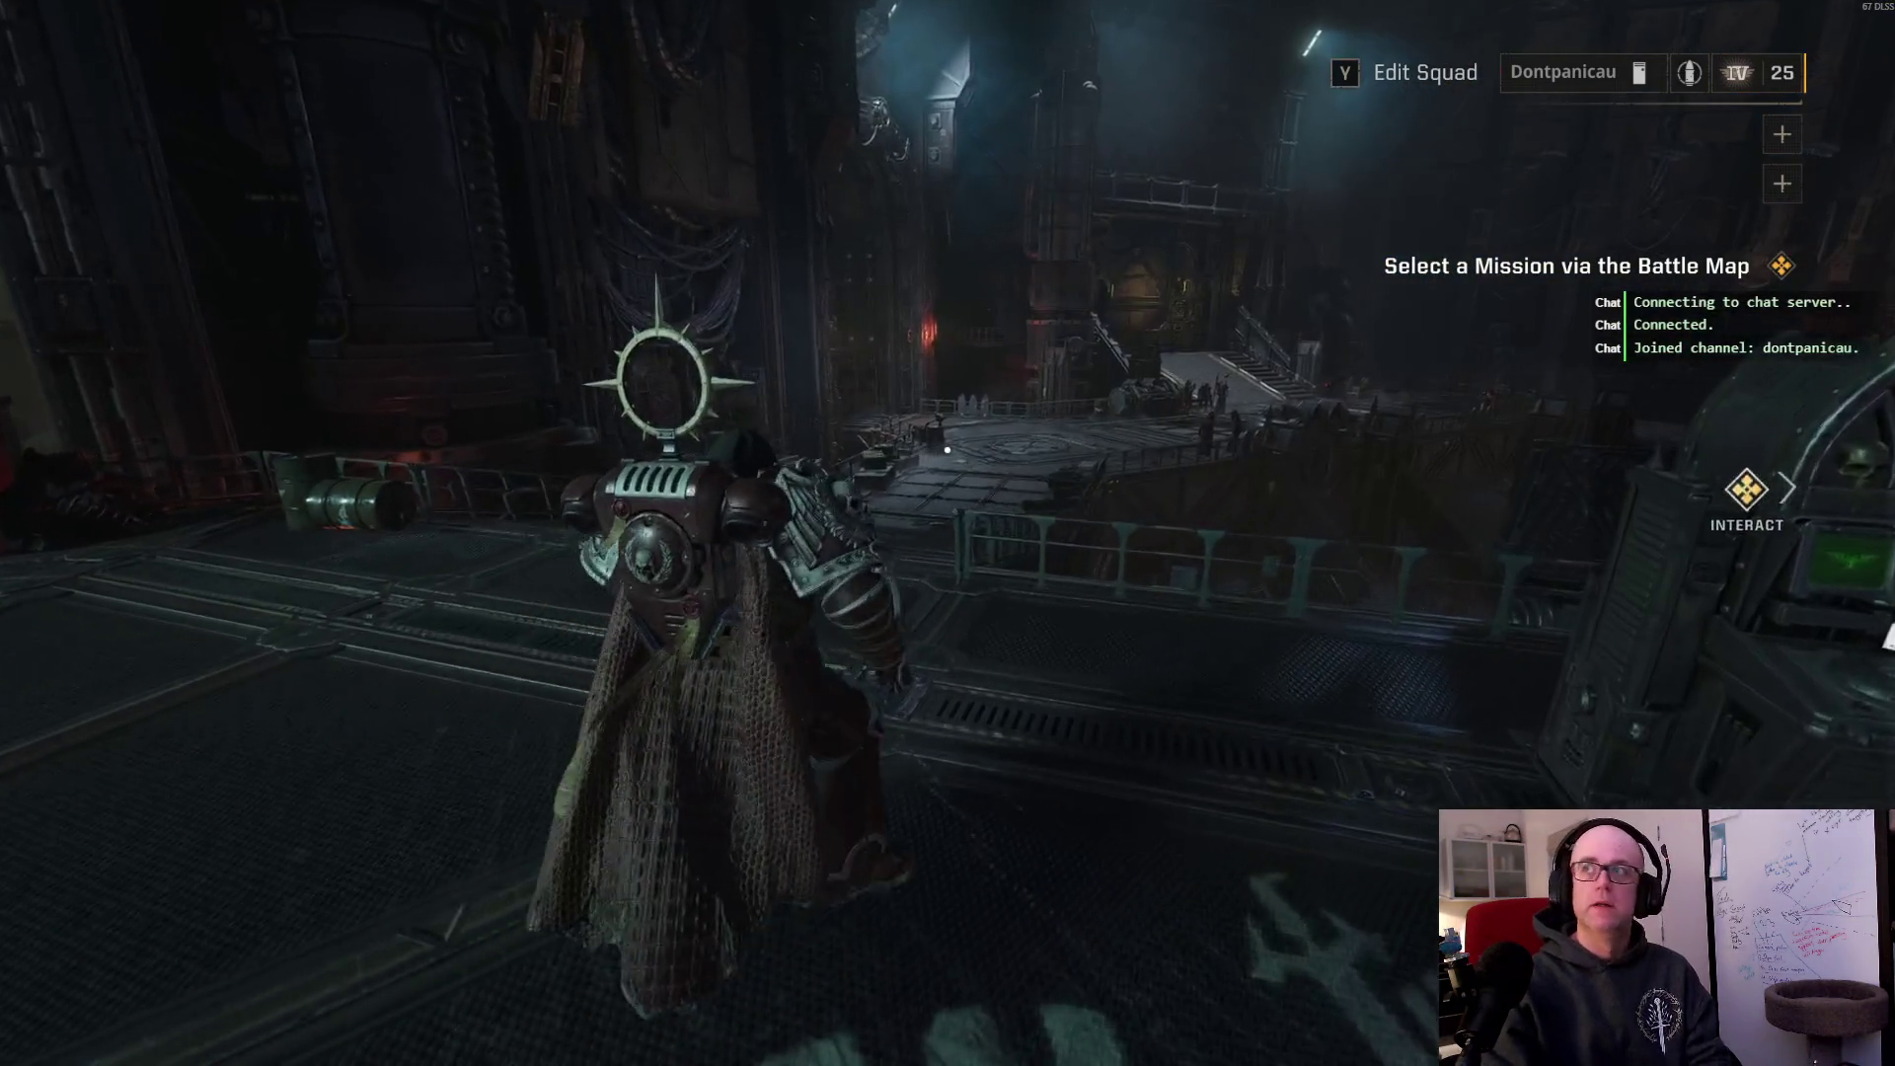
{"action": "key", "text": "w"}
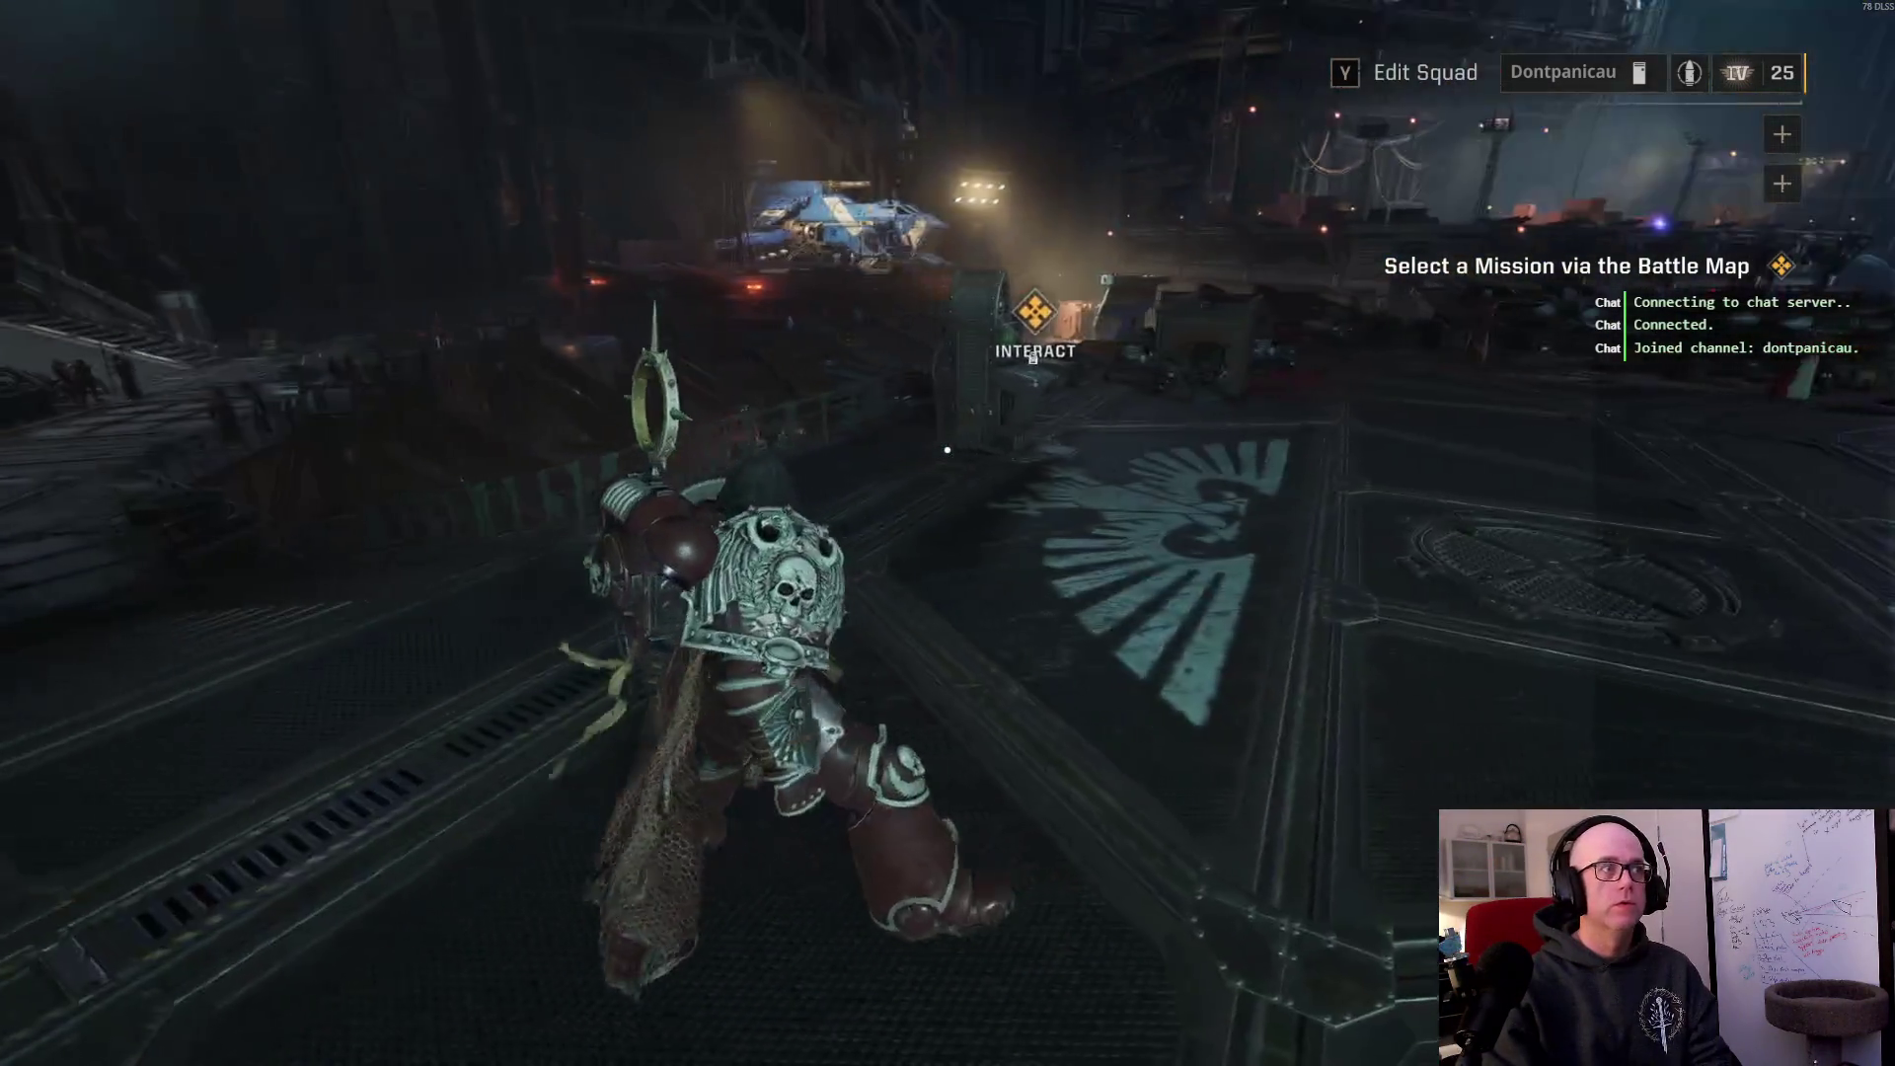
{"action": "key", "text": "w"}
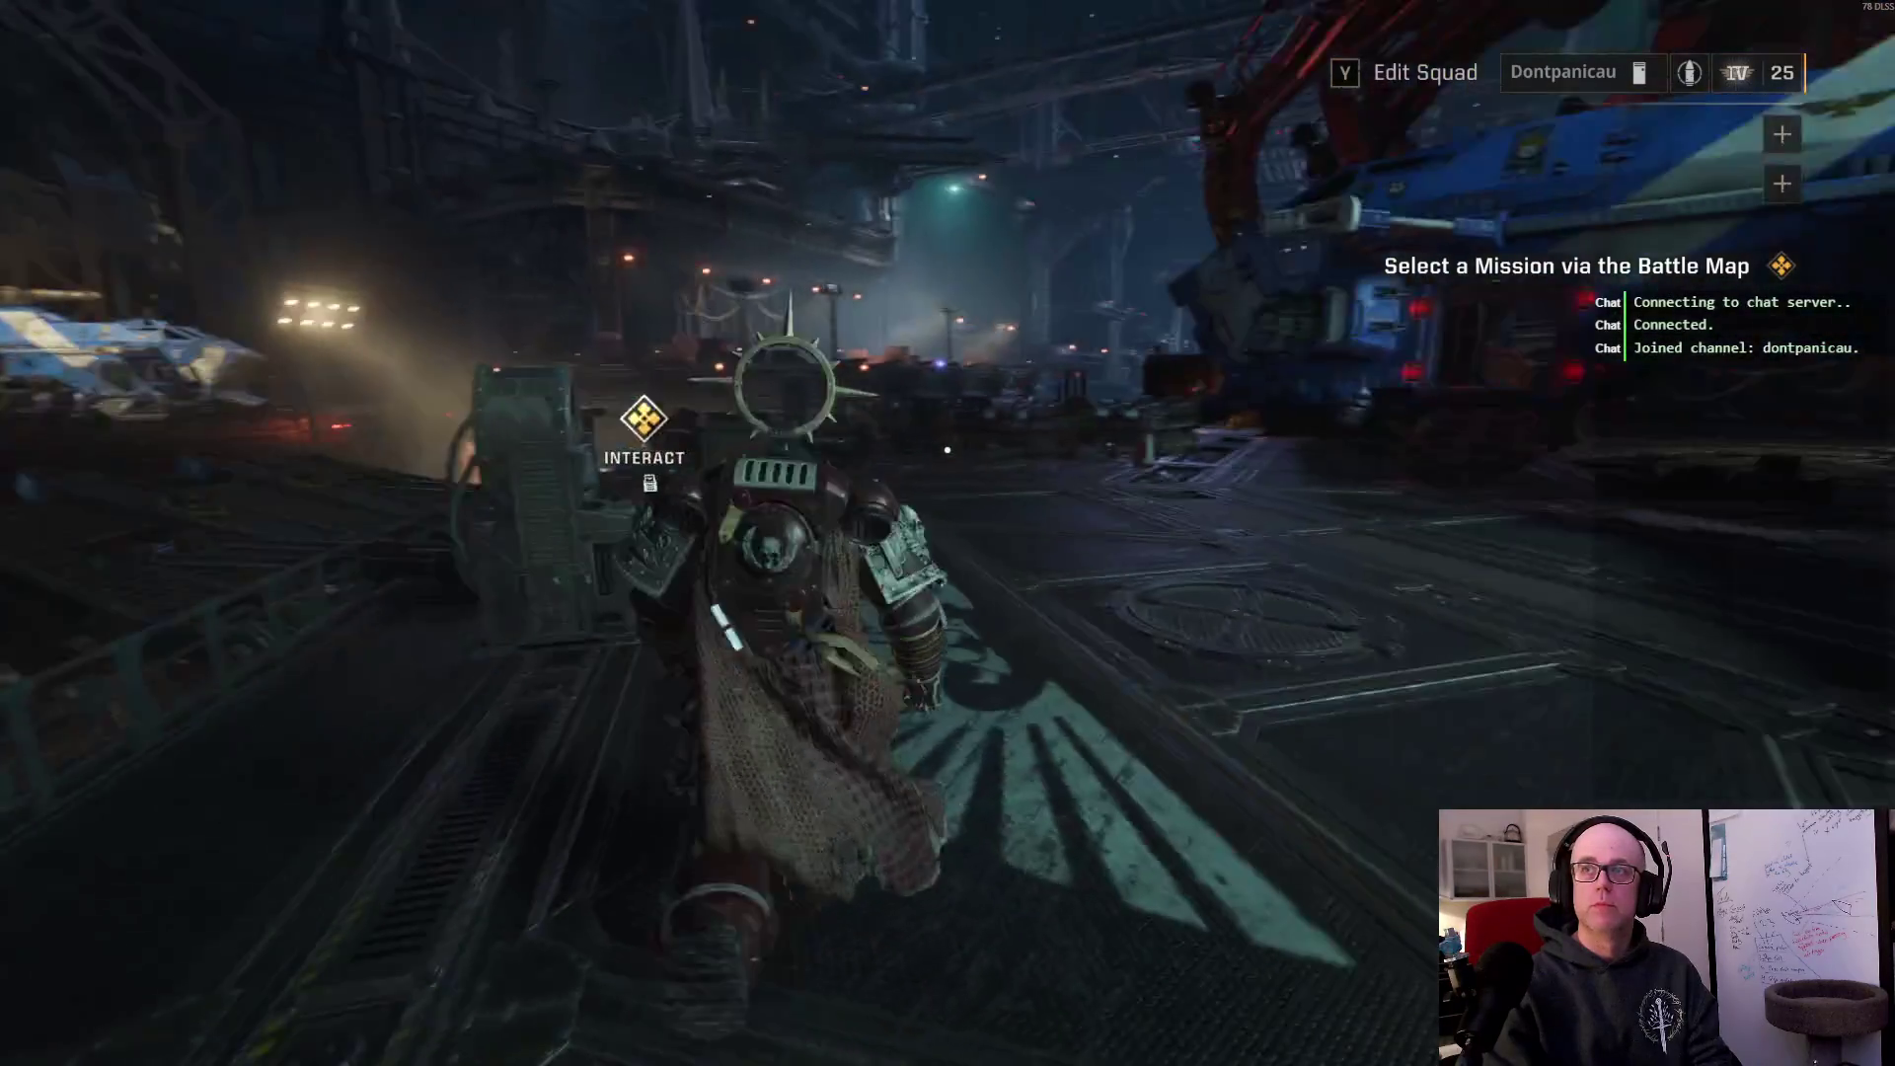
{"action": "key", "text": "w"}
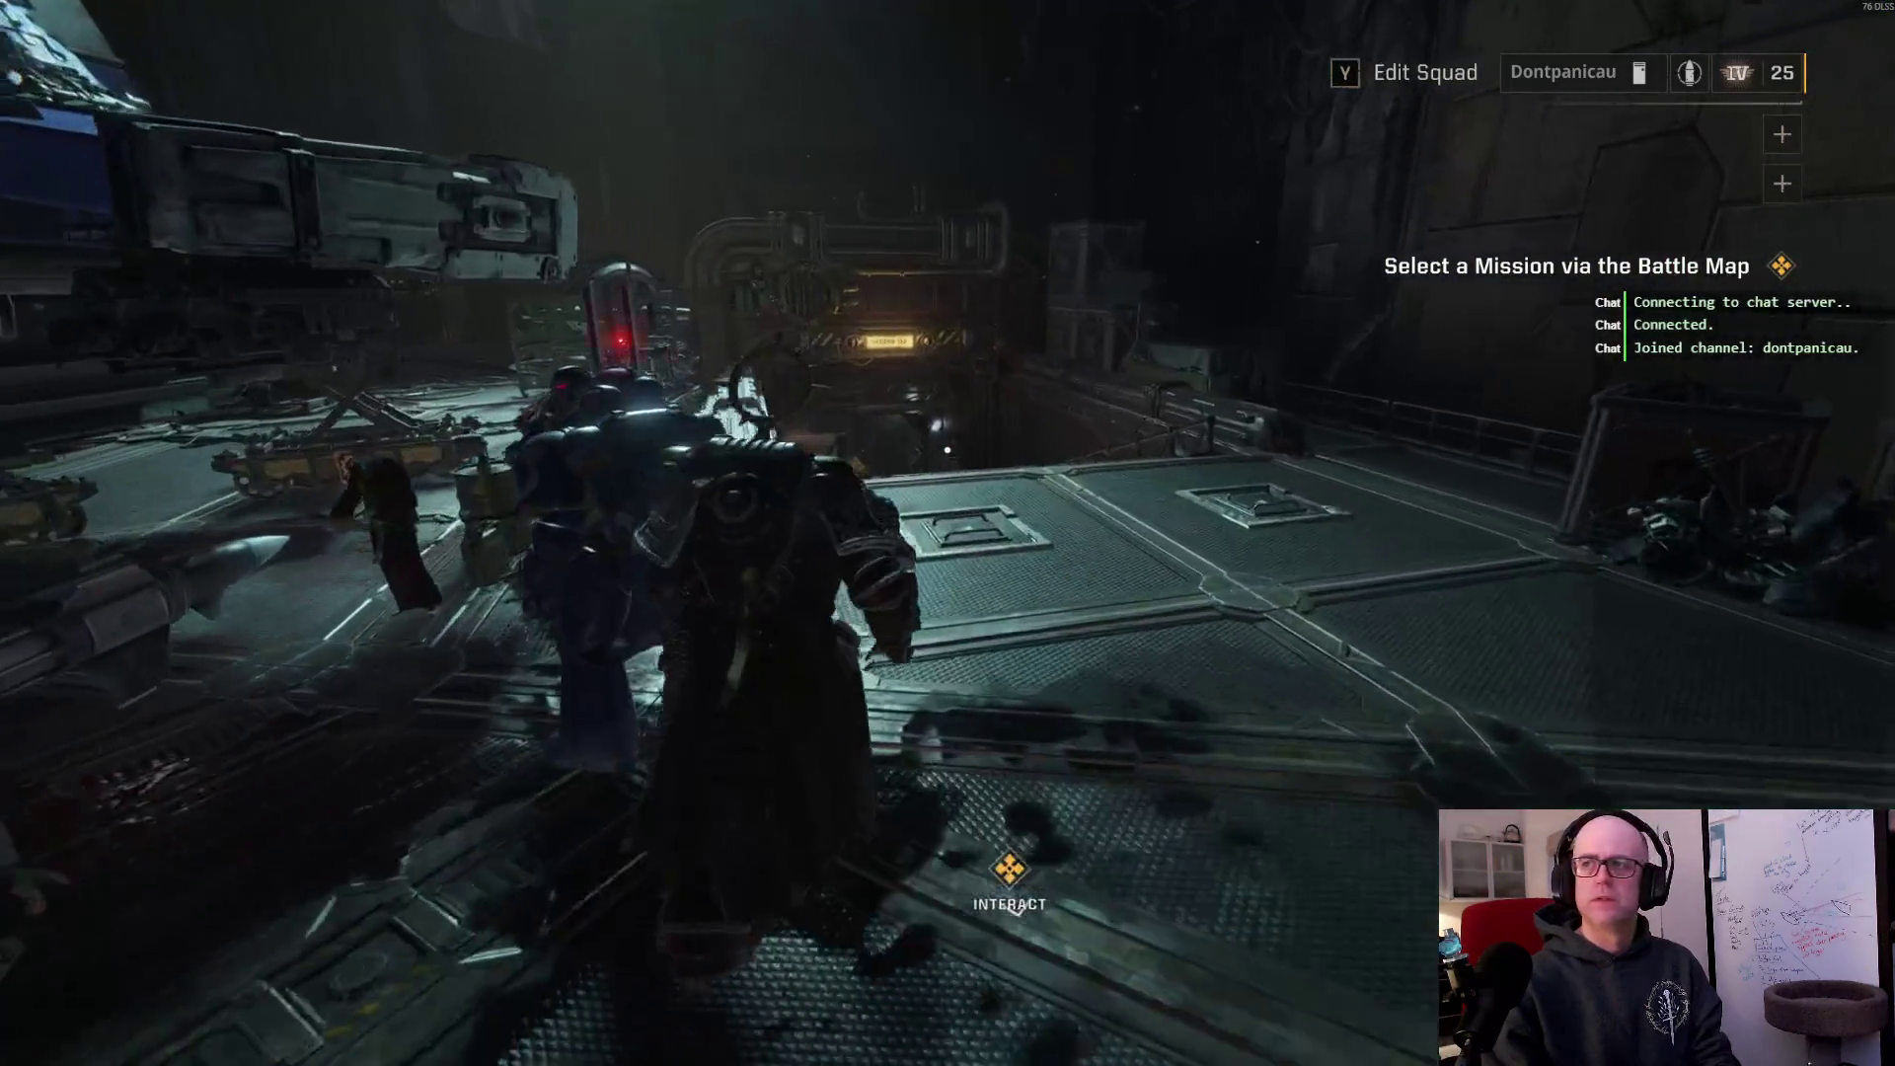
{"action": "key", "text": "w"}
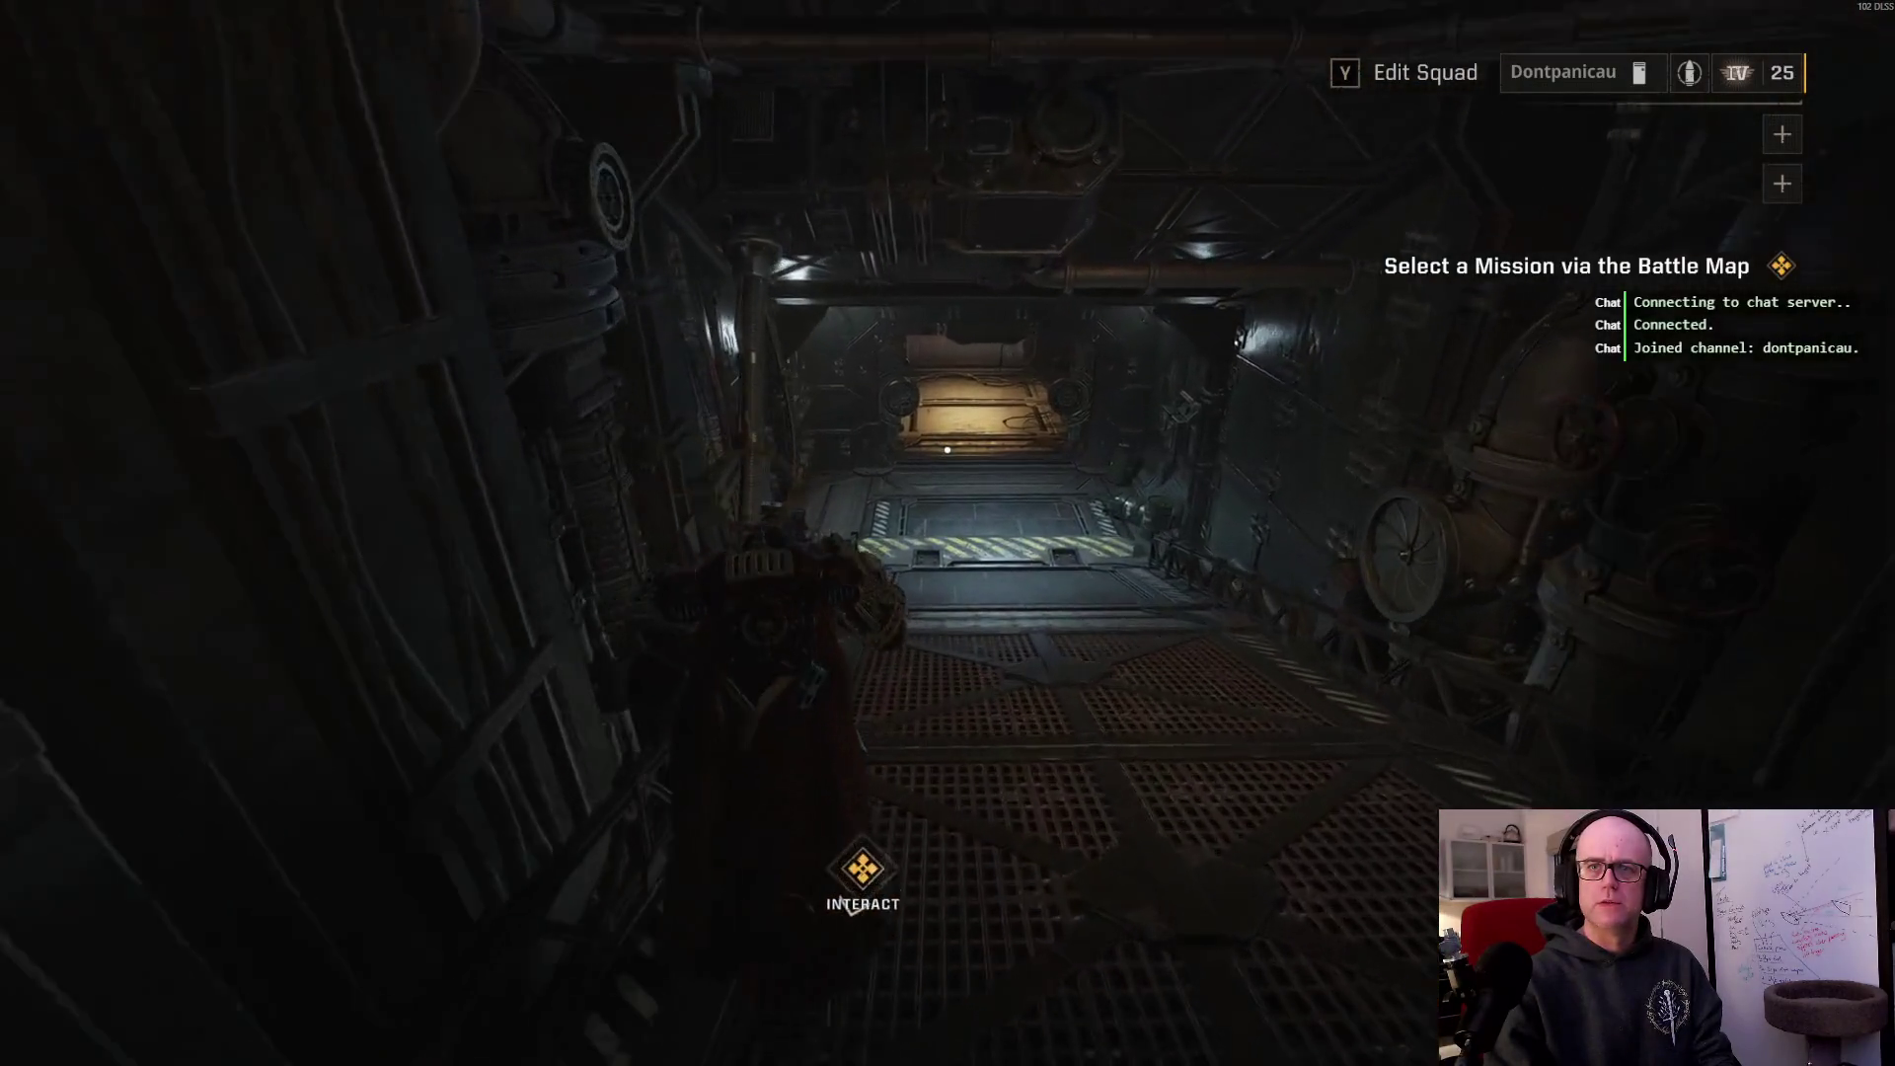
Step: Walk down the corridor, interact to pass into the next area, and head for the stairway
{"action": "key", "text": "w"}
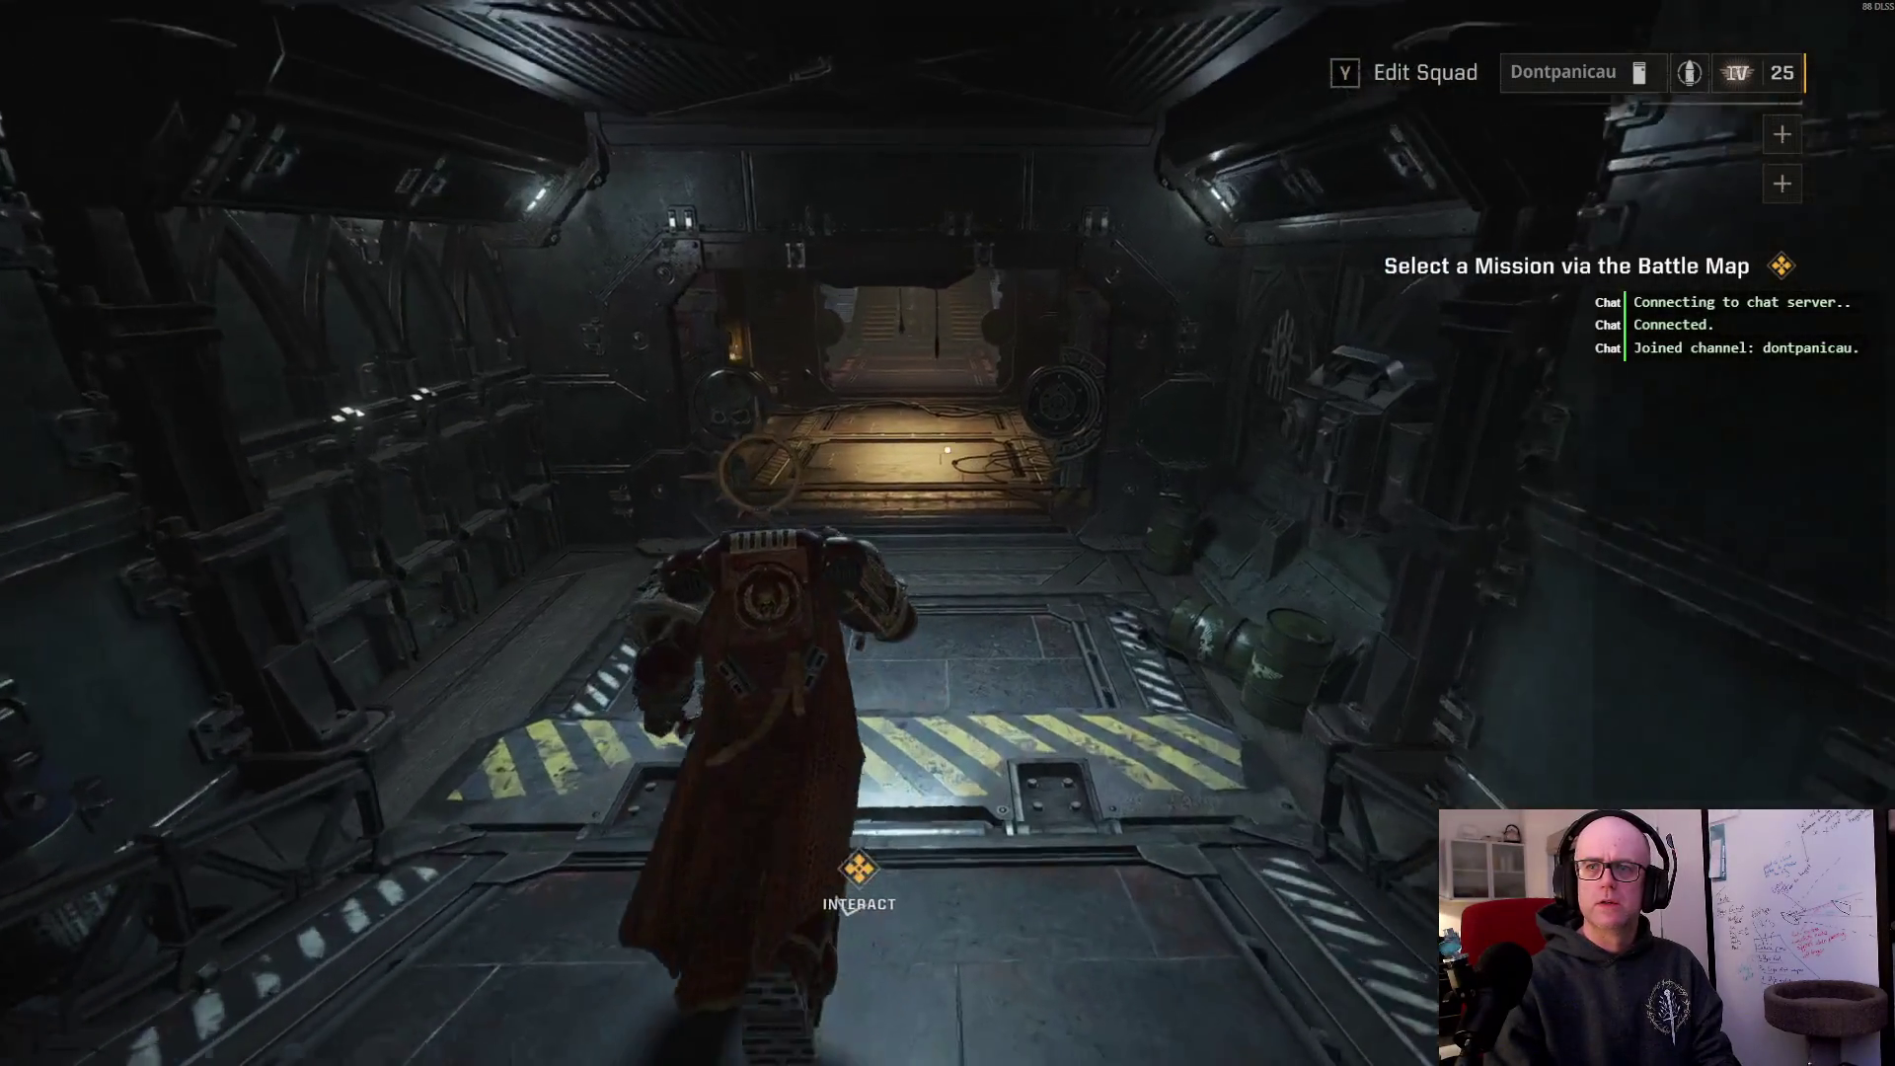
{"action": "key", "text": "w"}
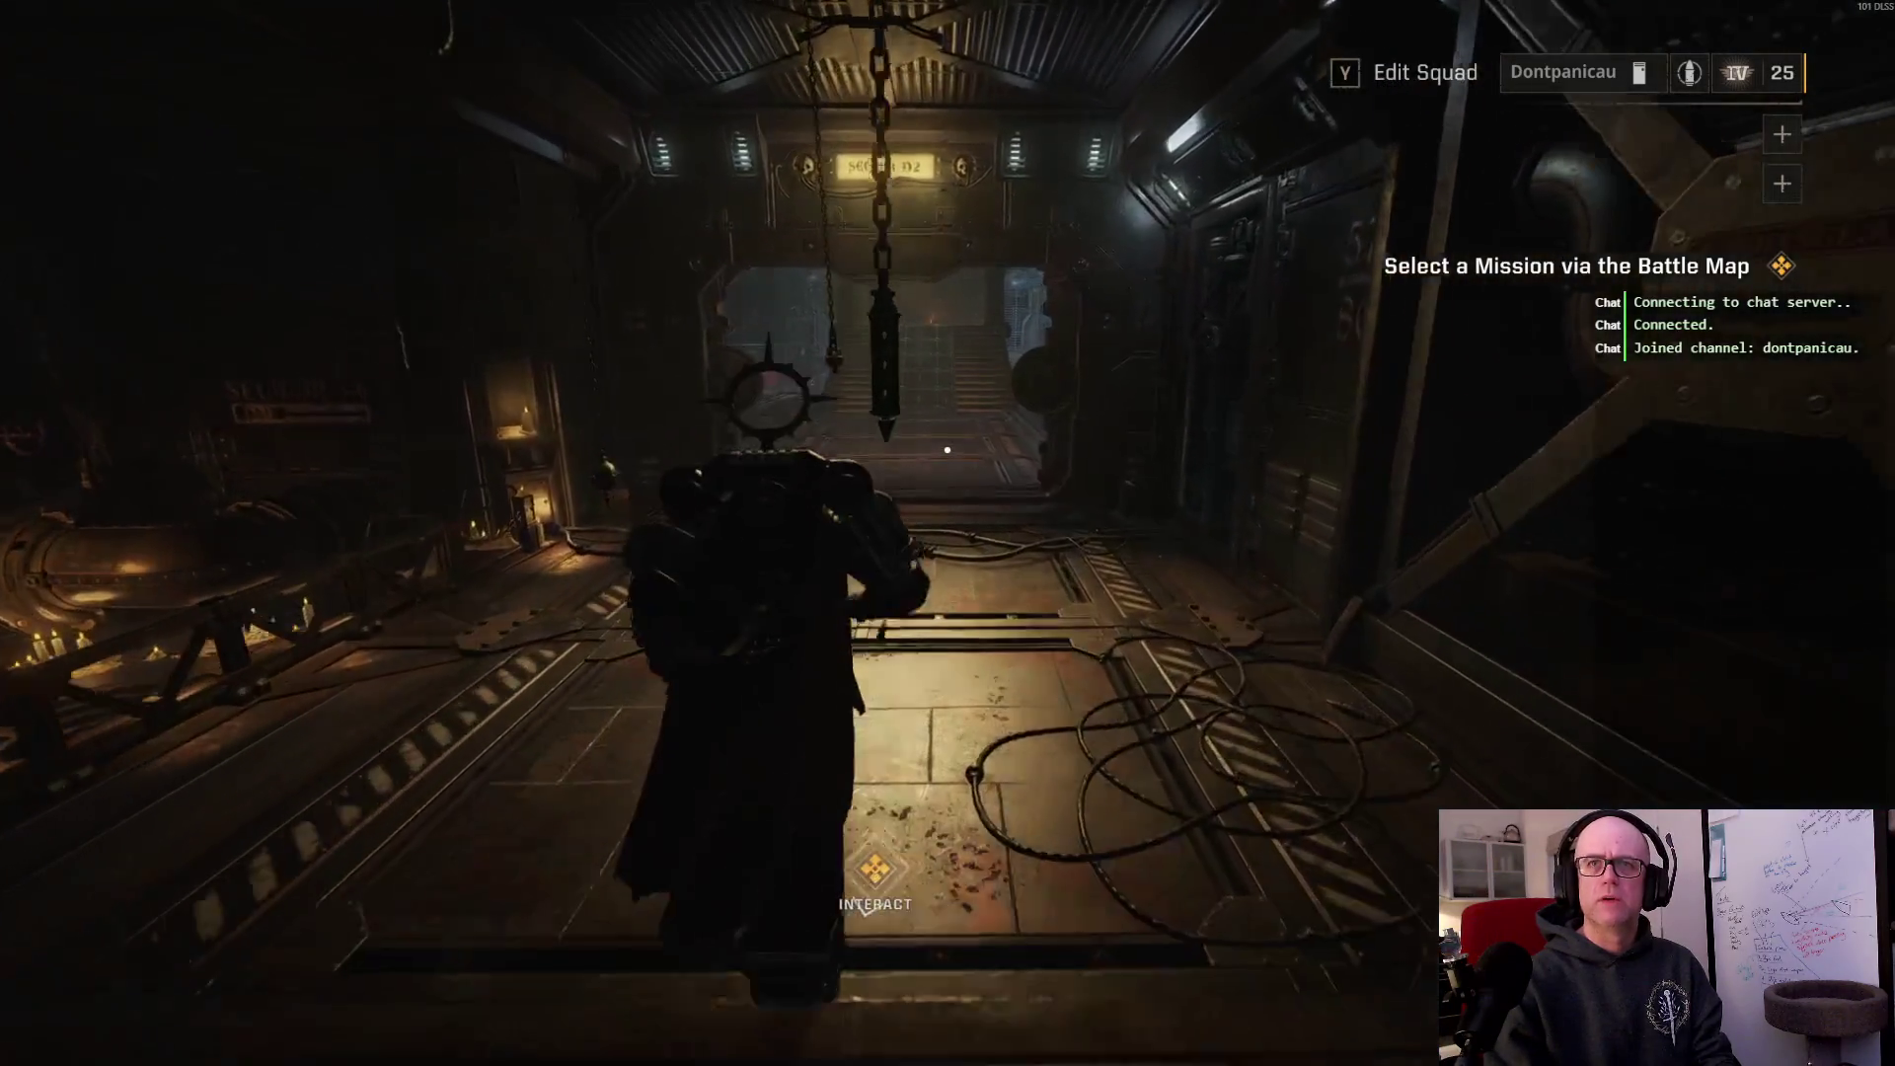
{"action": "key", "text": "e"}
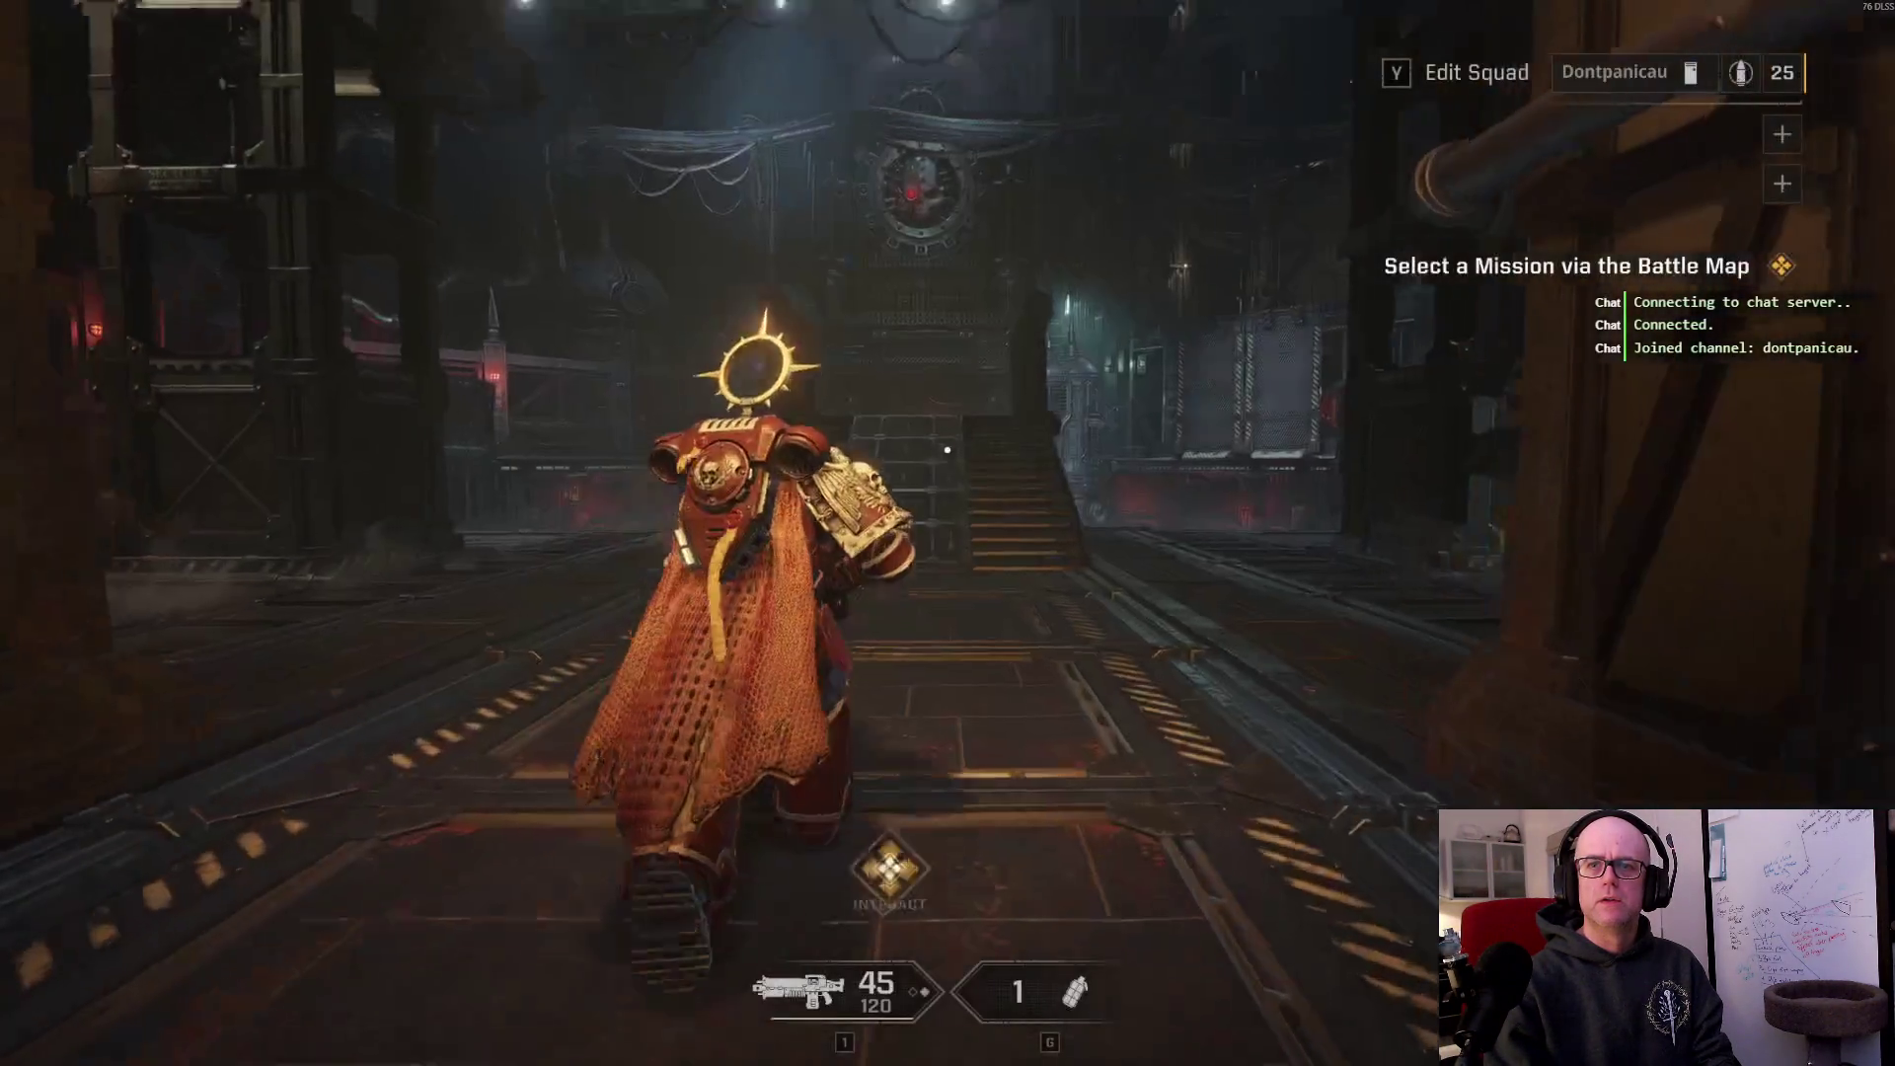
{"action": "key", "text": "w"}
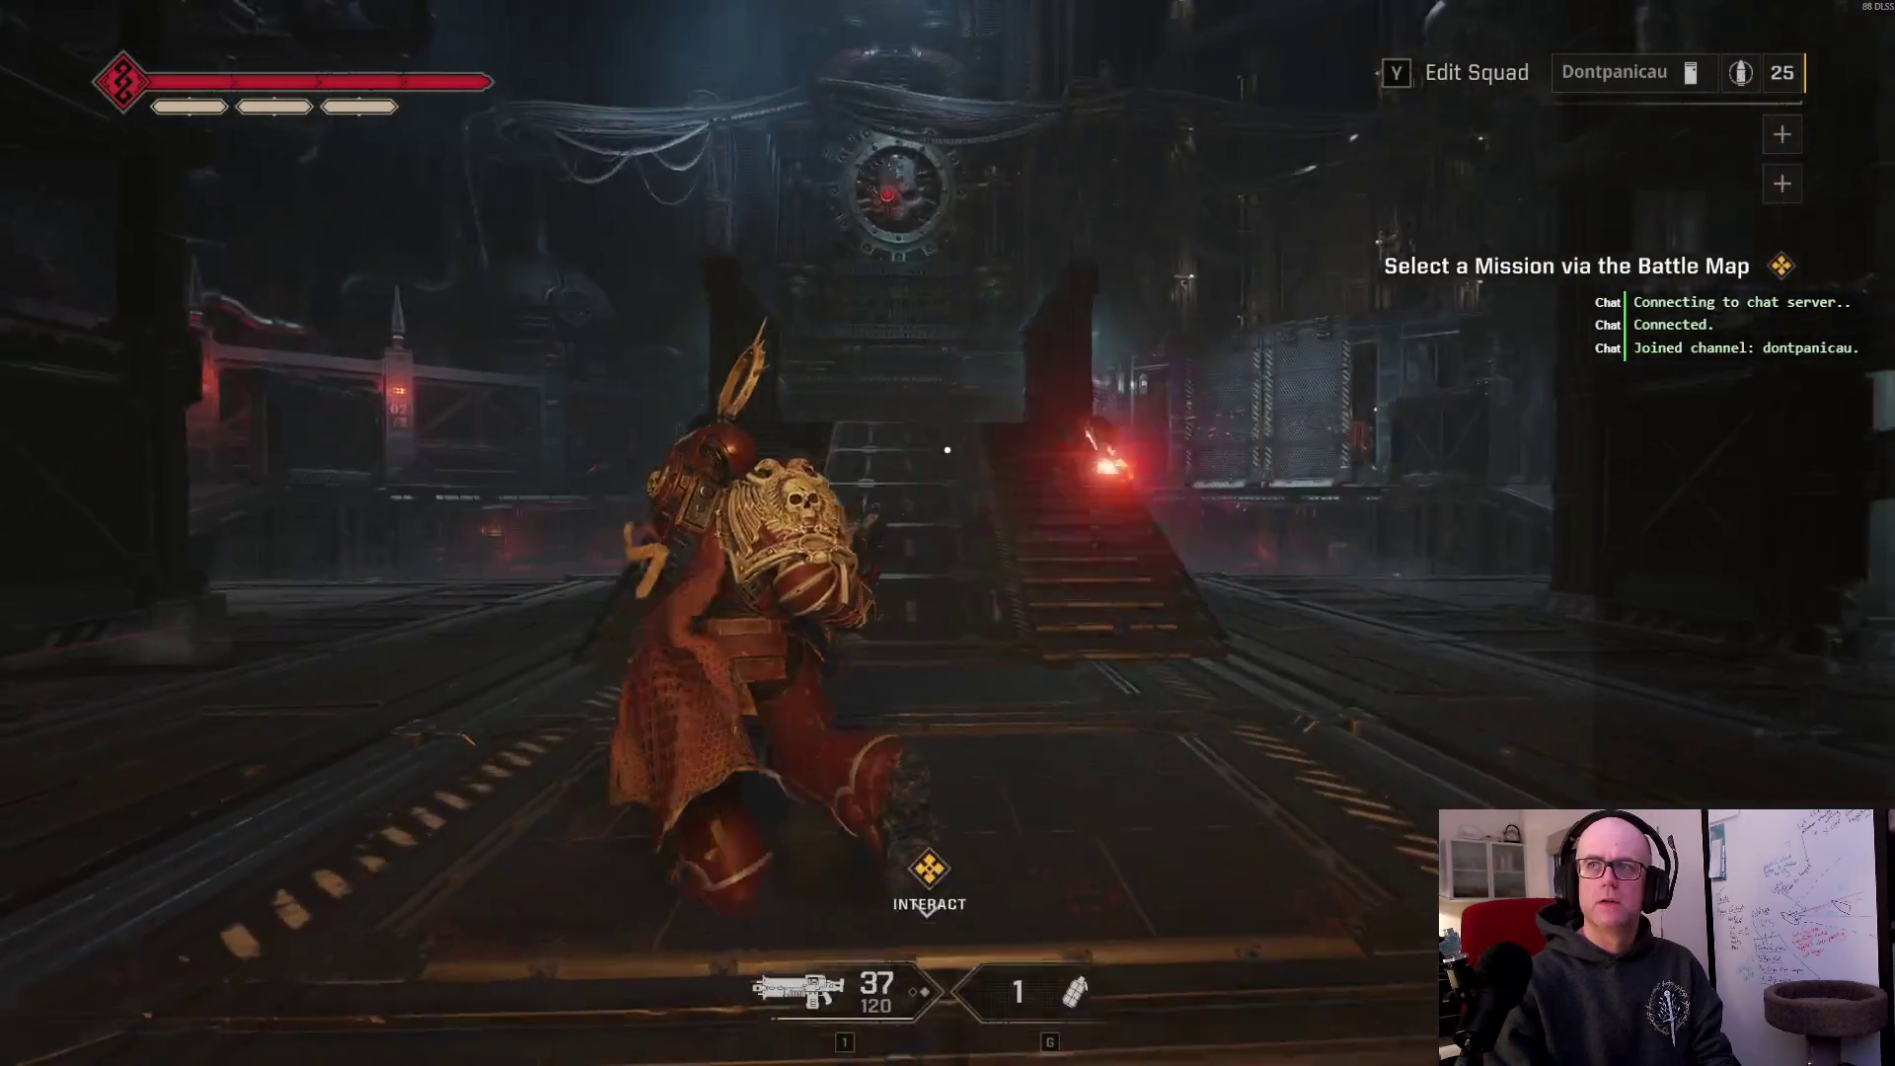
{"action": "key", "text": "w"}
Step: Fire the rifle repeatedly while climbing the stairs and turning into the grated hall
{"action": "left_click", "coordinate": [948, 450]}
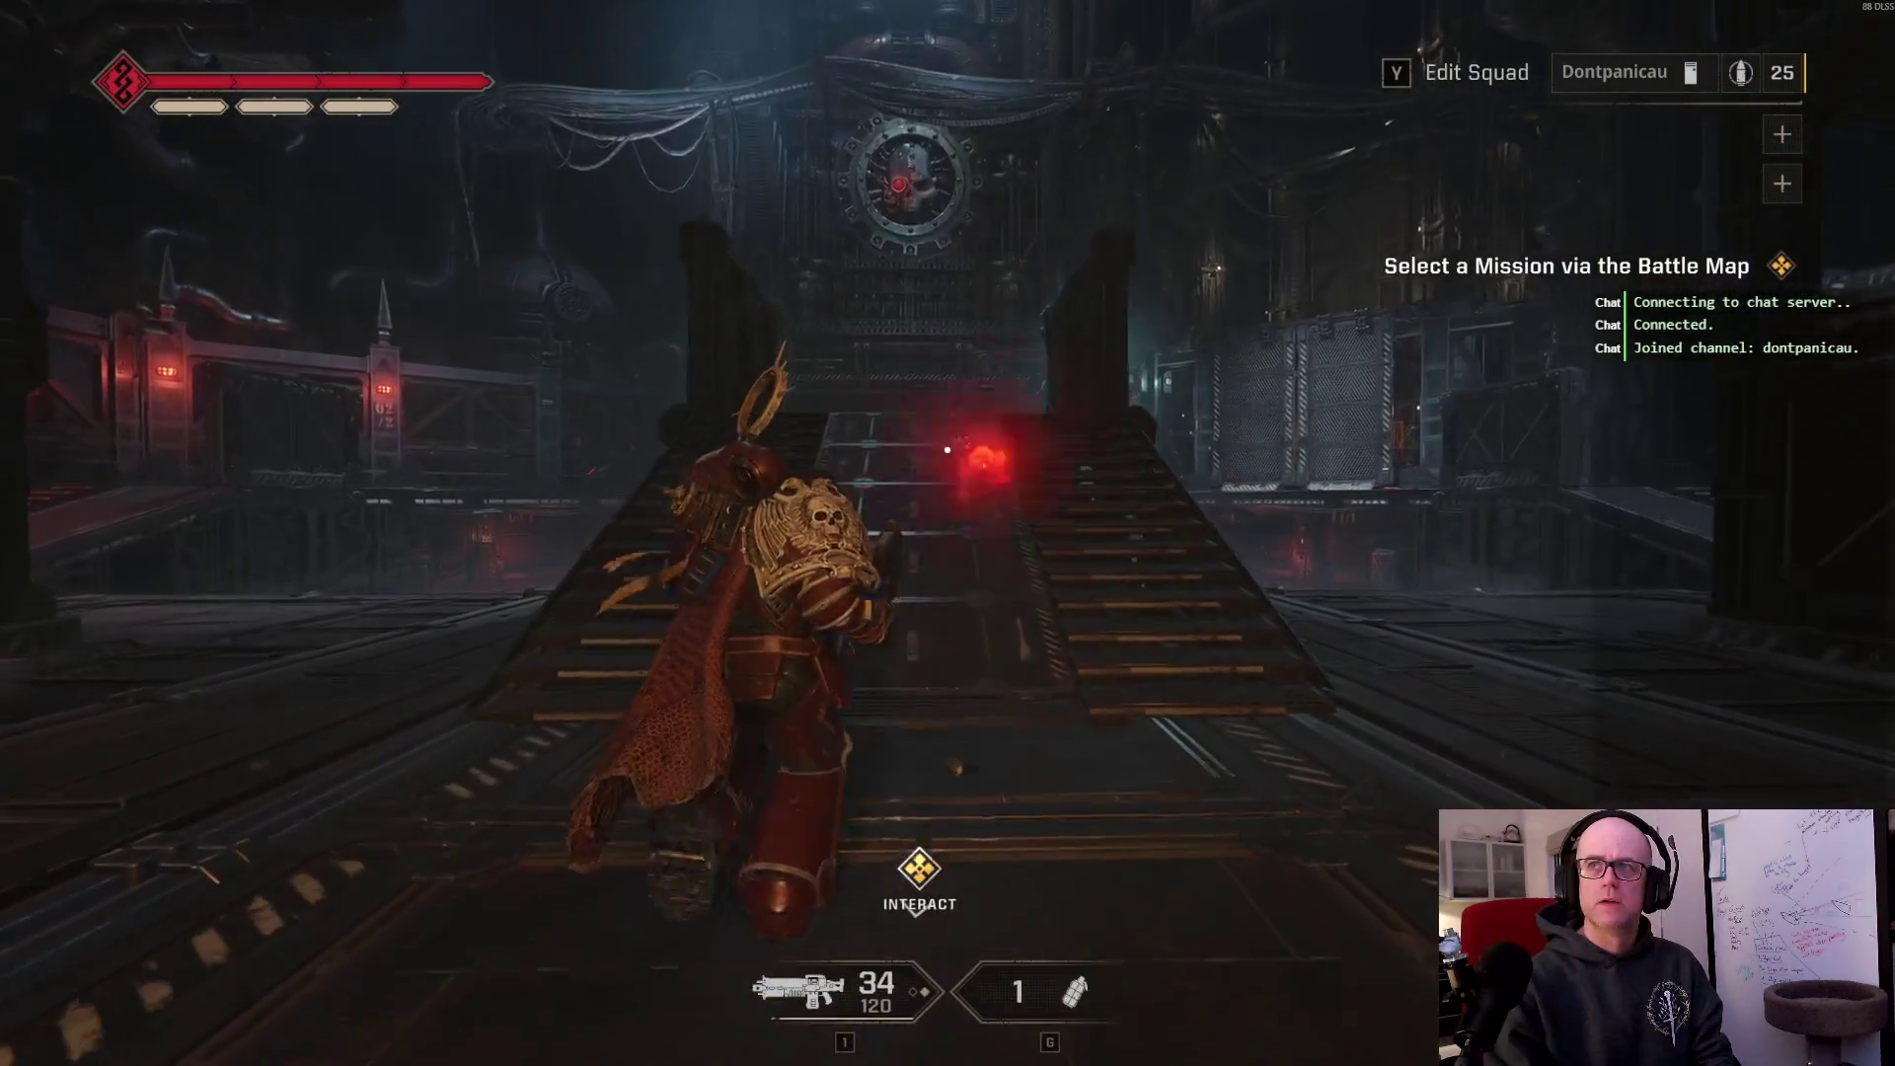
{"action": "left_click", "coordinate": [948, 450]}
{"action": "left_click", "coordinate": [947, 450]}
{"action": "left_click", "coordinate": [948, 450]}
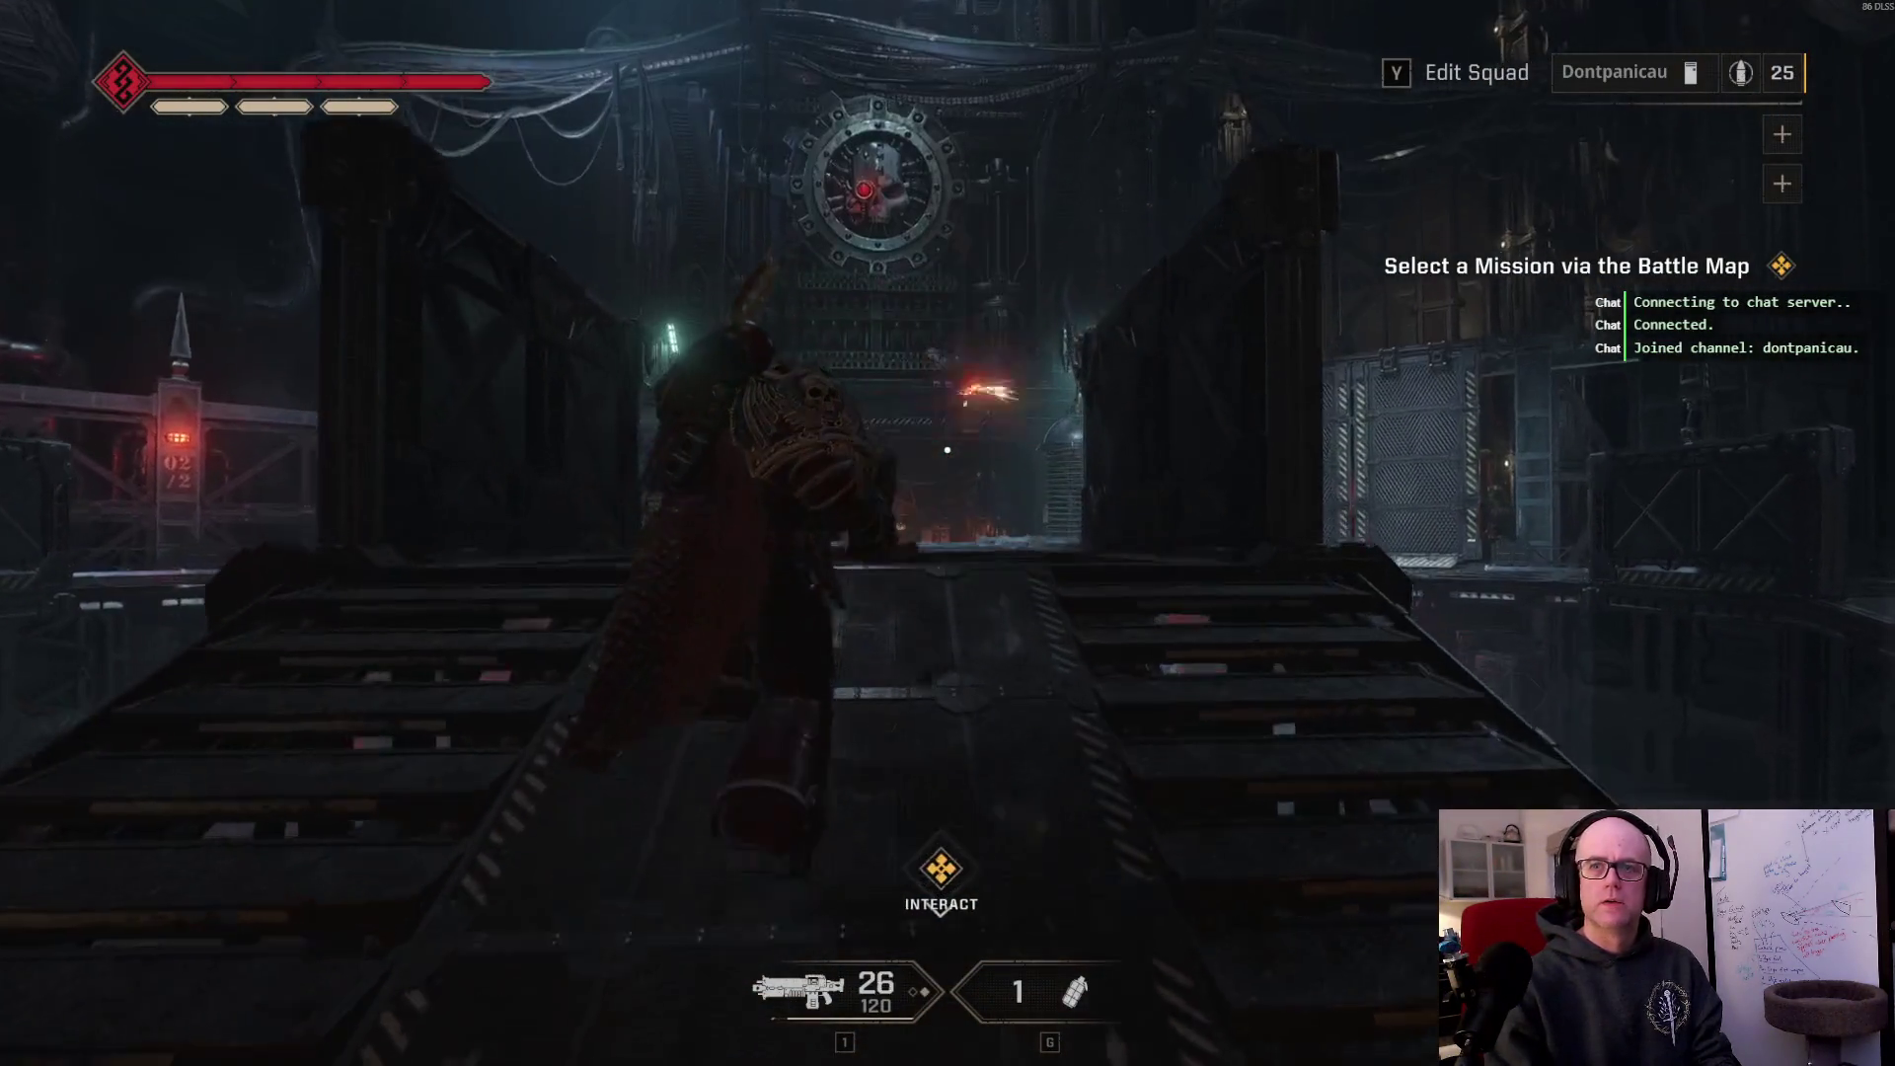
{"action": "left_click", "coordinate": [947, 450]}
{"action": "left_click", "coordinate": [948, 450]}
{"action": "left_click", "coordinate": [947, 450]}
{"action": "left_click", "coordinate": [947, 450]}
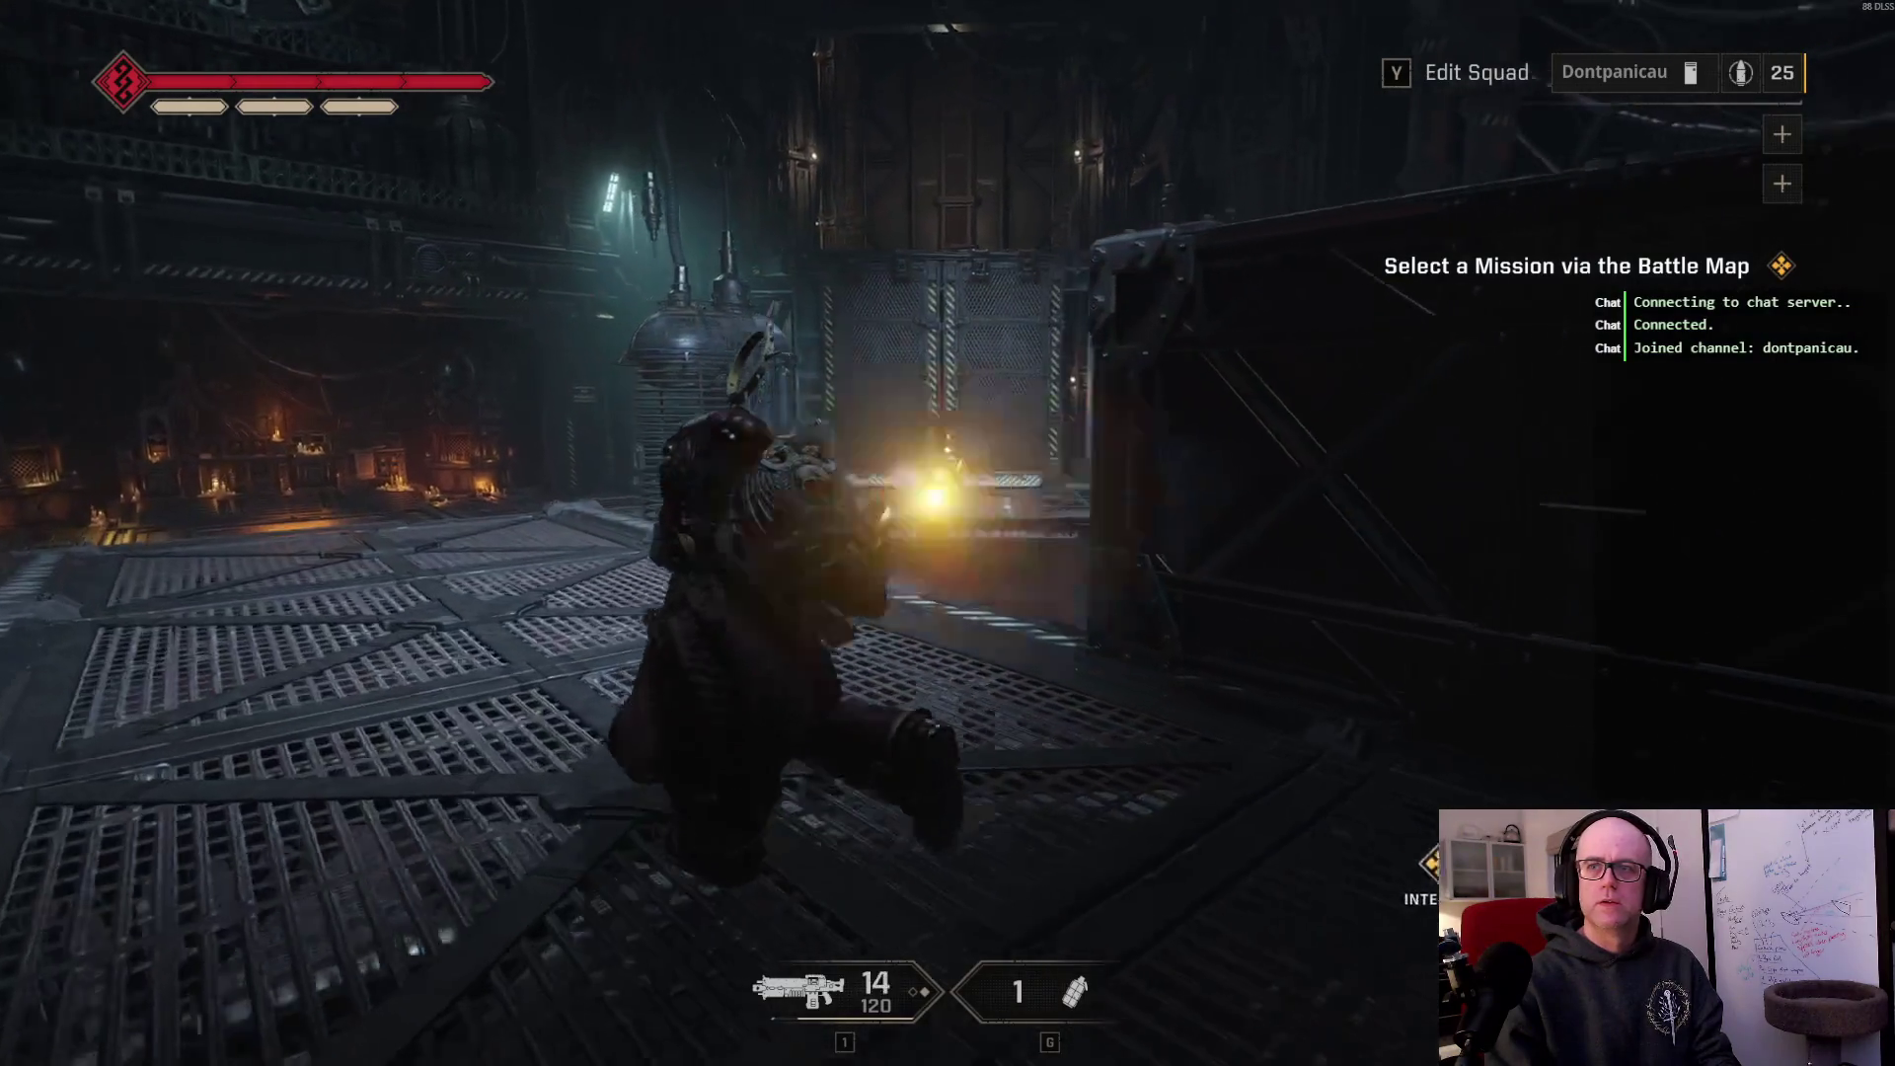
{"action": "left_click", "coordinate": [947, 450]}
{"action": "left_click", "coordinate": [947, 450]}
{"action": "left_click", "coordinate": [947, 450]}
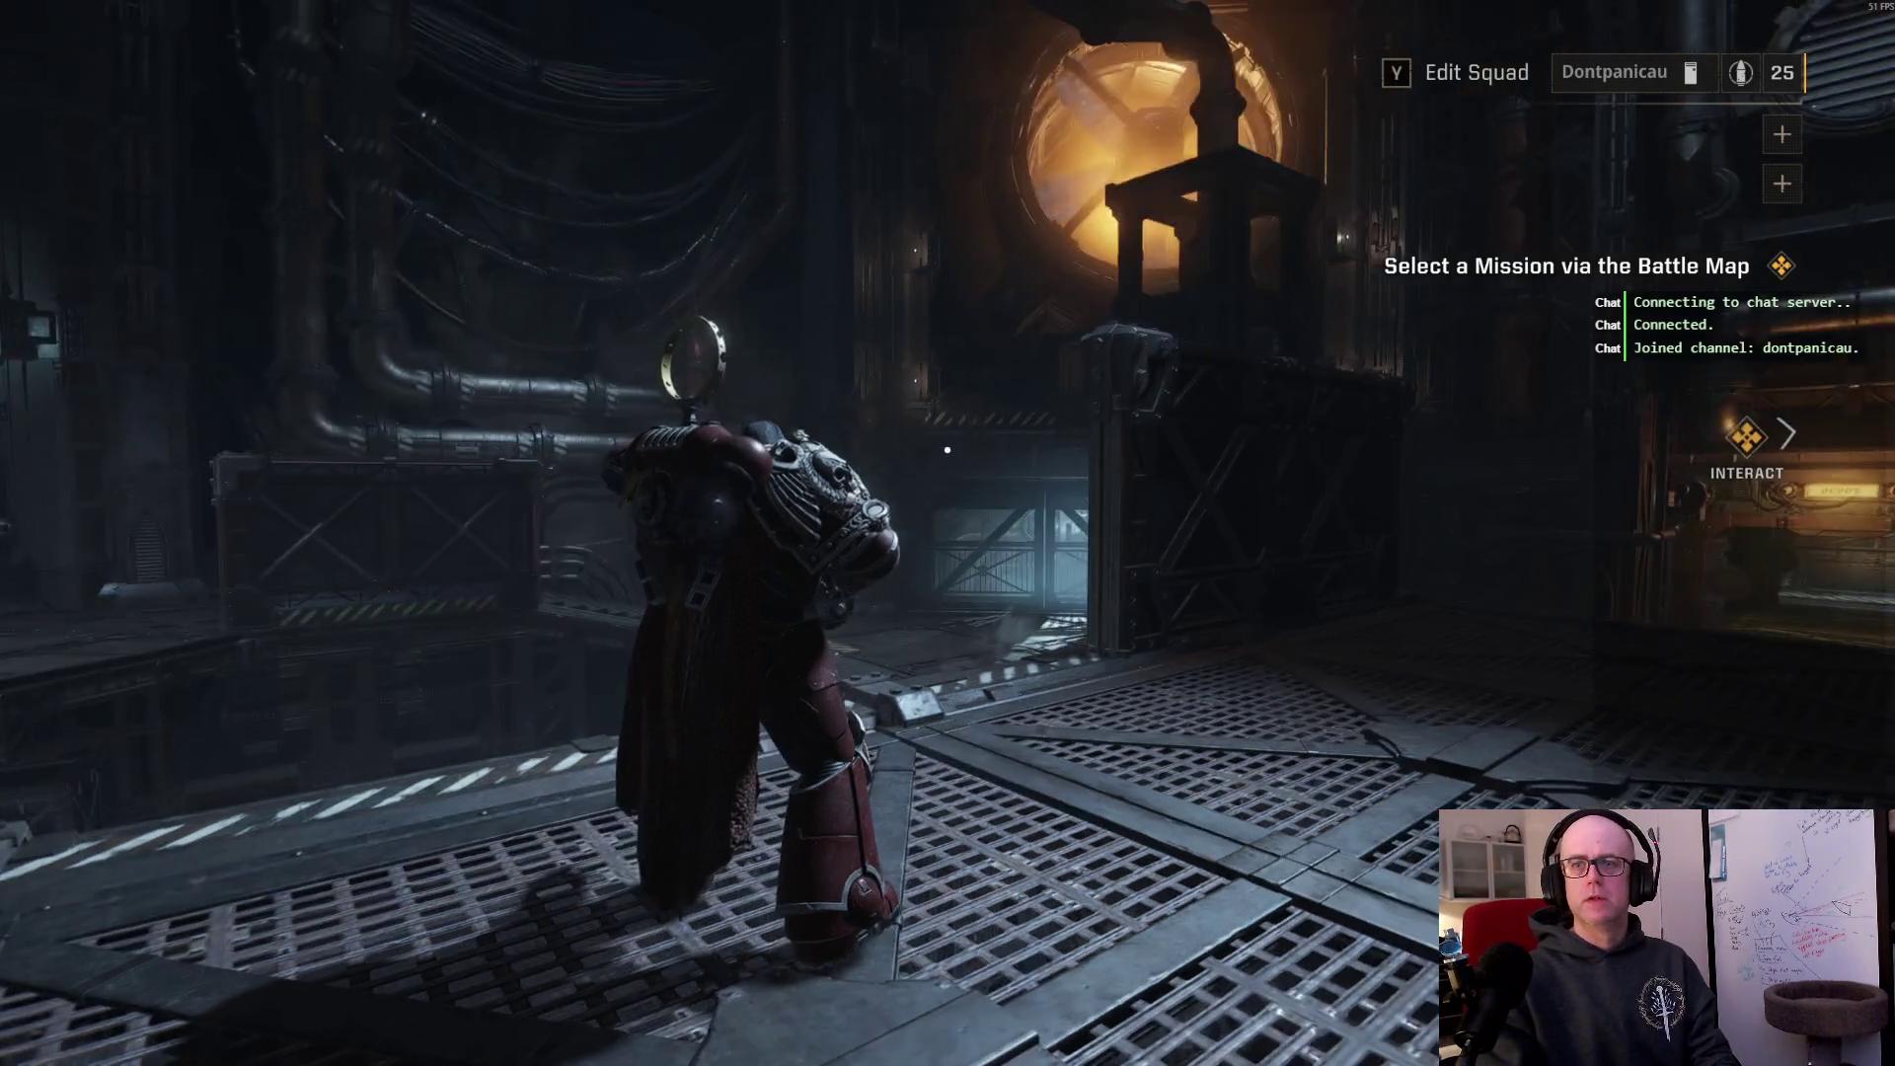
Step: Fire the rifle, swing the view left, and reload
{"action": "left_click", "coordinate": [946, 450]}
{"action": "left_click_drag", "start_coordinate": [947, 450], "coordinate": [946, 450]}
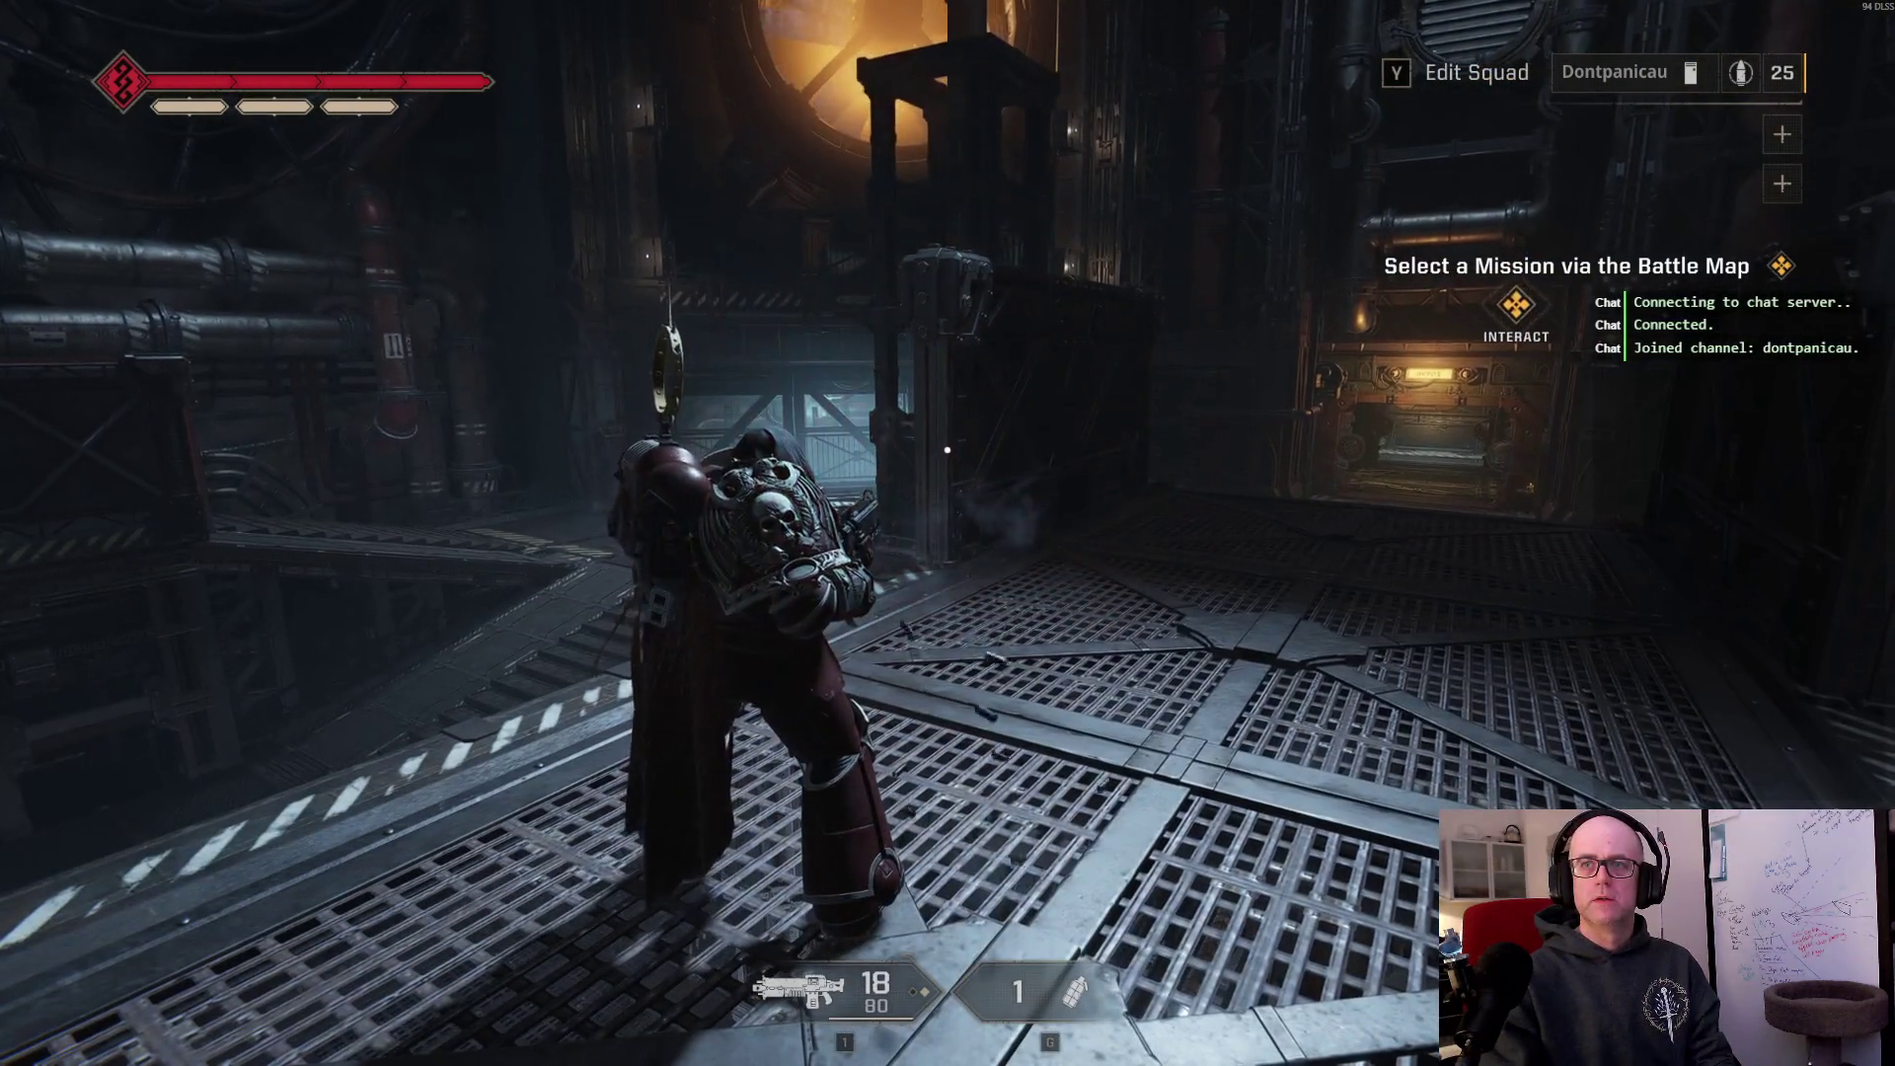
{"action": "key", "text": "r"}
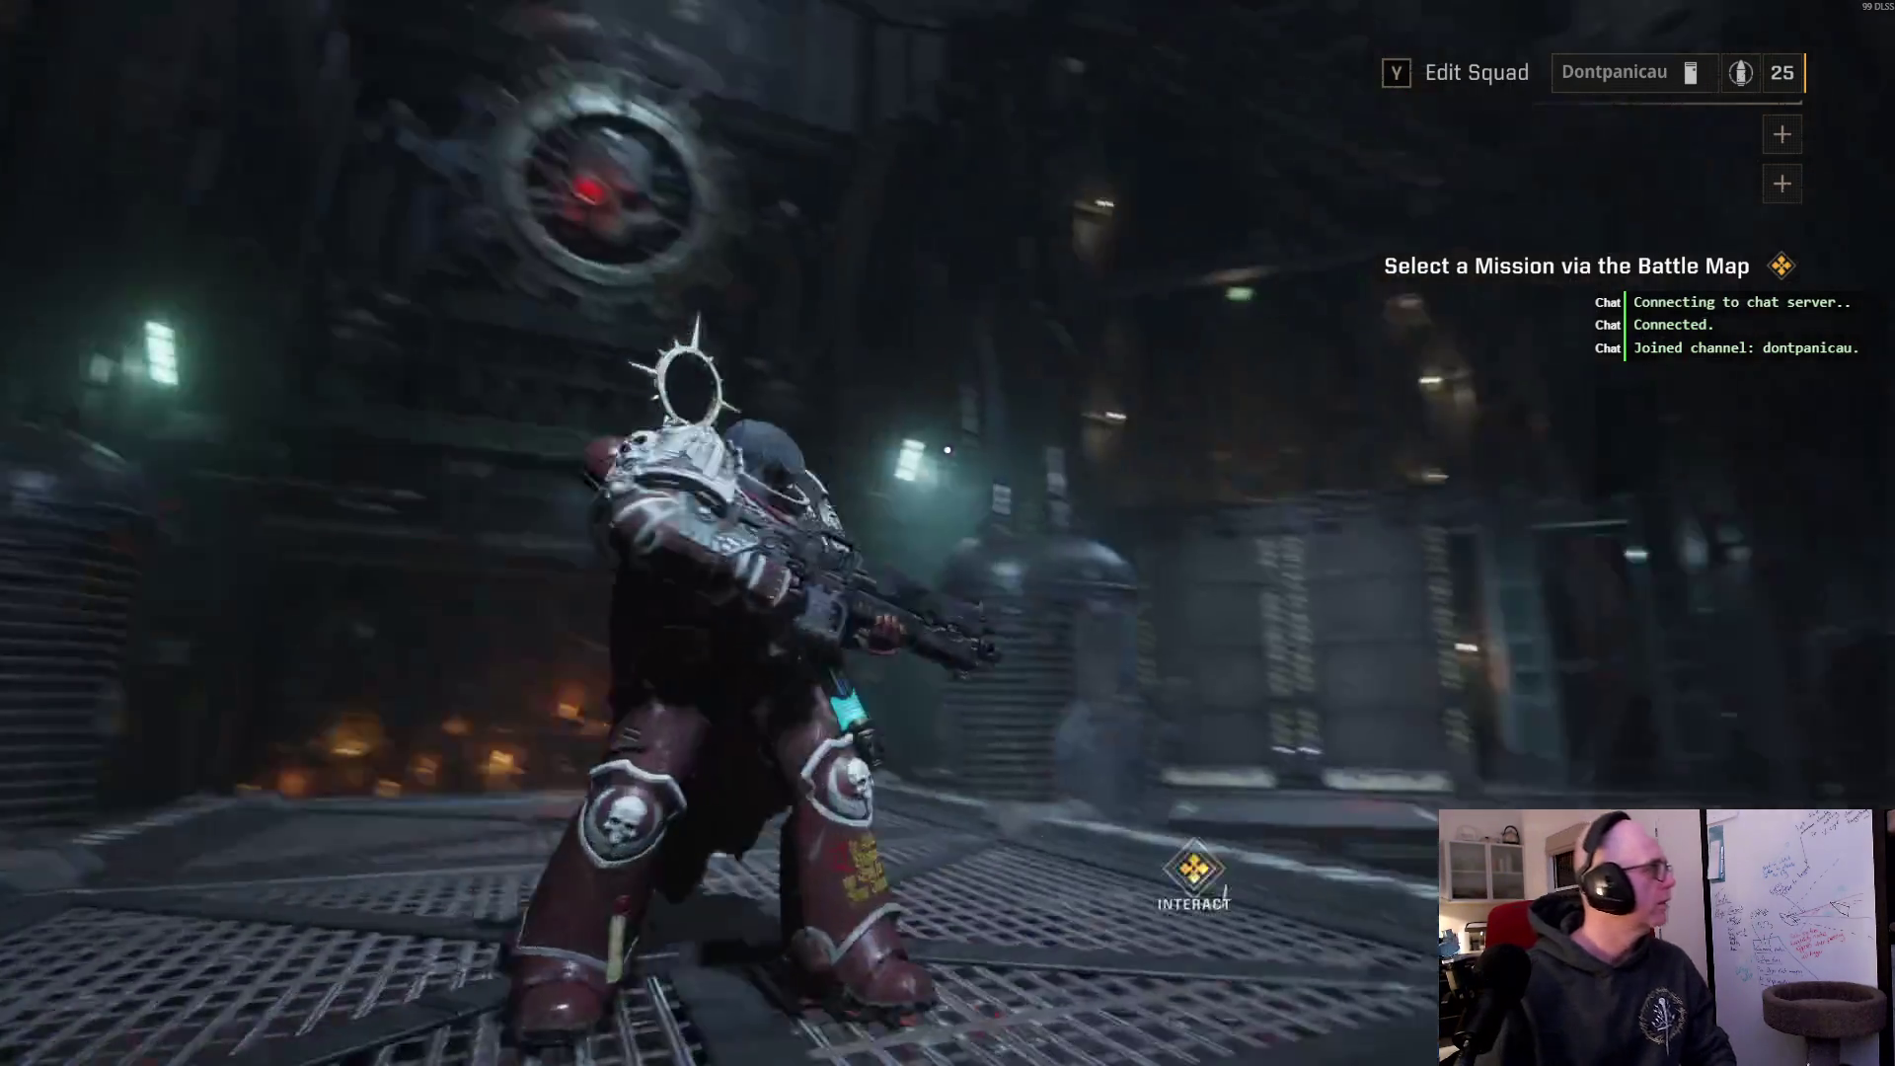
{"action": "left_click", "coordinate": [947, 450]}
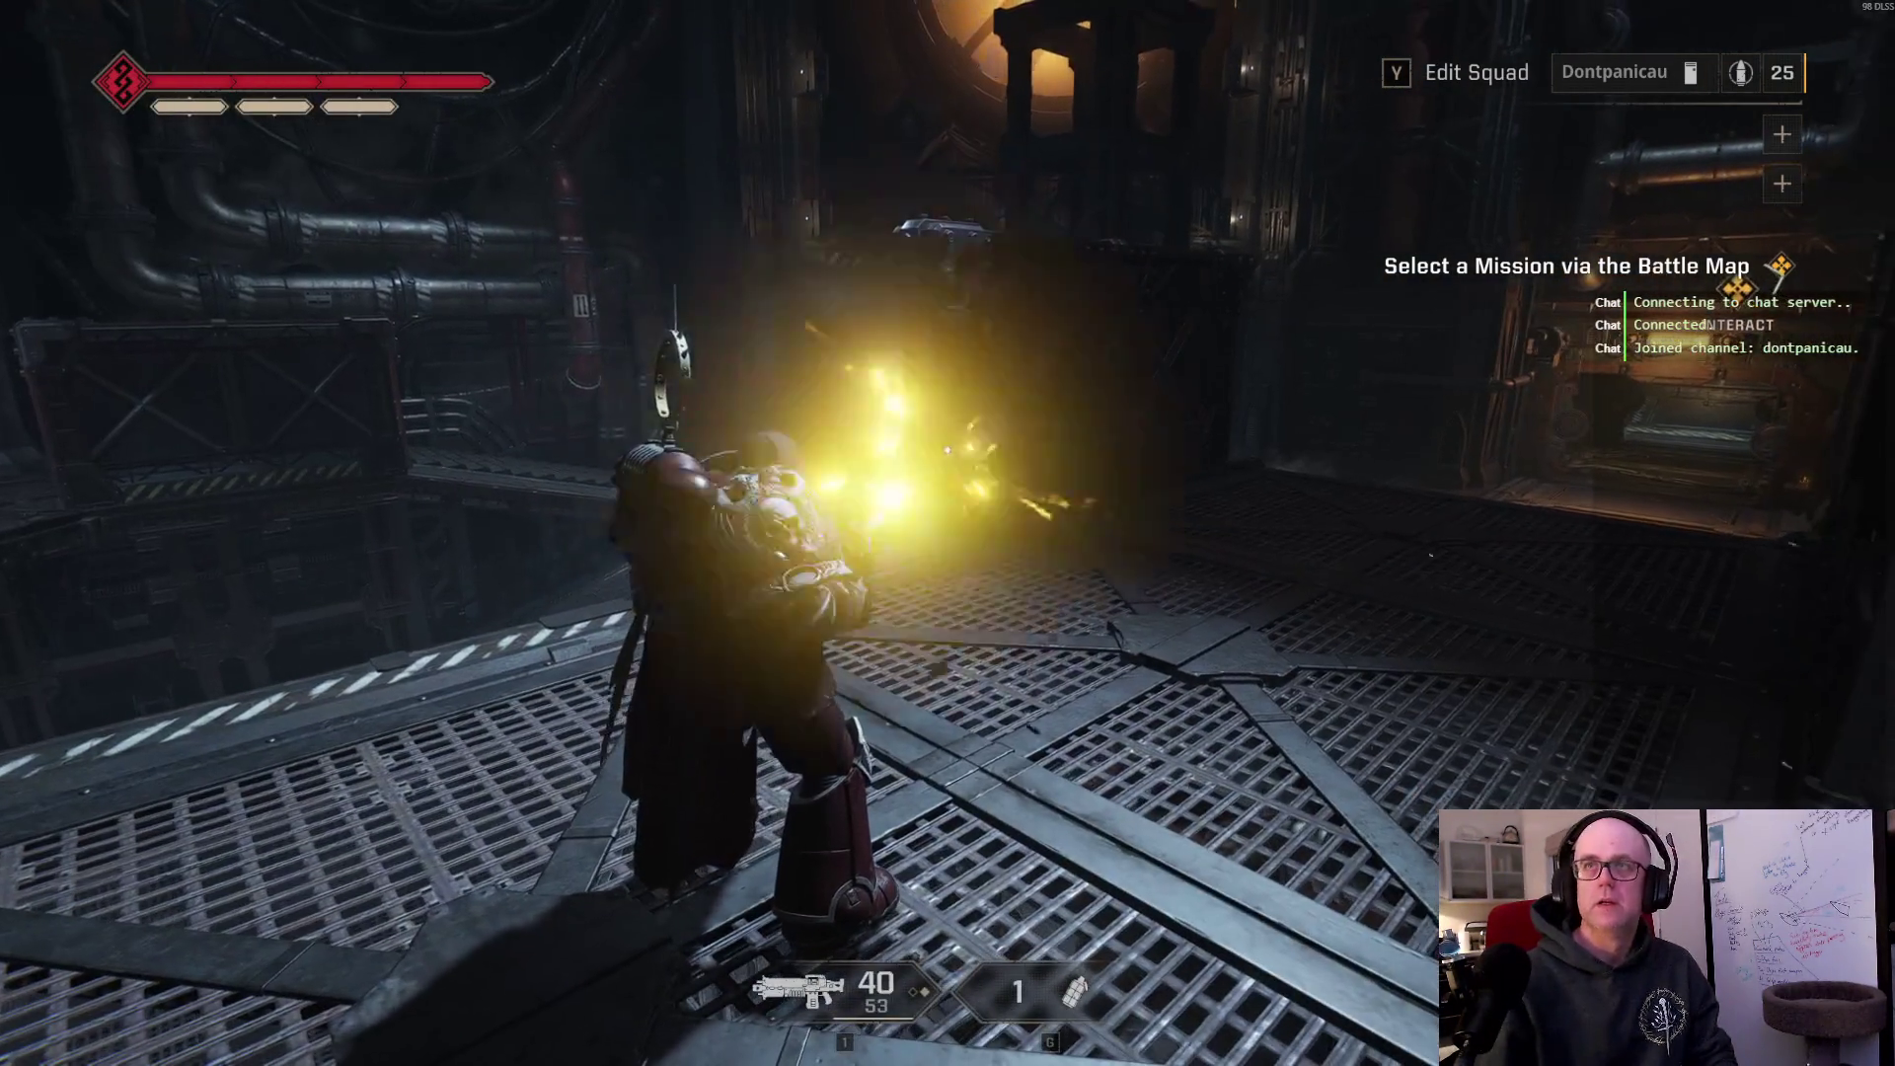
Step: Walk up to the terminal, open the operations menu, then close it again
{"action": "key", "text": "w"}
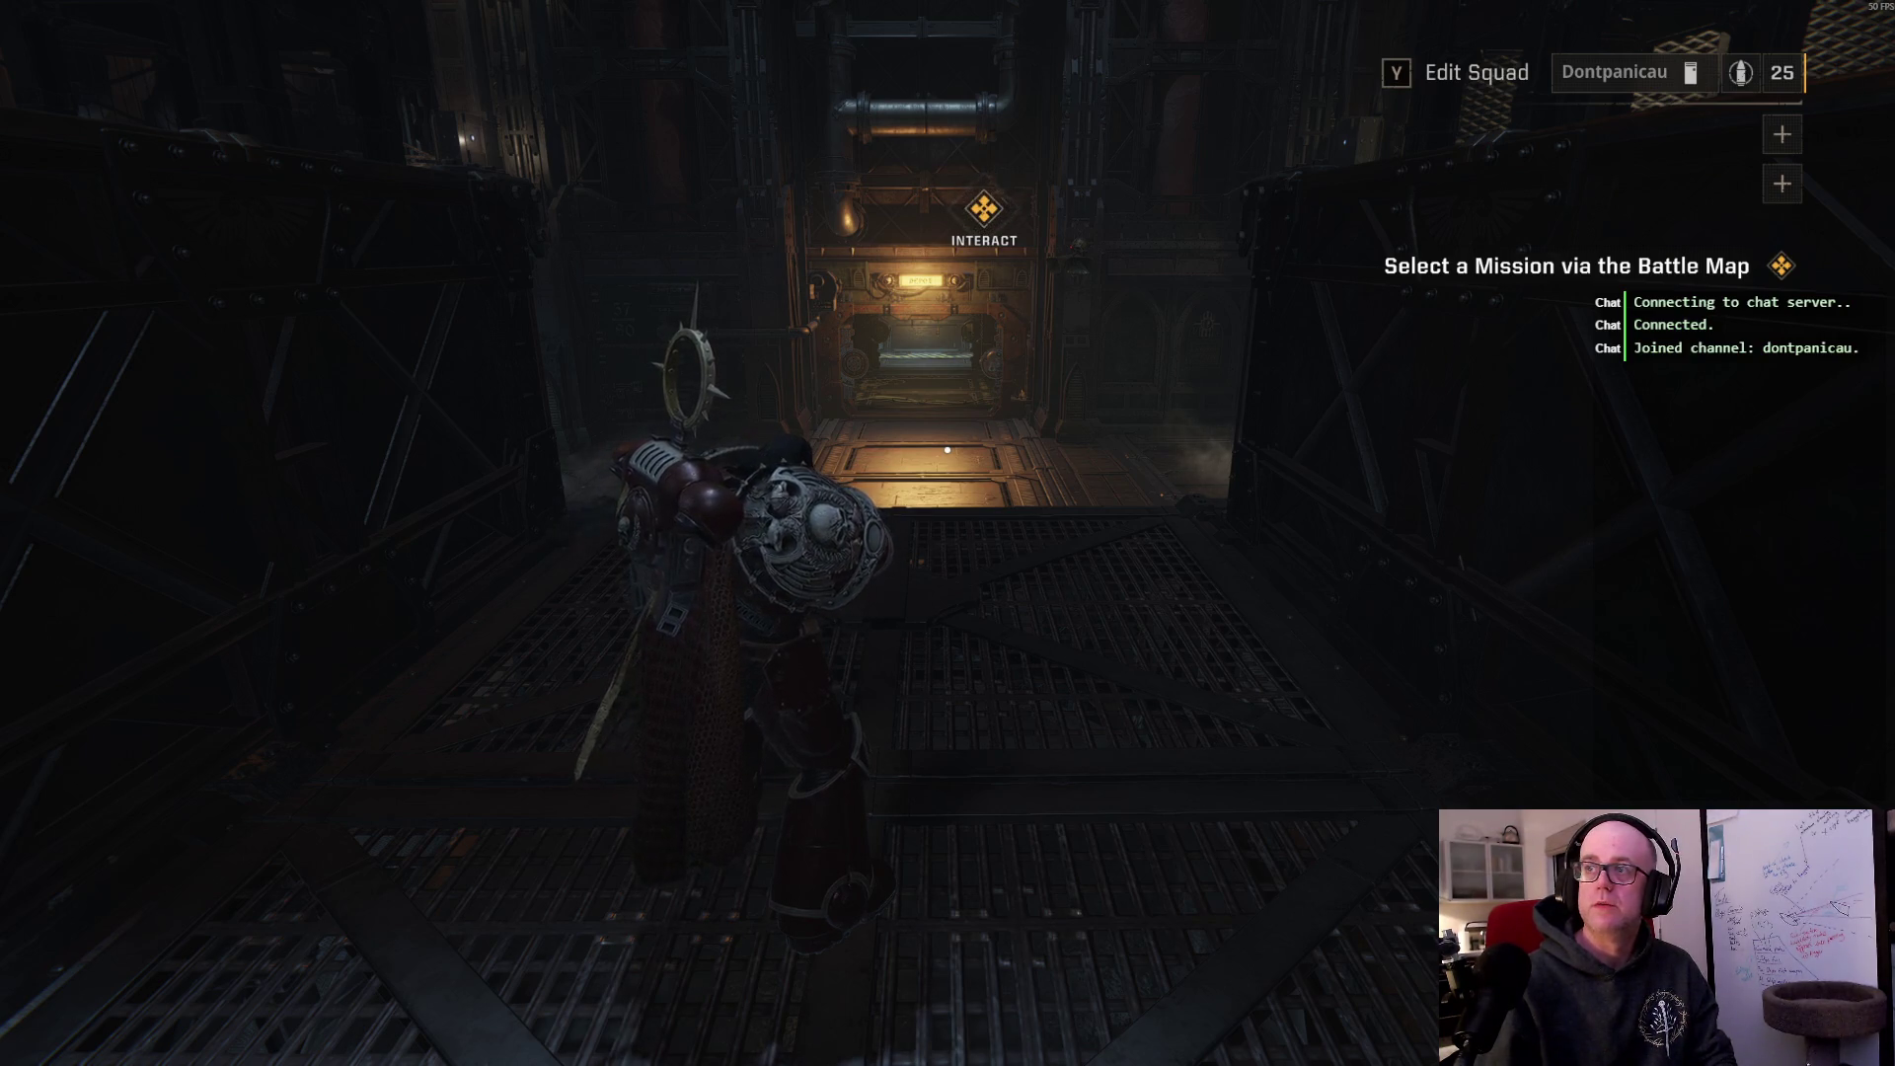
{"action": "key", "text": "w"}
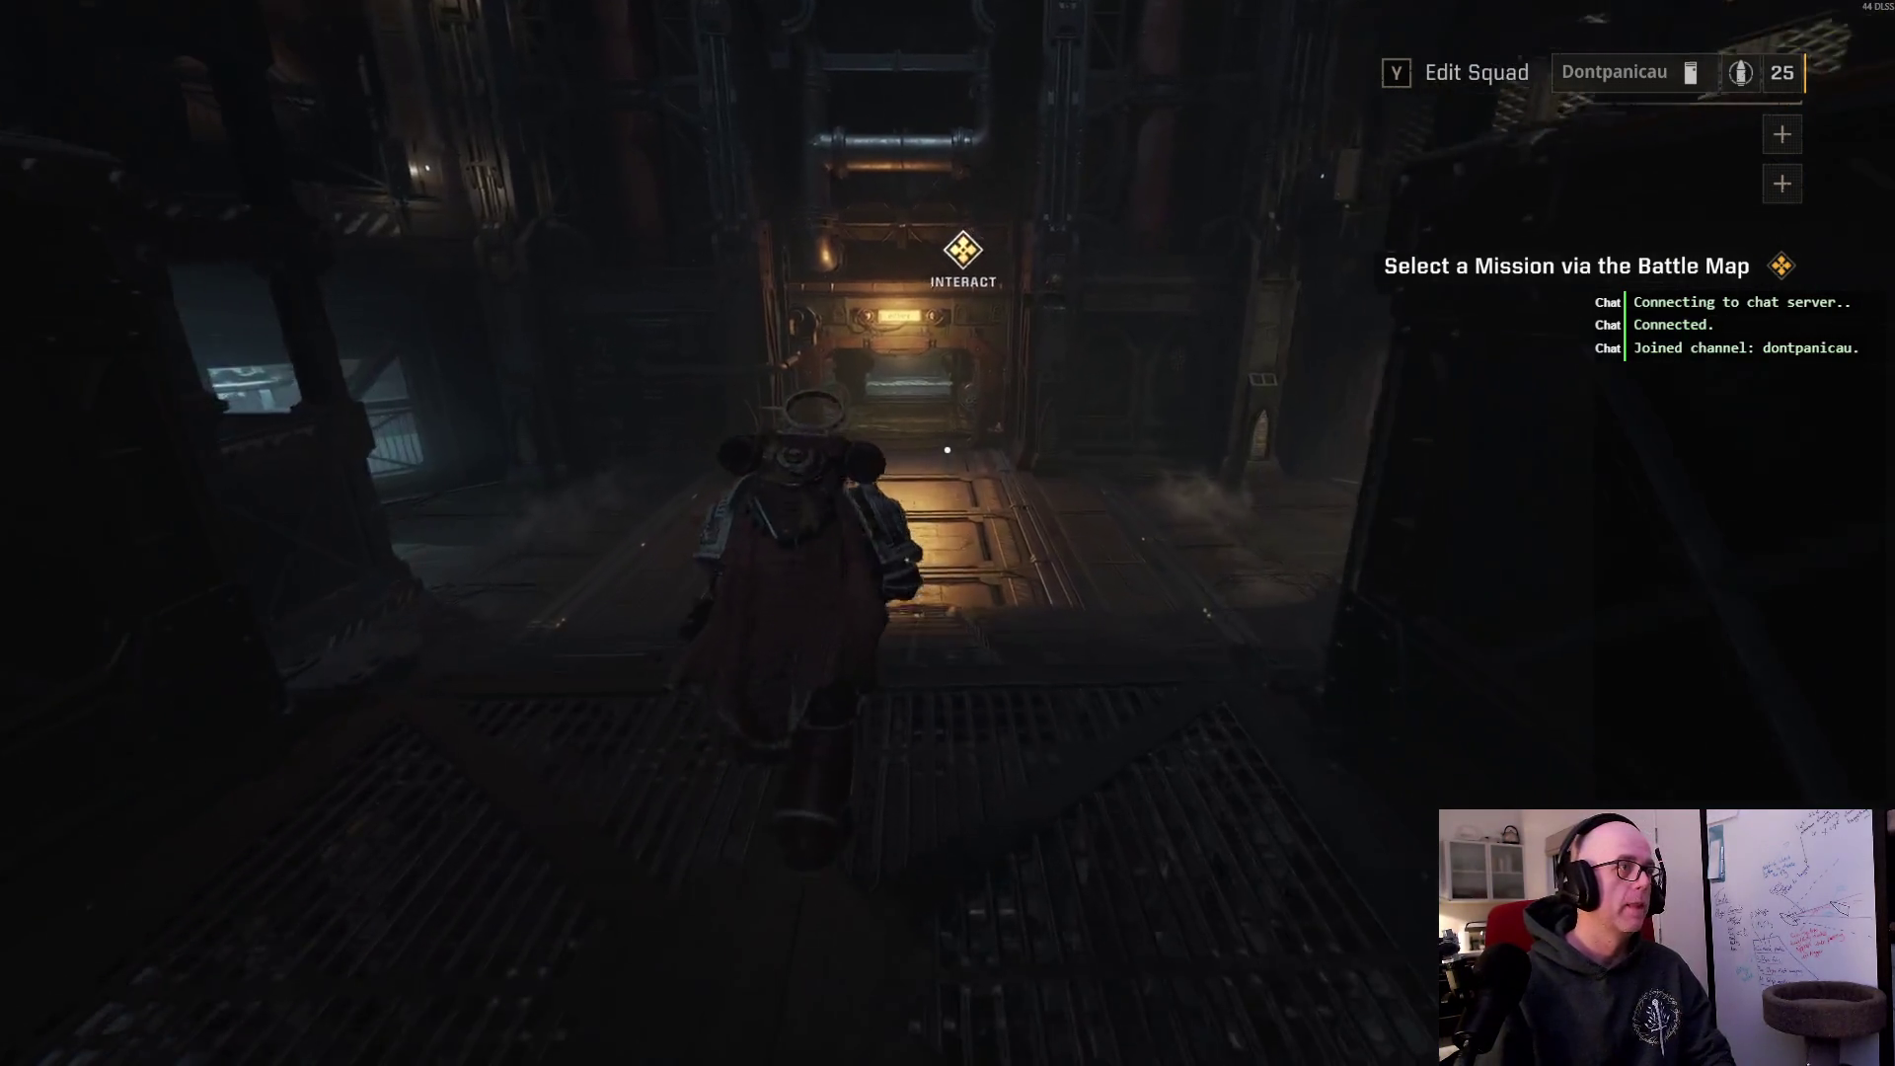
{"action": "key", "text": "e"}
{"action": "left_click", "coordinate": [822, 331]}
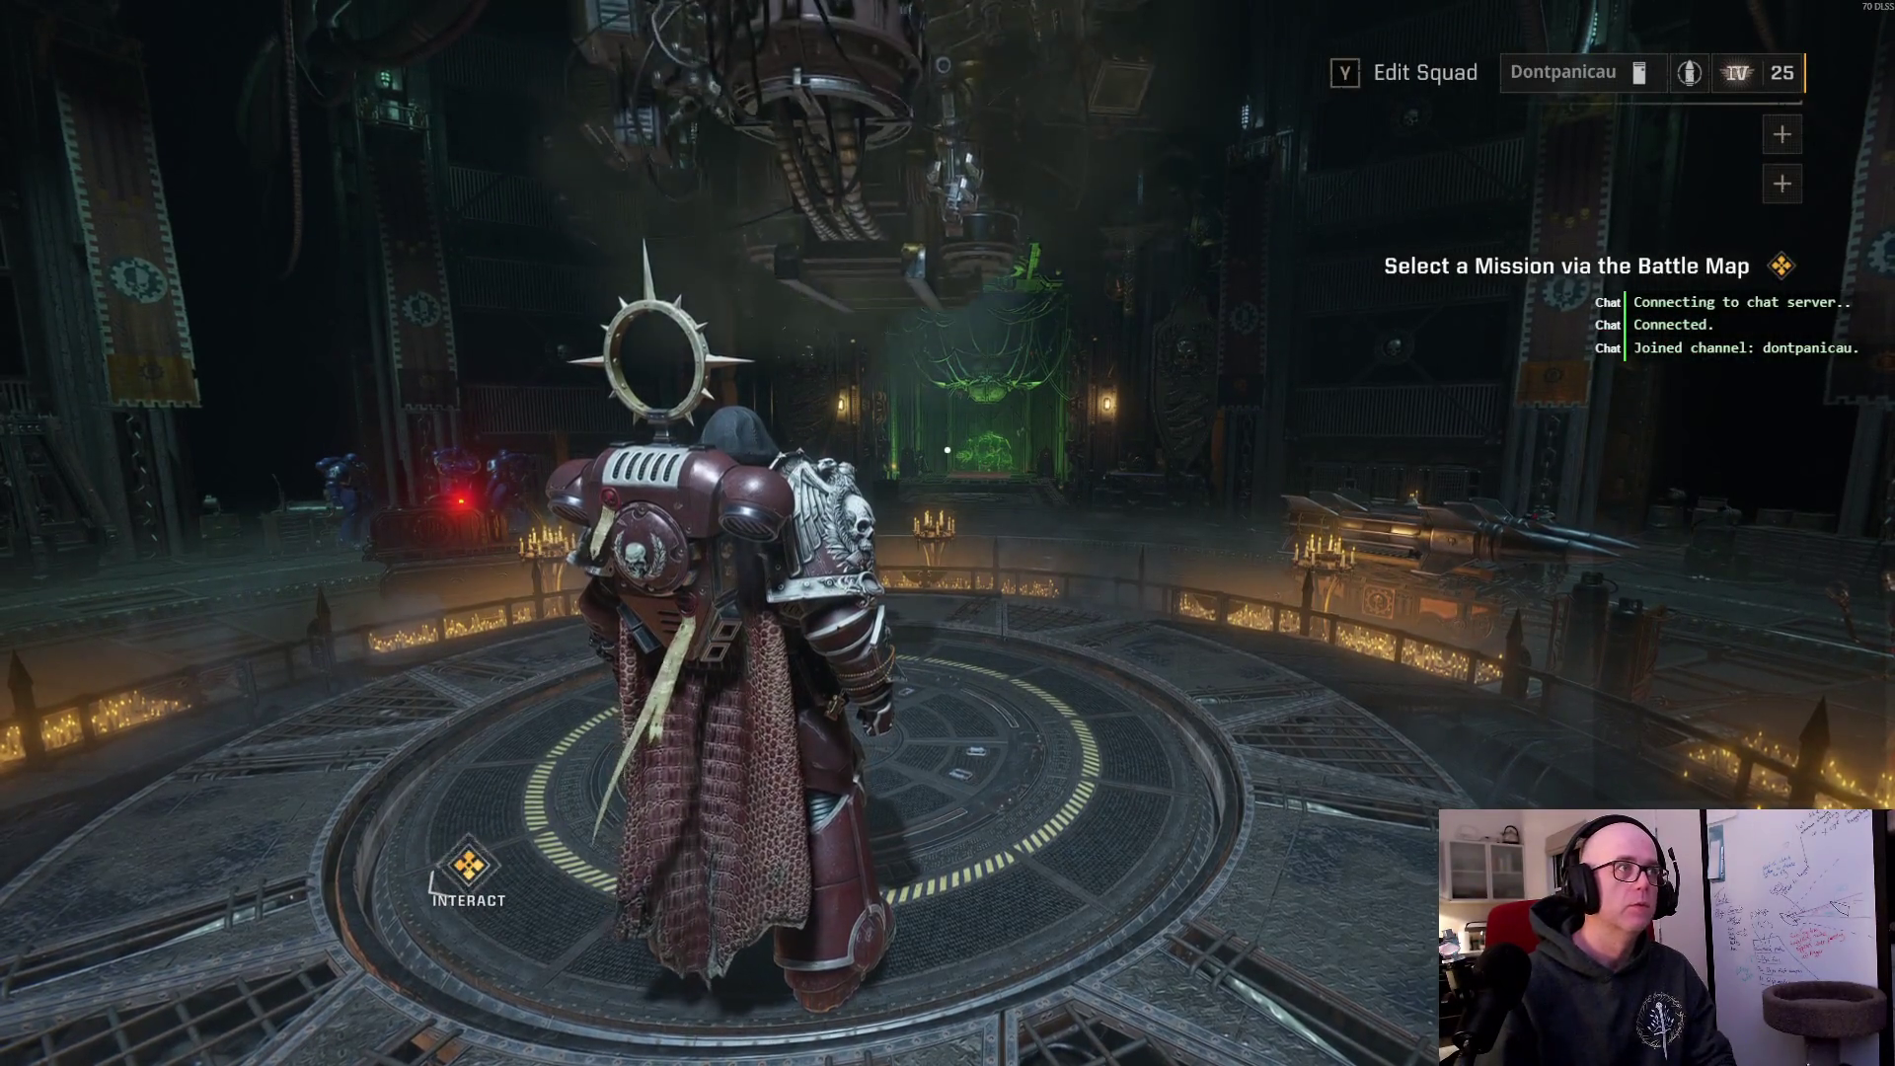
Step: Visit and leave the Armouring Hall, then travel to the Launch Bay Mission Terminal
{"action": "key", "text": "e"}
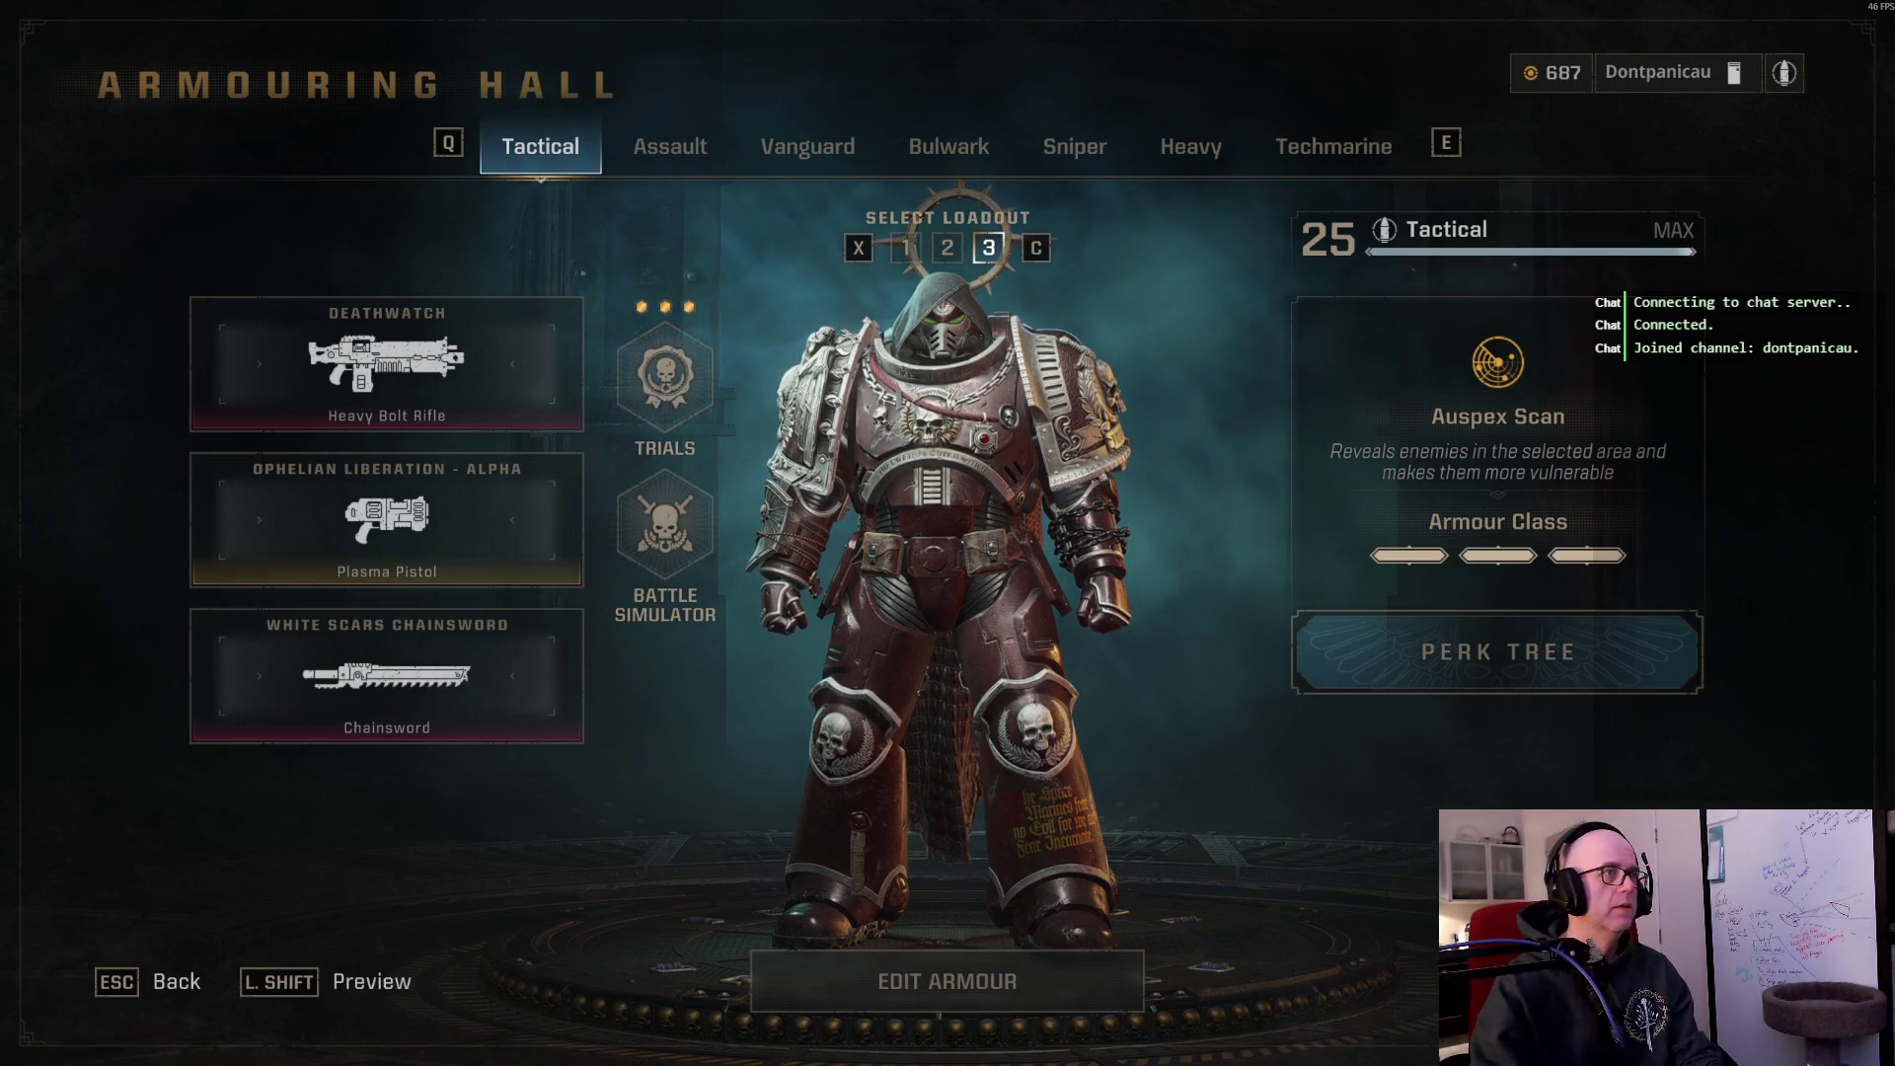
{"action": "key", "text": "Escape"}
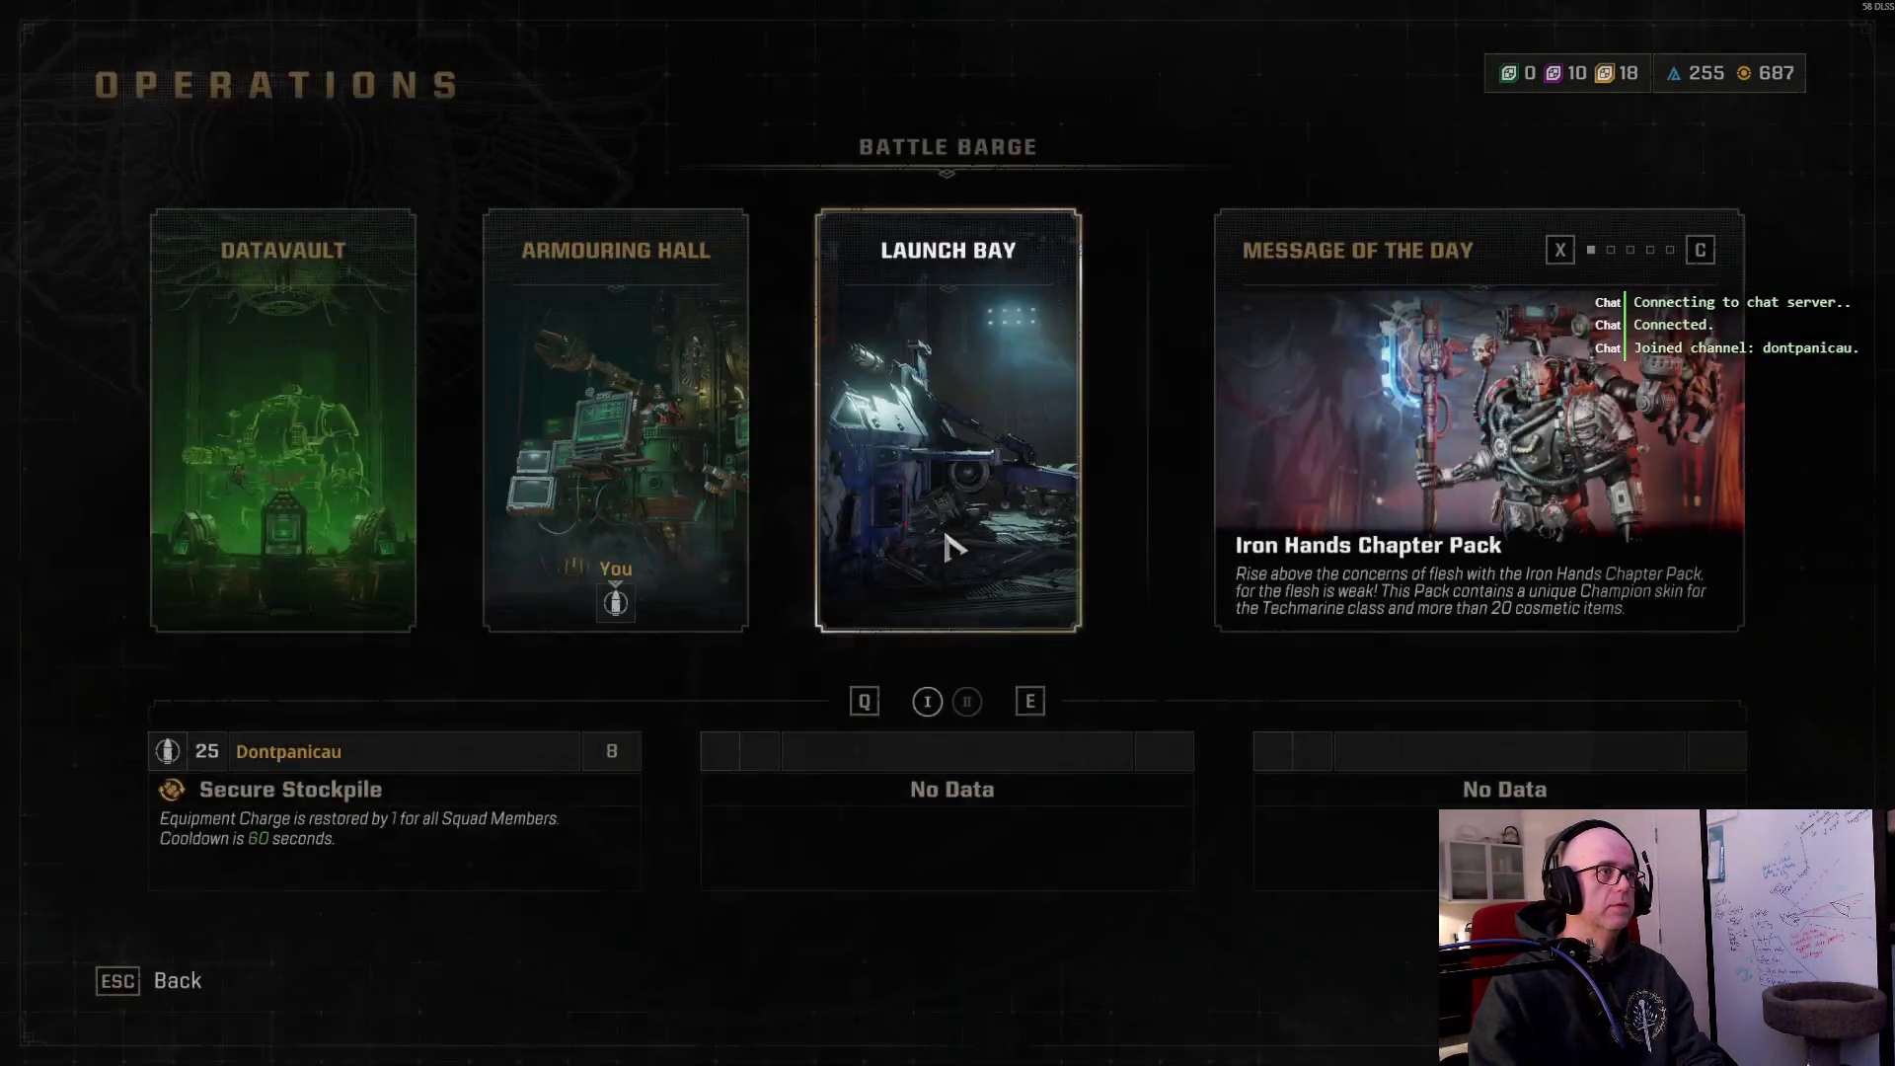
{"action": "left_click", "coordinate": [950, 545]}
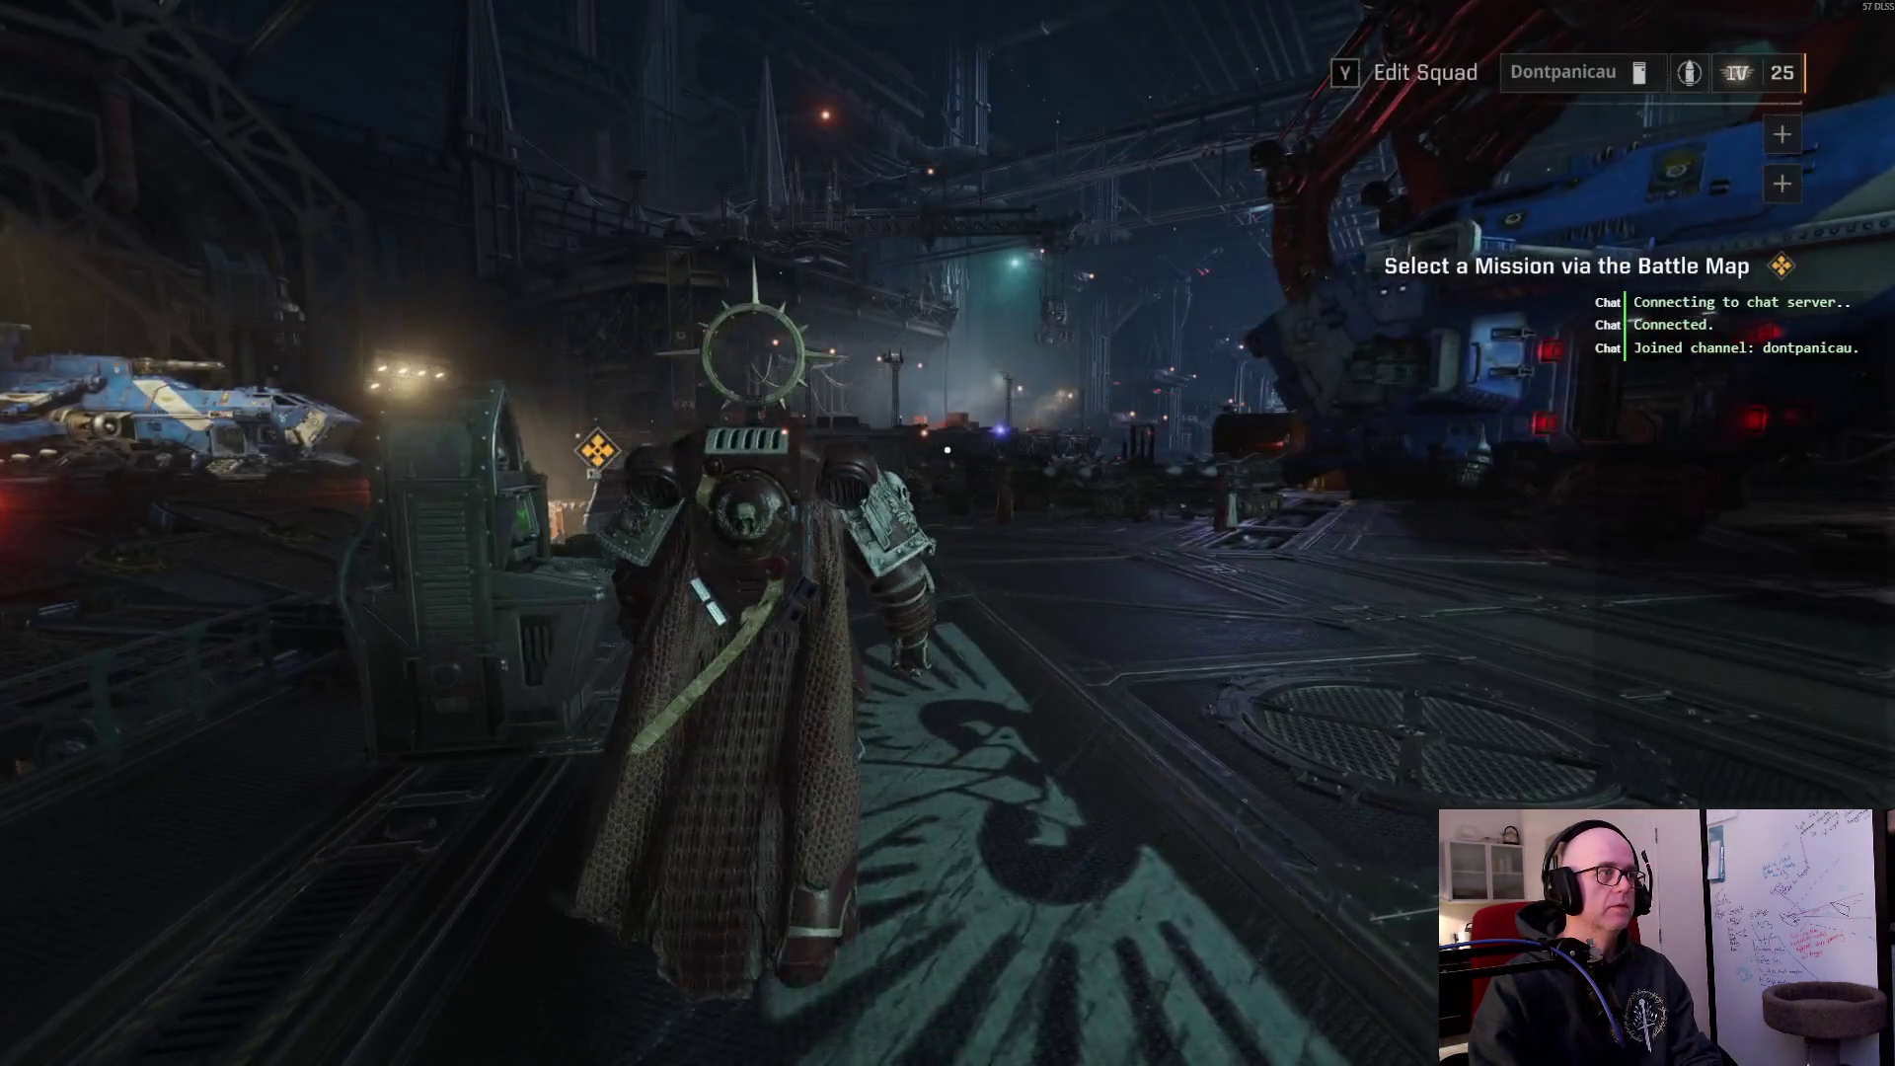
Step: Open the PvE menu's Stratagems list and view the weekly Hard Ballistic Engine's conditions and rewards
{"action": "key", "text": "e"}
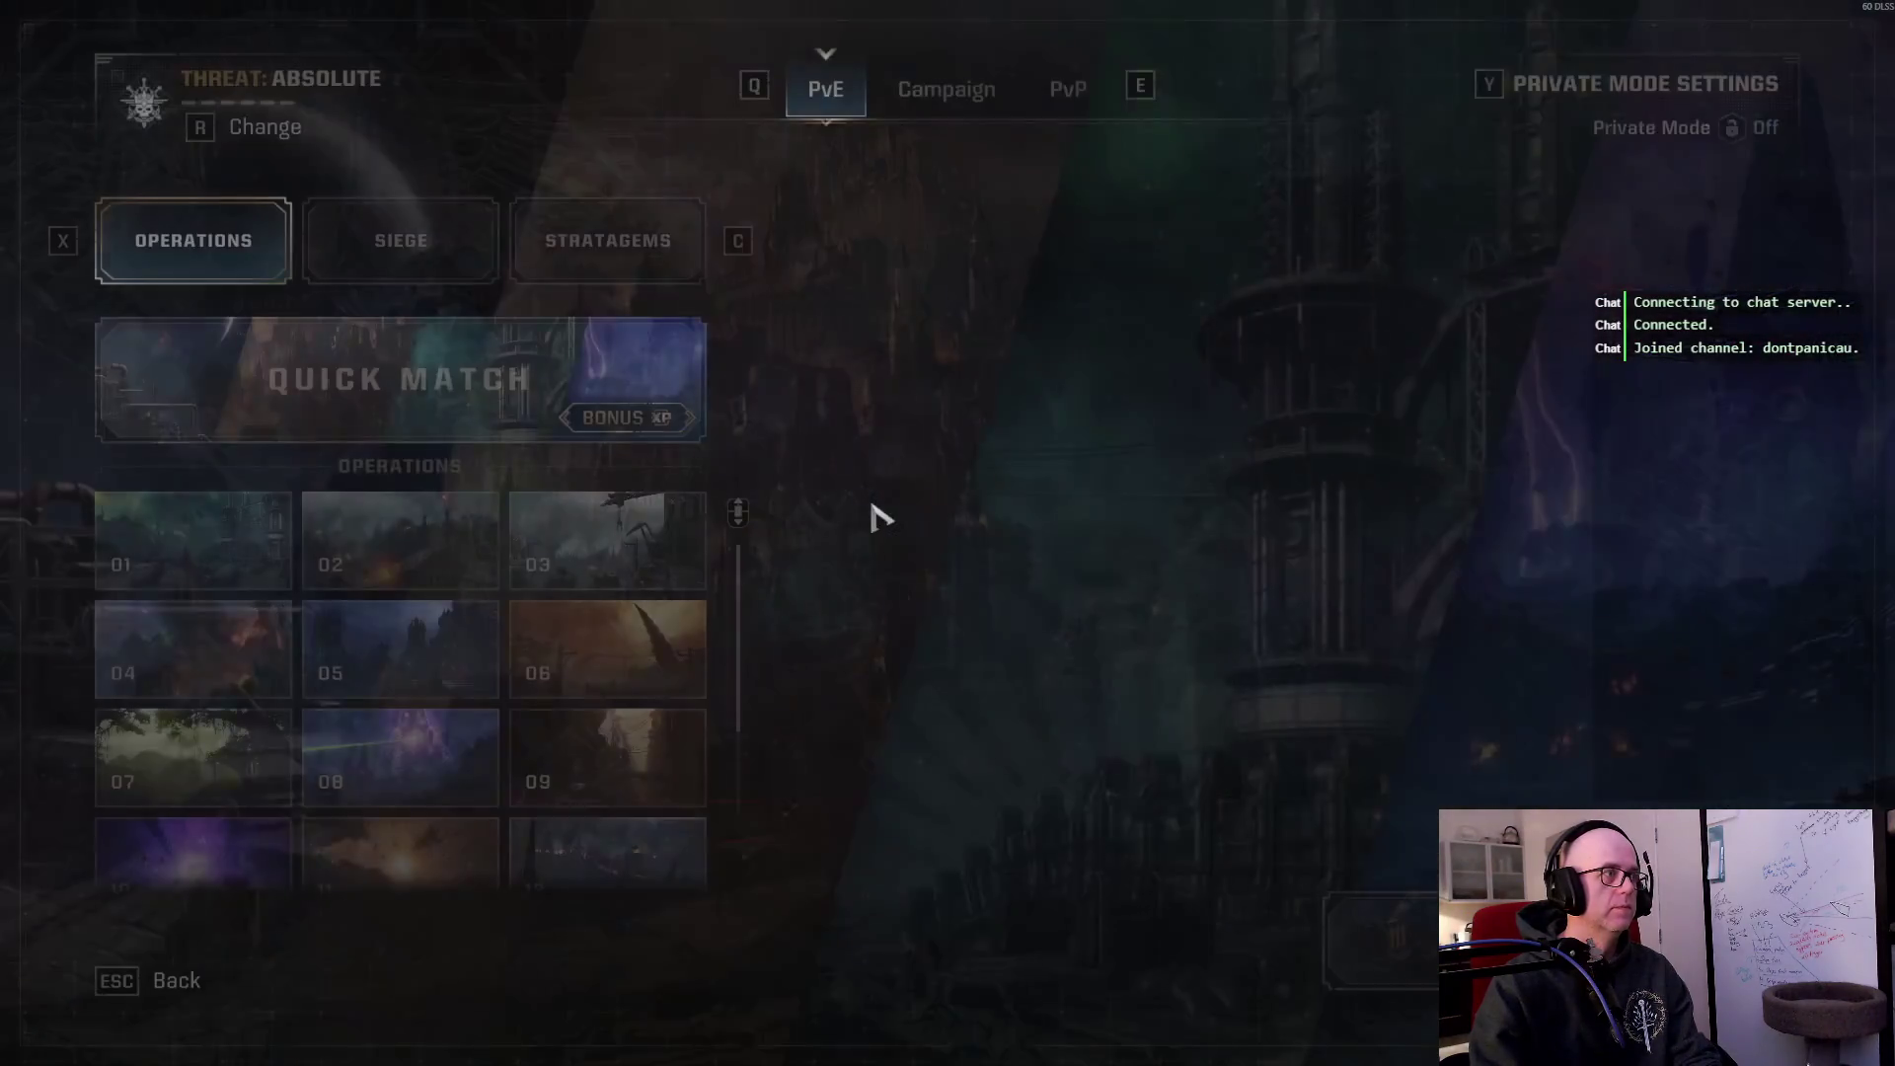
{"action": "left_click", "coordinate": [659, 248]}
{"action": "mouse_move", "coordinate": [643, 866]}
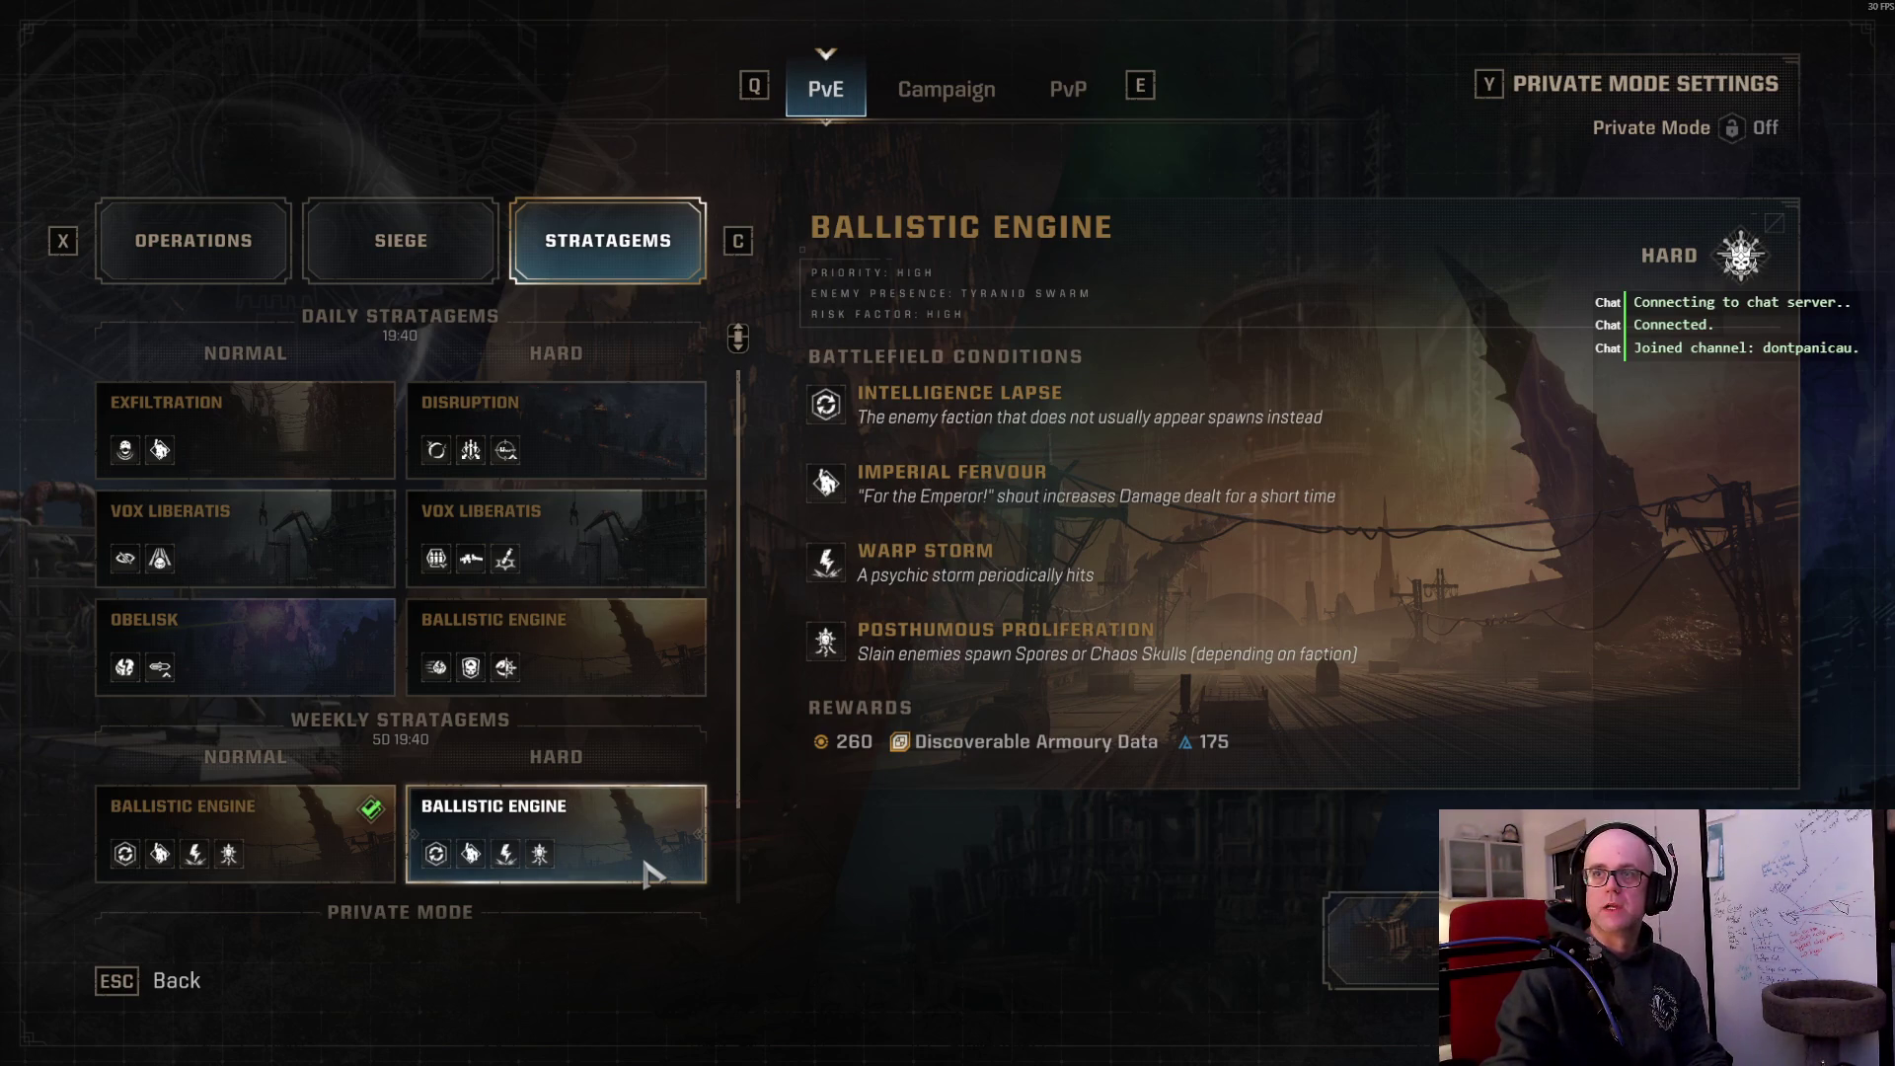
Step: Confirm the weekly Hard Ballistic Engine stratagem mission
{"action": "left_click", "coordinate": [646, 874]}
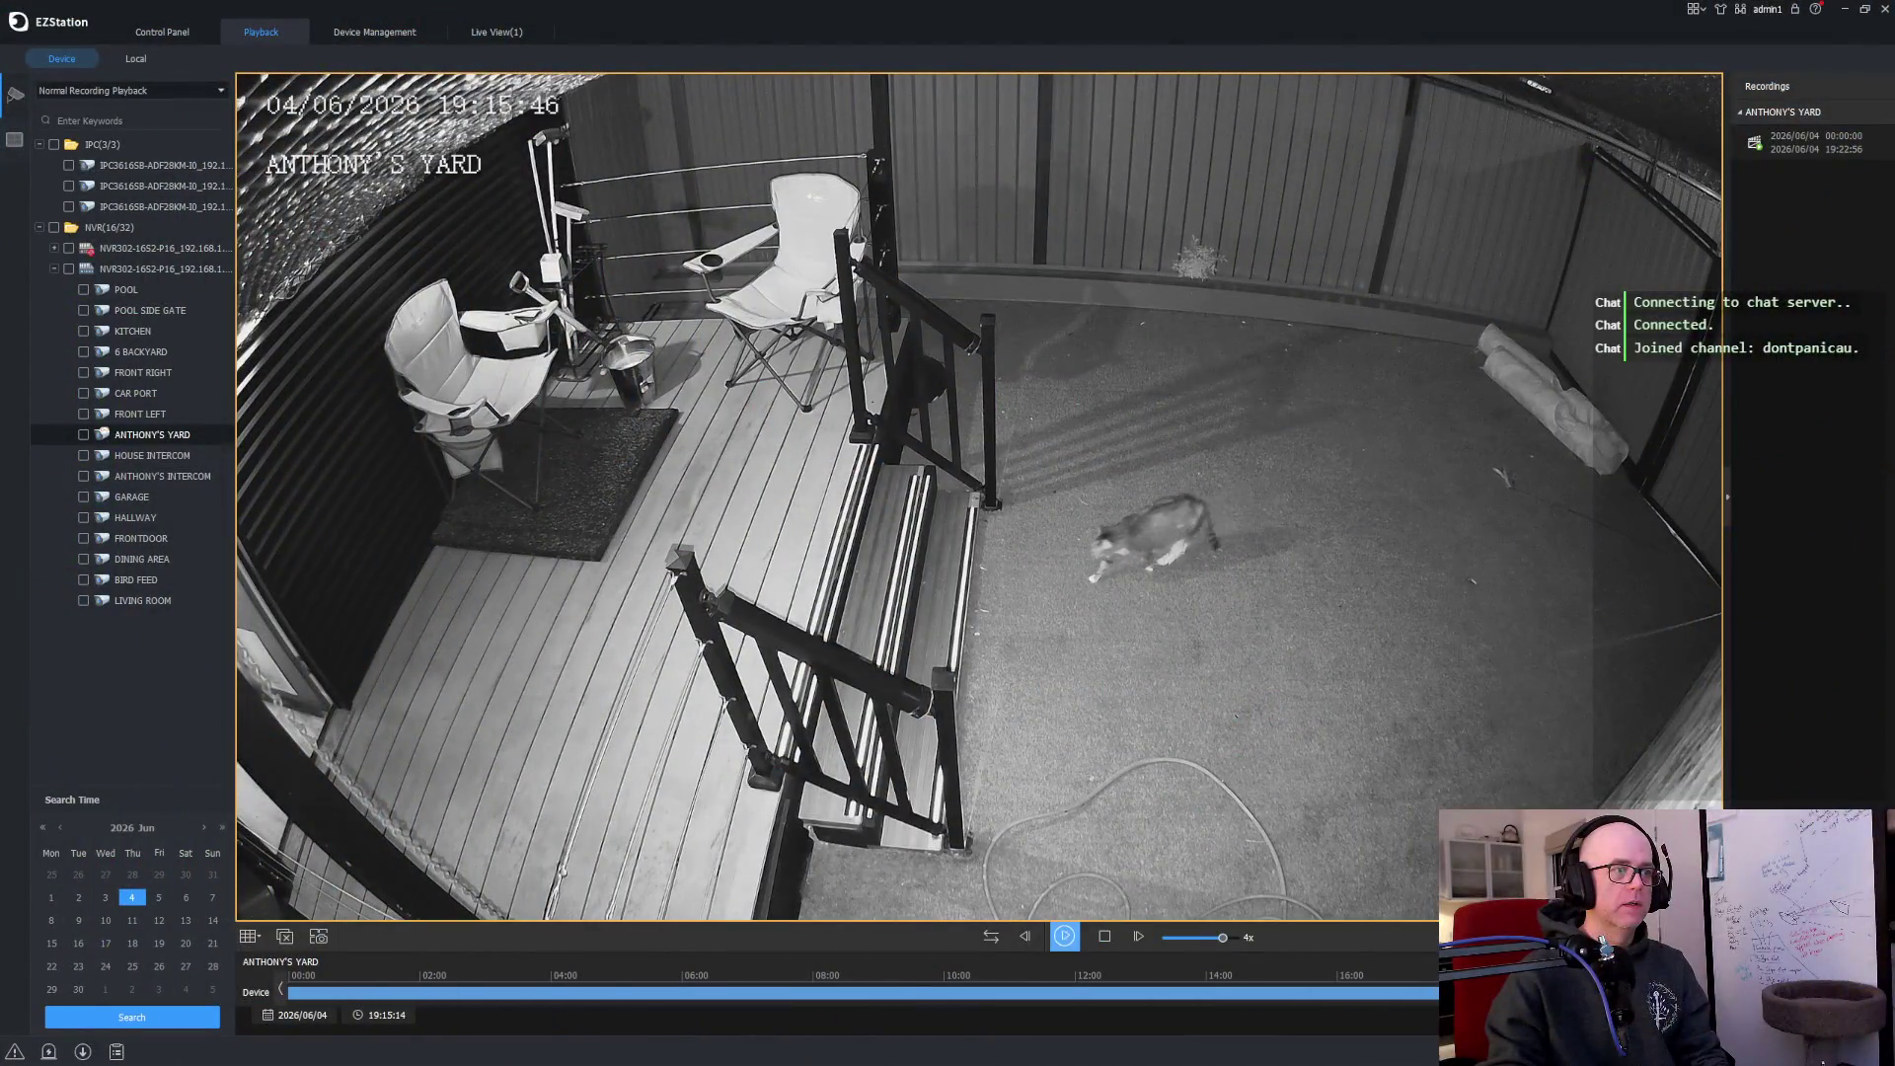
Step: Pause the cat footage, lower speed to 1/2x then 1x, play it, and pause at 19:15:48
{"action": "key", "text": "space"}
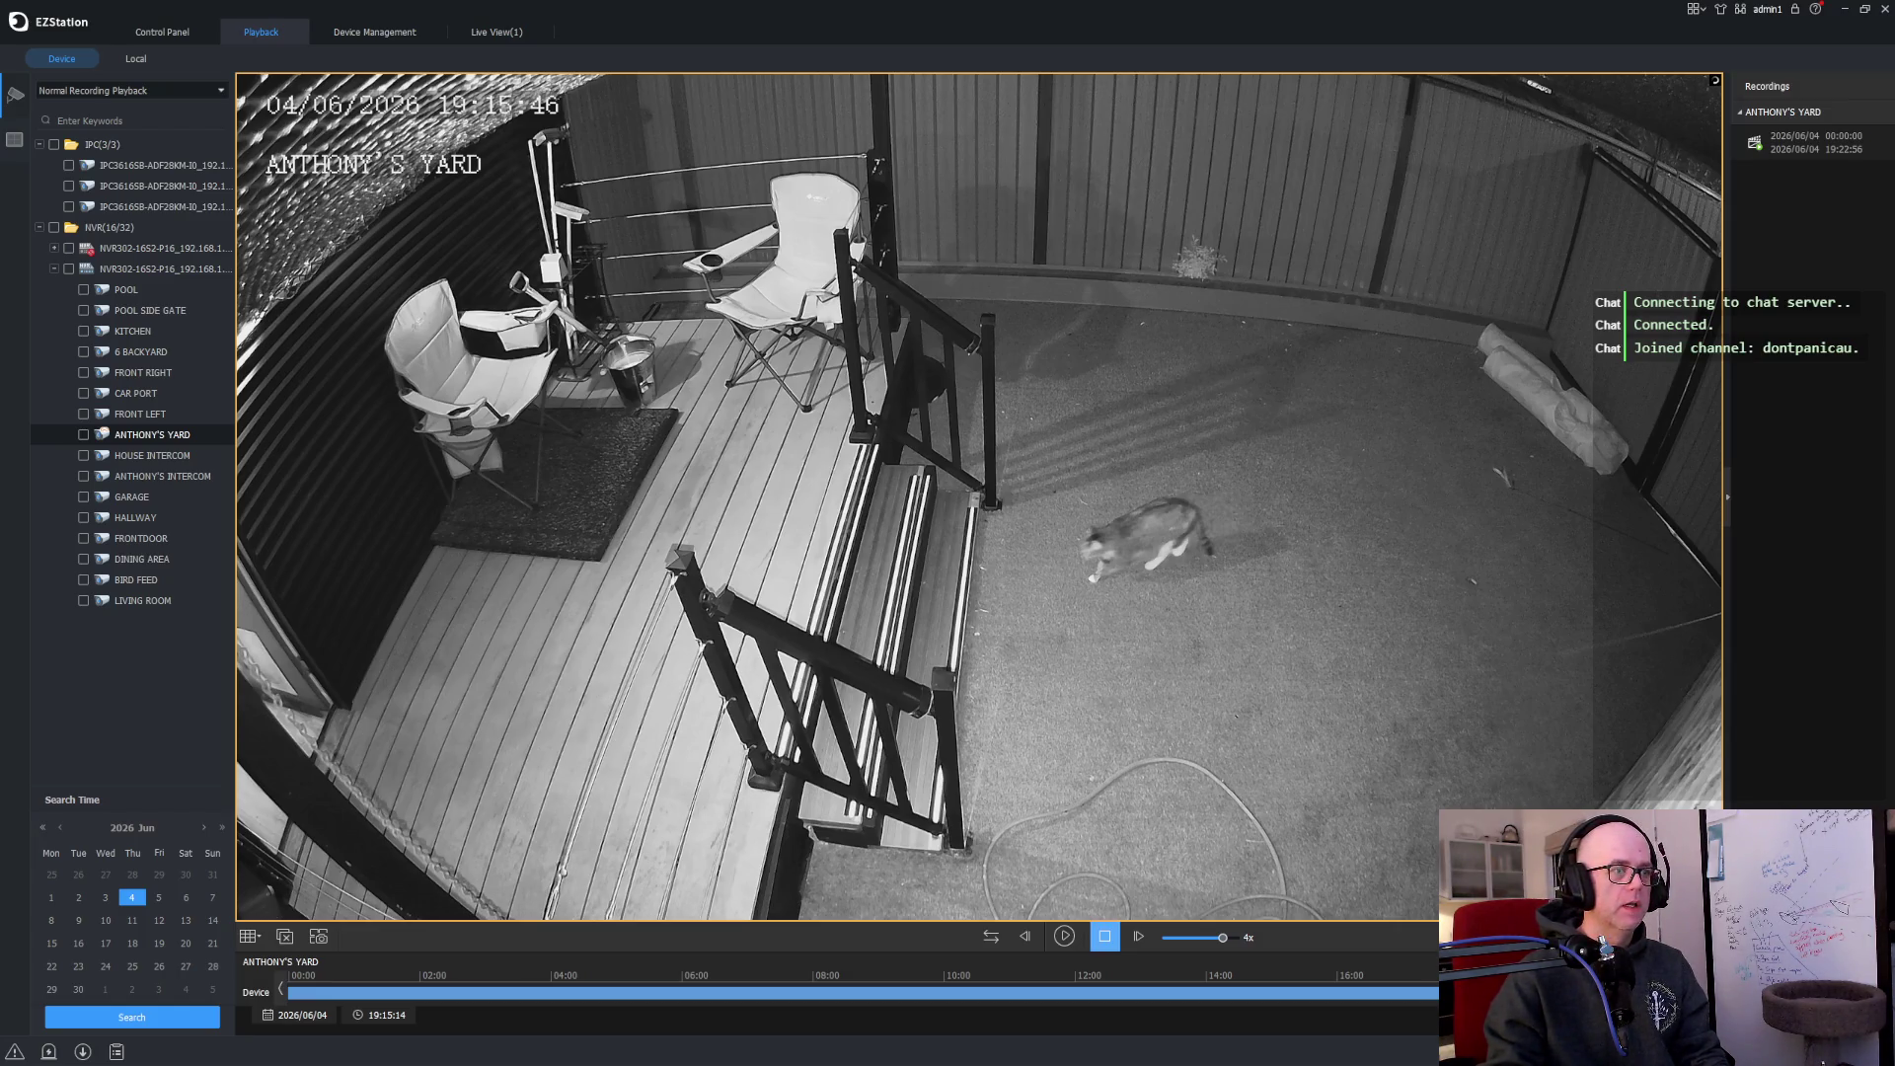
{"action": "left_click", "coordinate": [1203, 938]}
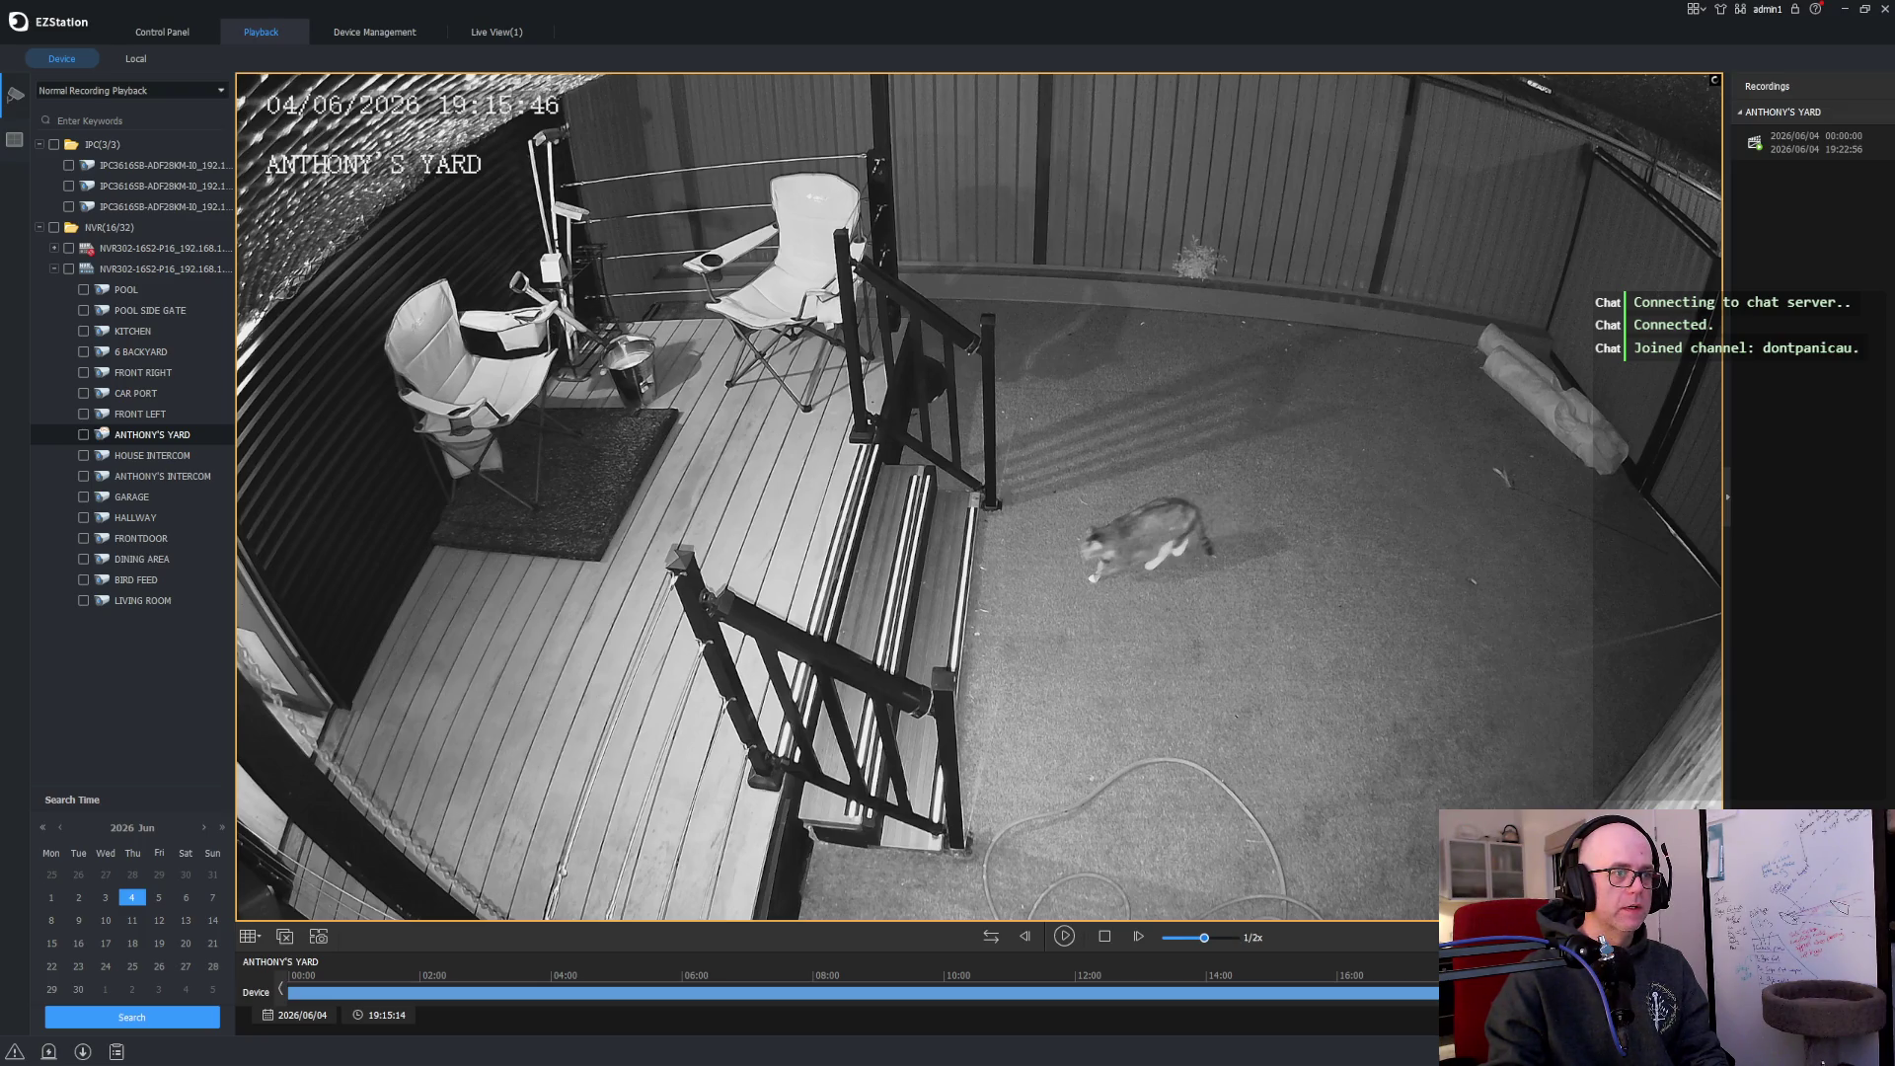
{"action": "left_click", "coordinate": [1209, 938]}
{"action": "left_click", "coordinate": [1064, 936]}
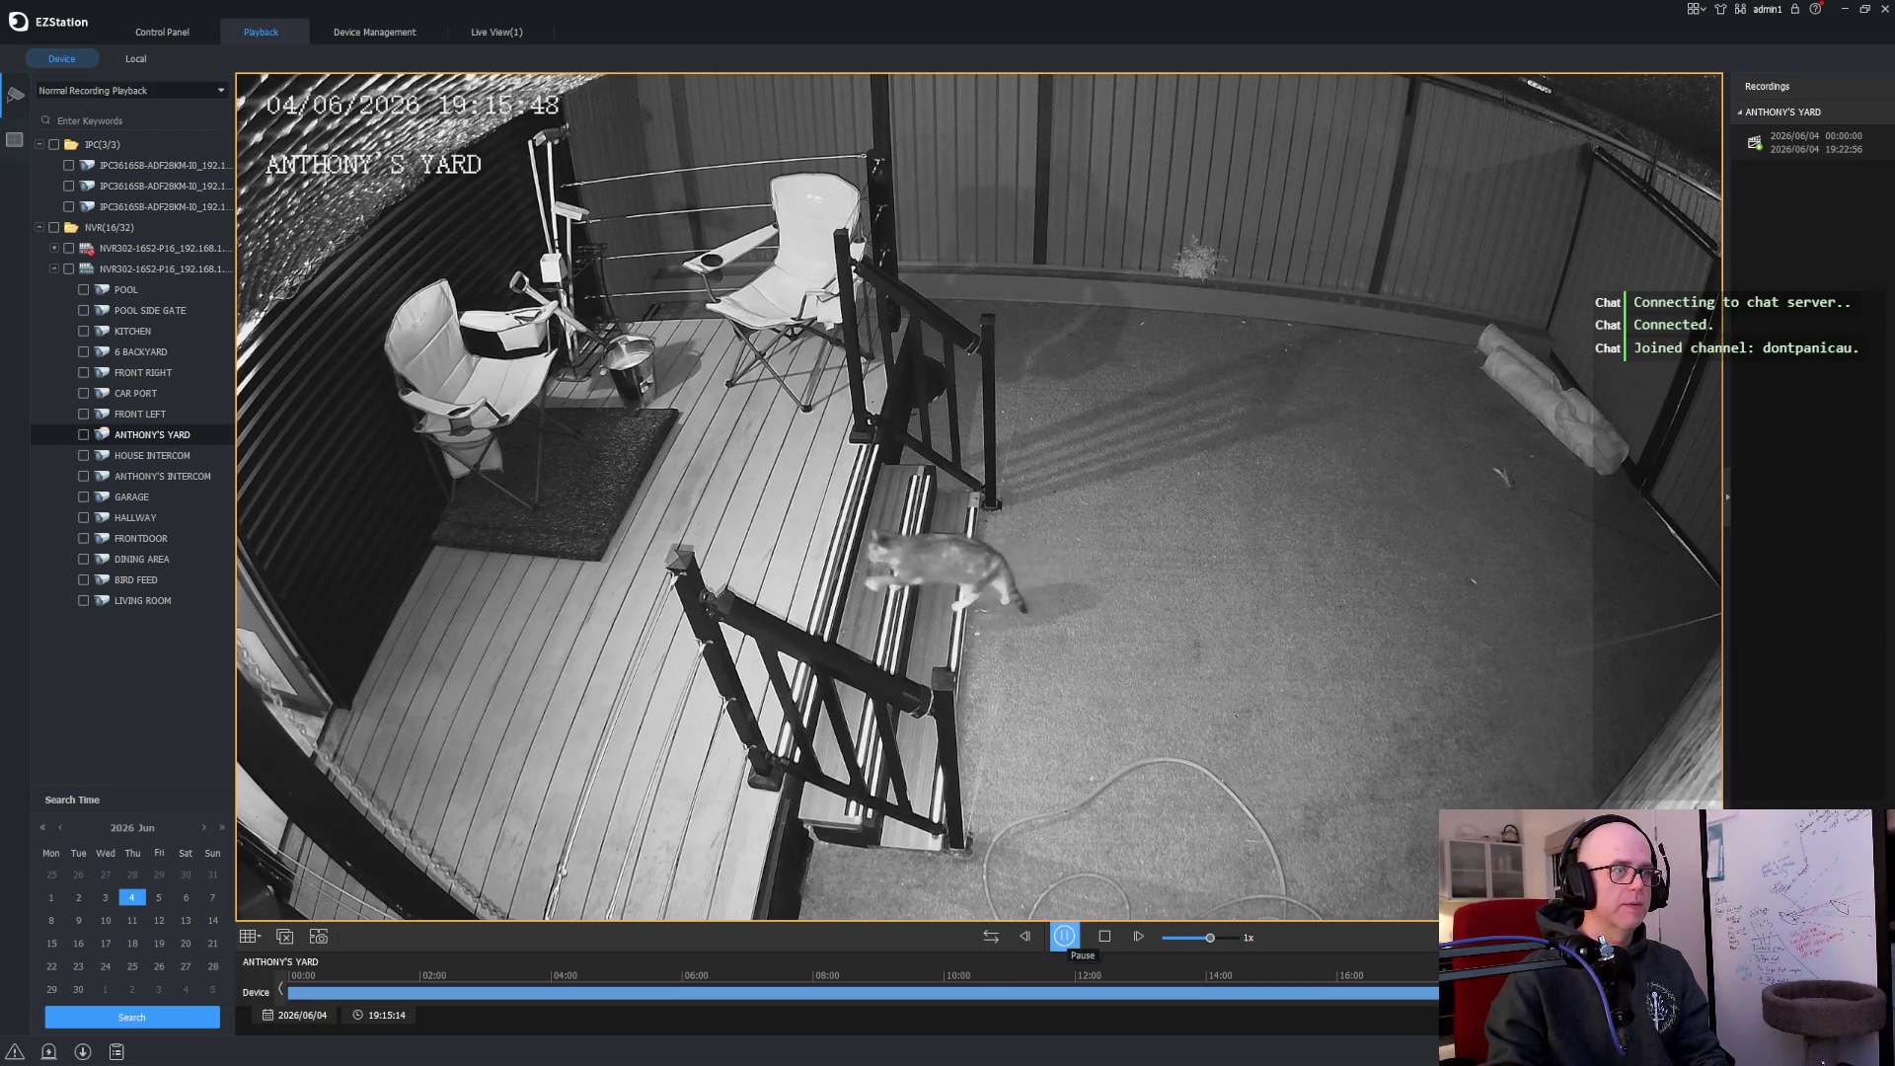
{"action": "left_click", "coordinate": [1064, 935]}
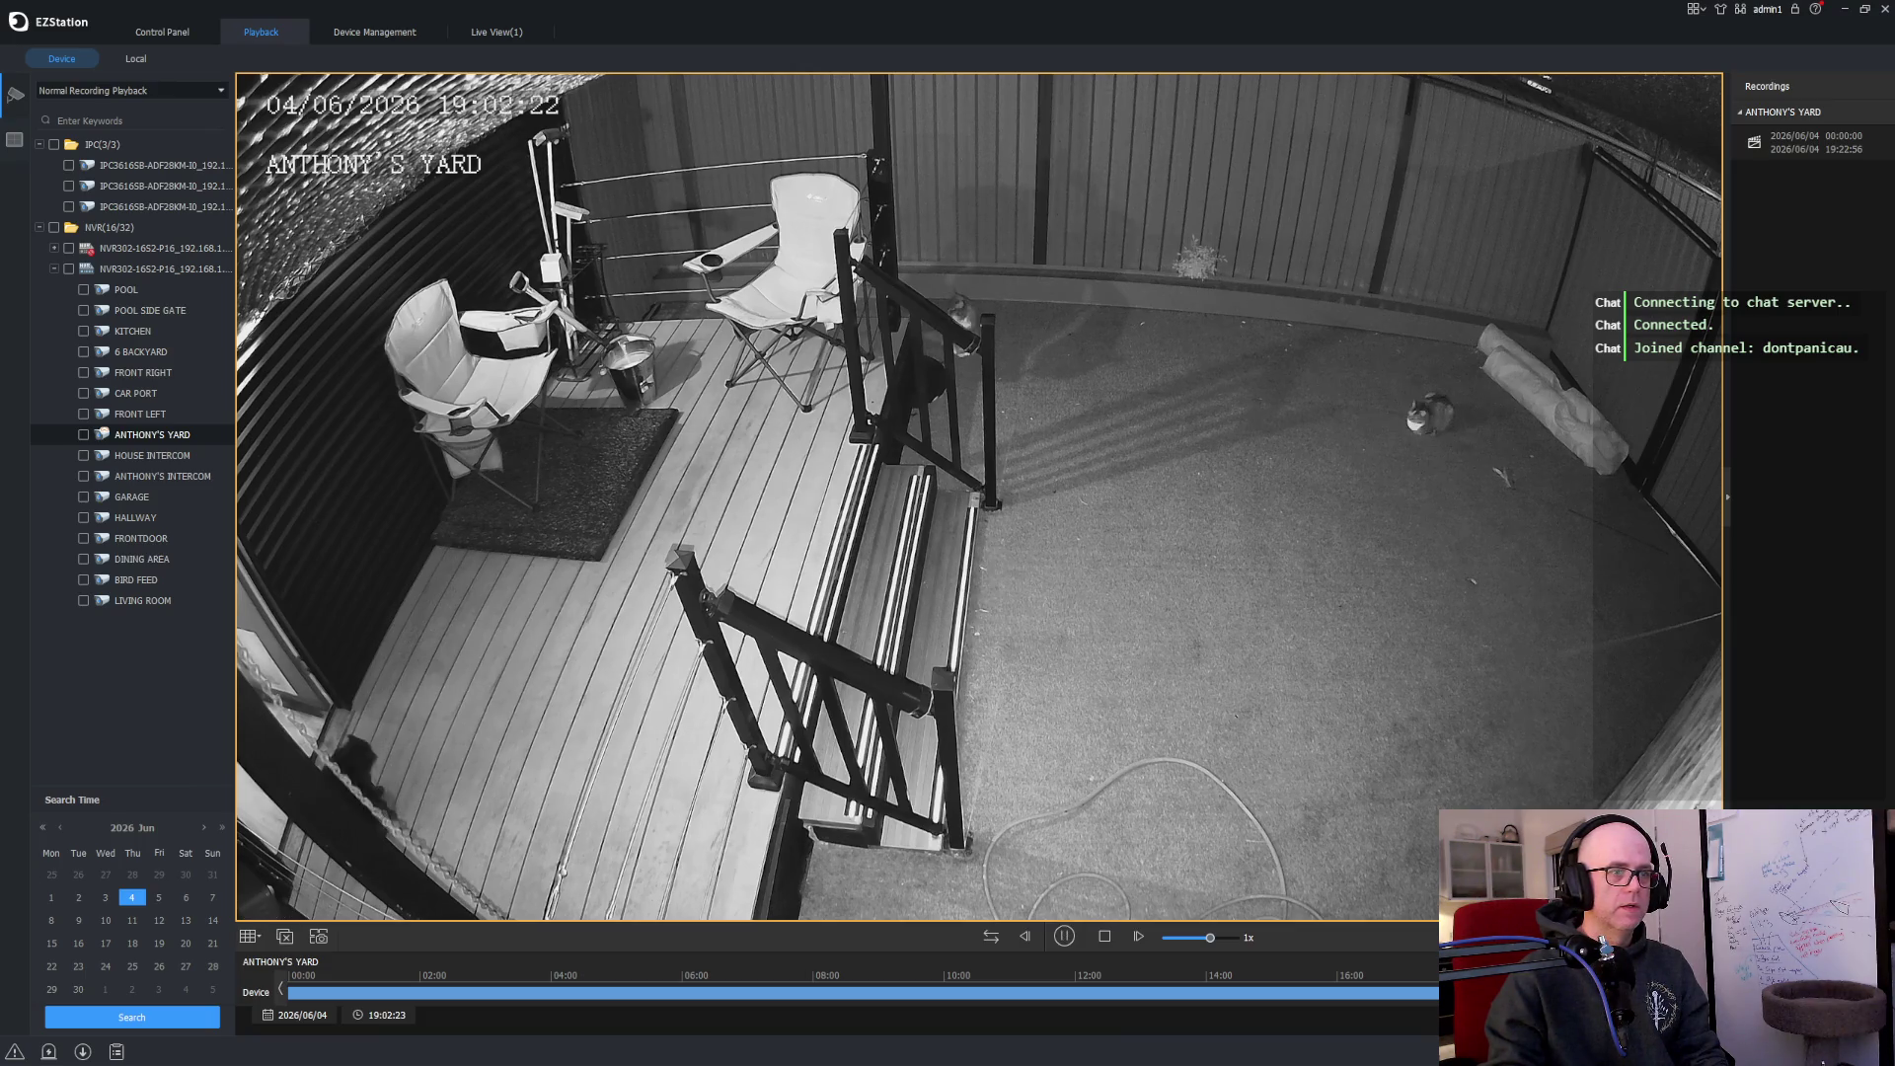
Step: Jump back to around 19:02, speed playback to 4x, and pause at 18:49:10
{"action": "left_click", "coordinate": [1064, 936]}
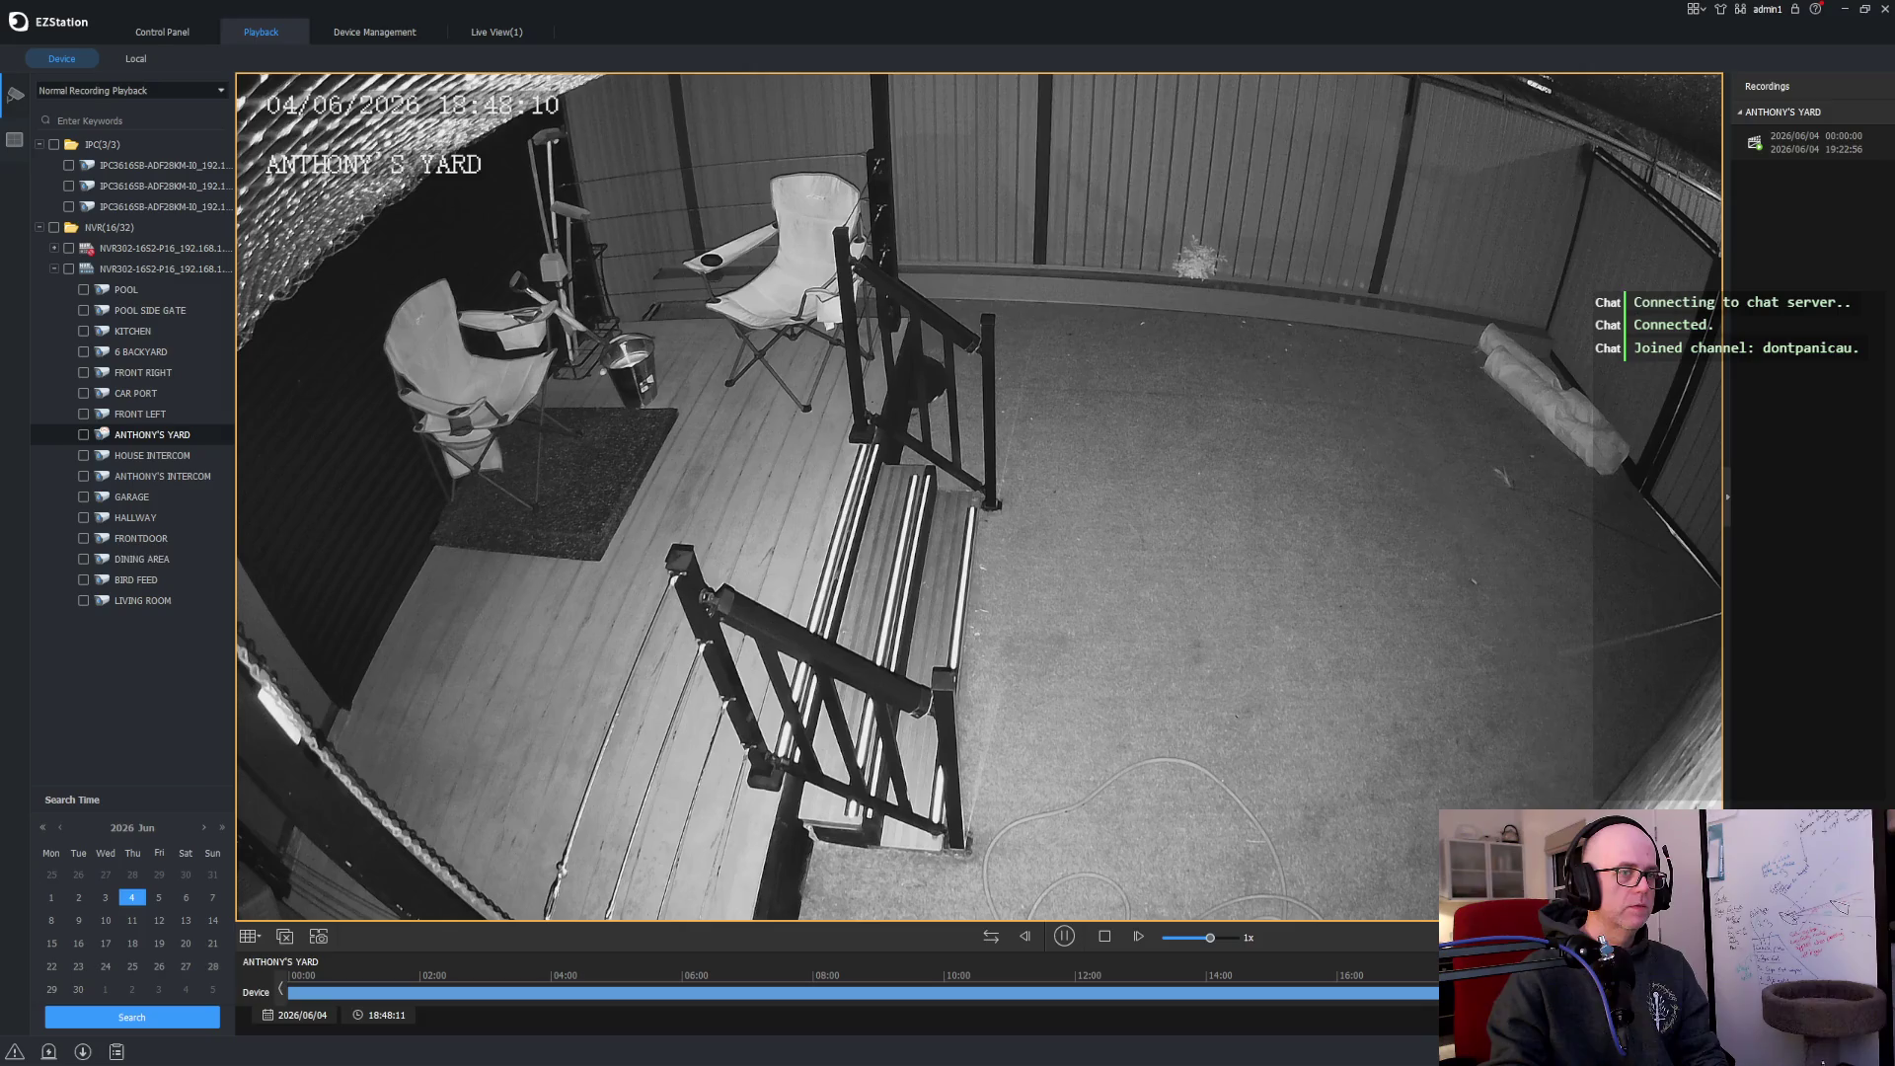
{"action": "left_click_drag", "start_coordinate": [1209, 937], "coordinate": [1222, 938]}
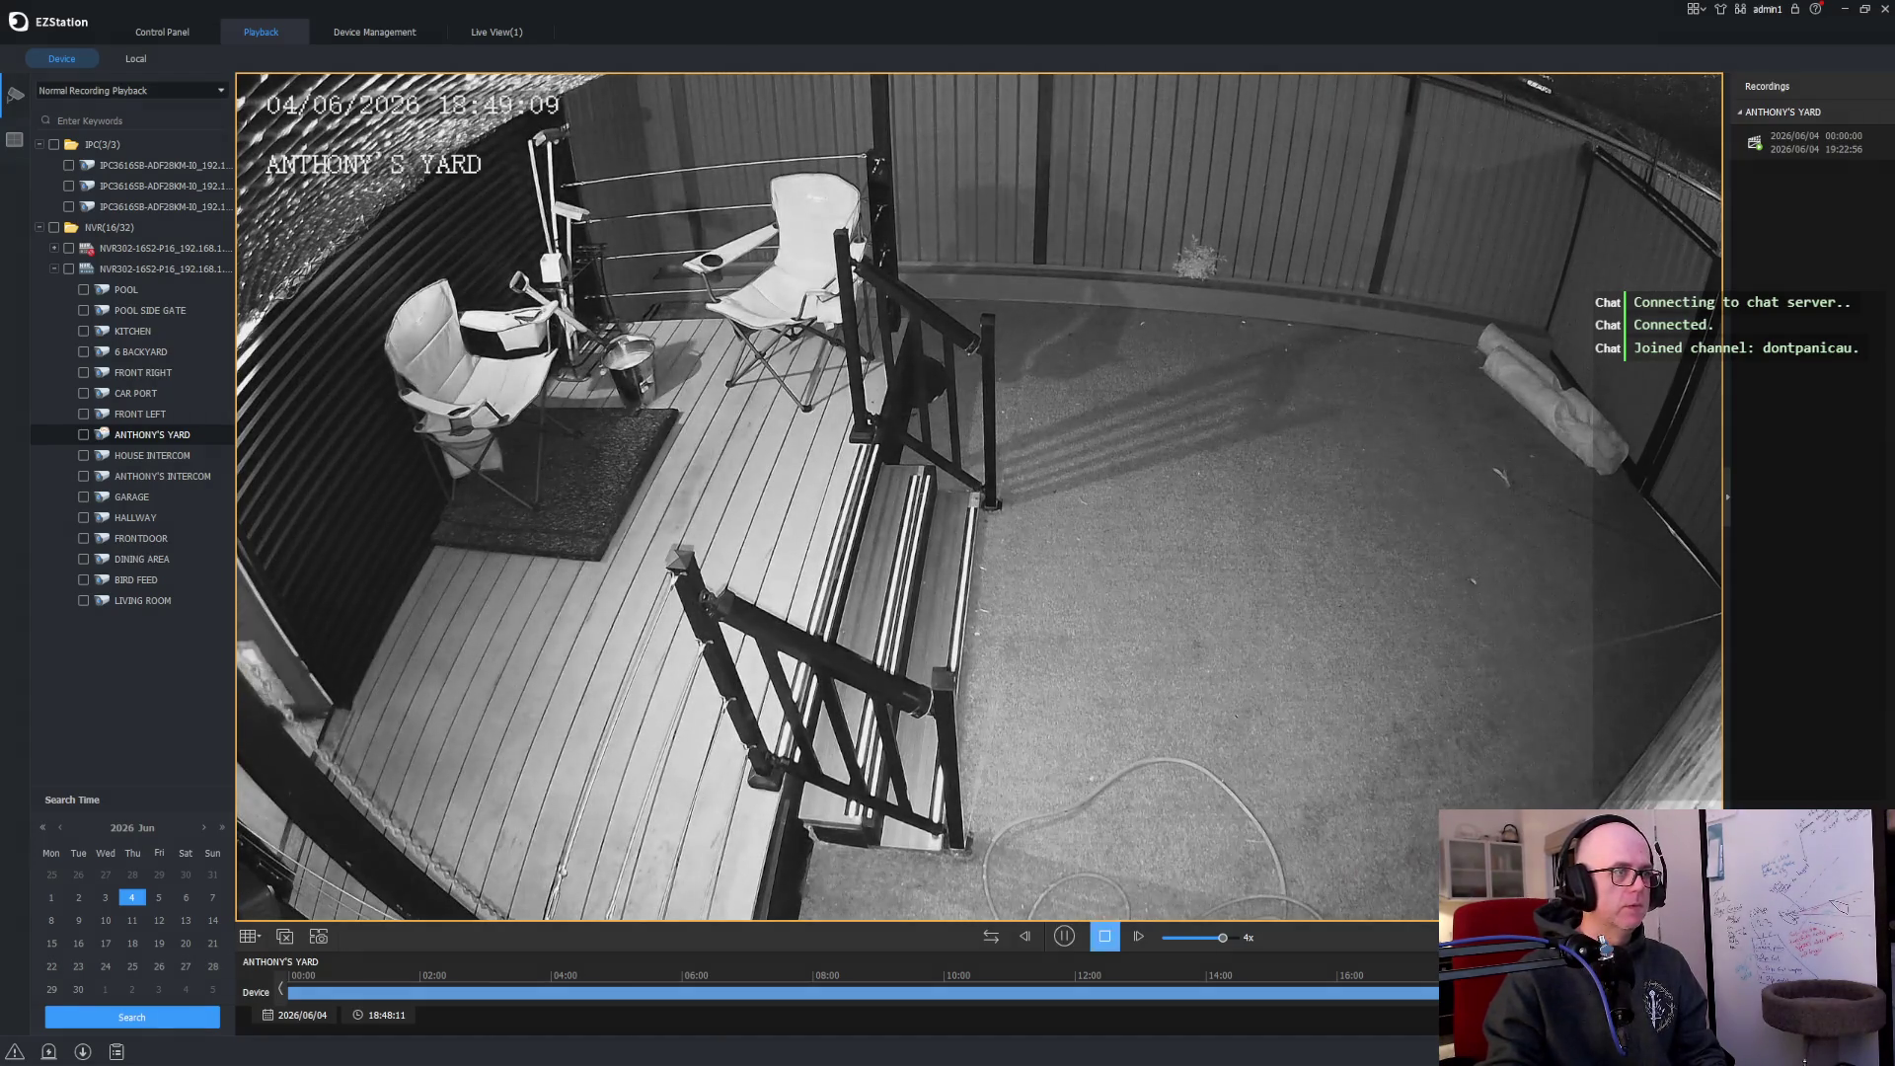
{"action": "left_click", "coordinate": [1064, 936]}
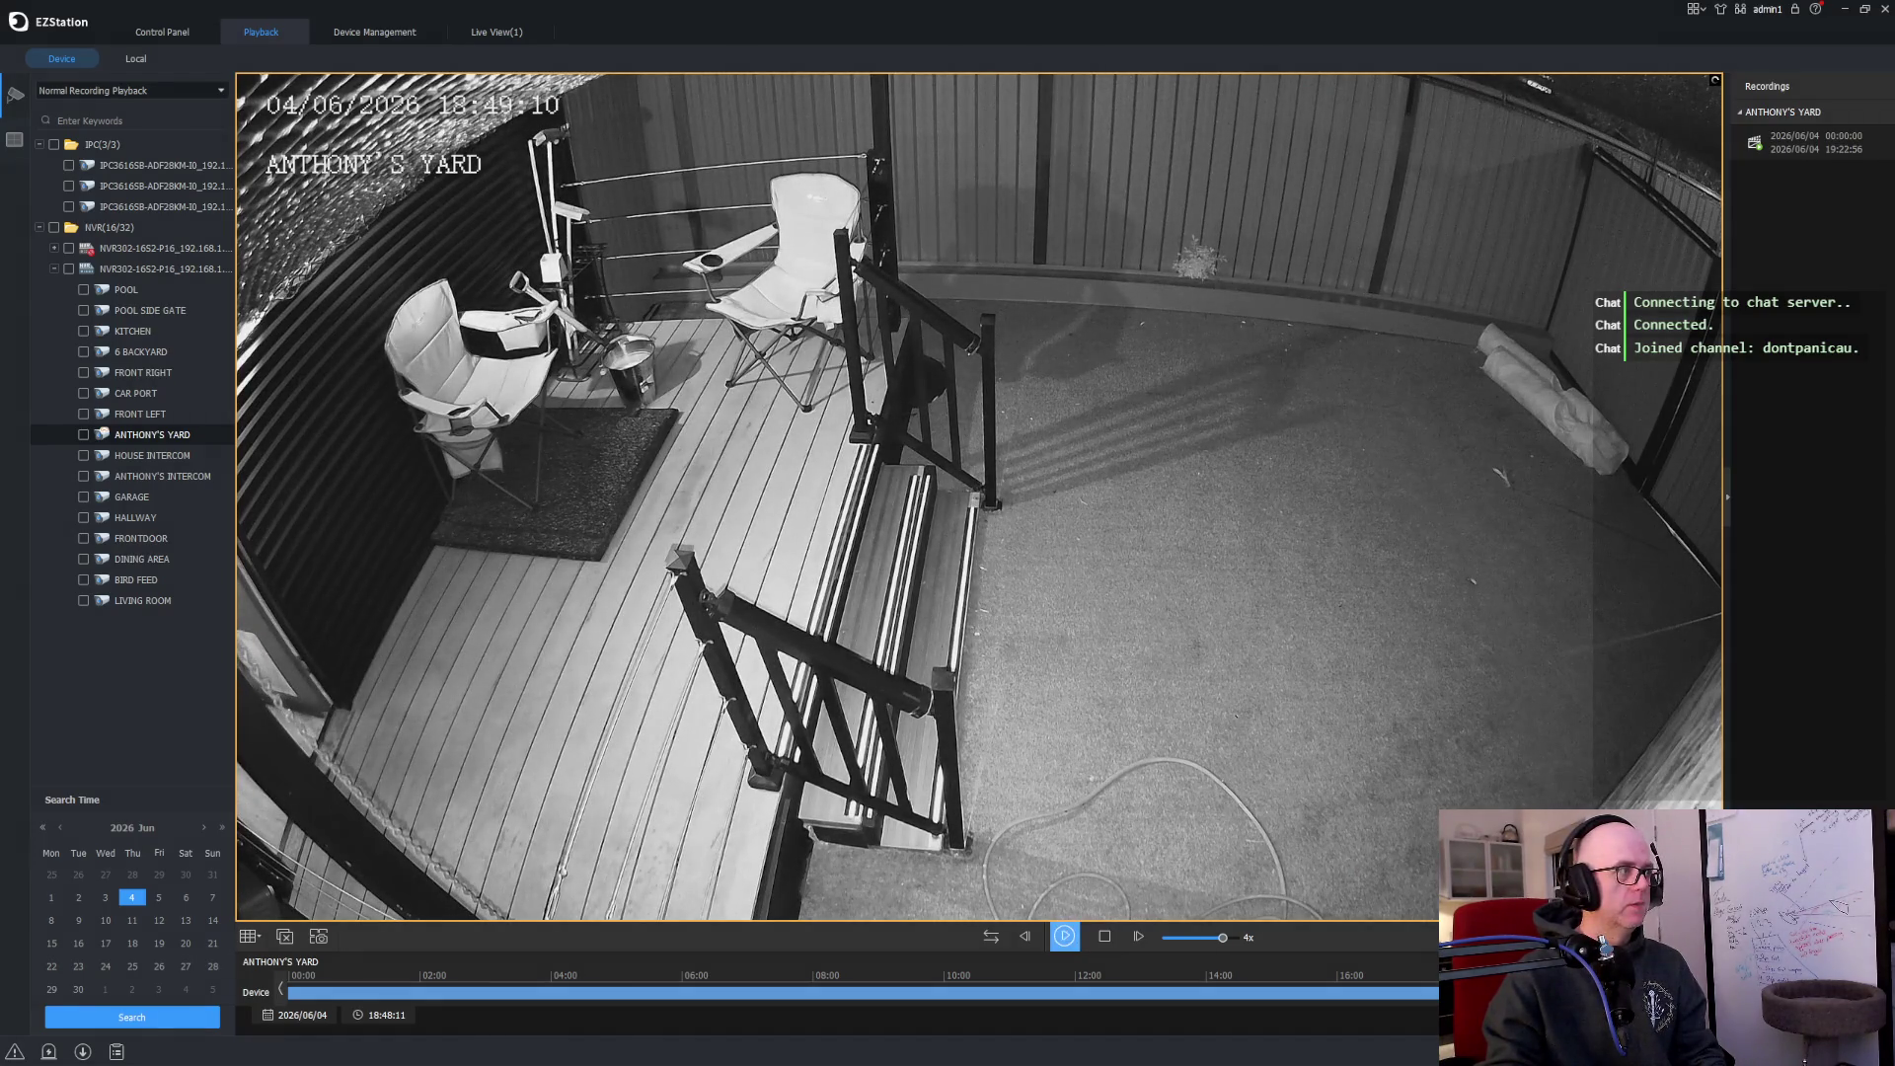